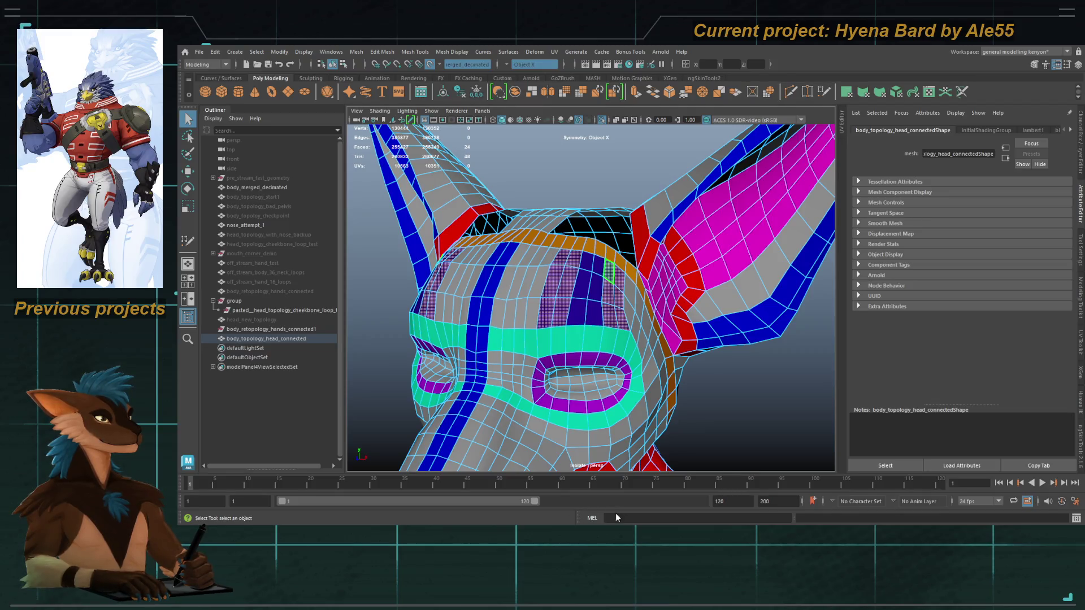
Assign a new Lambert named eye_marker_outer to the eye-area faces and colour it green.
shift+click(622, 343)
key(l)
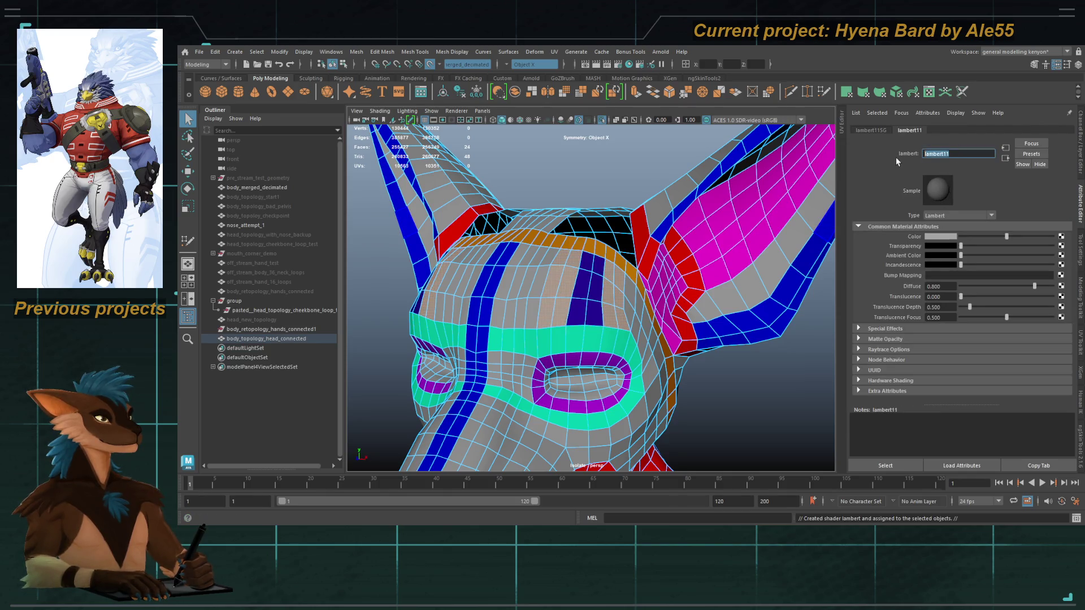
text(eye marker)
text( outer)
key(Return)
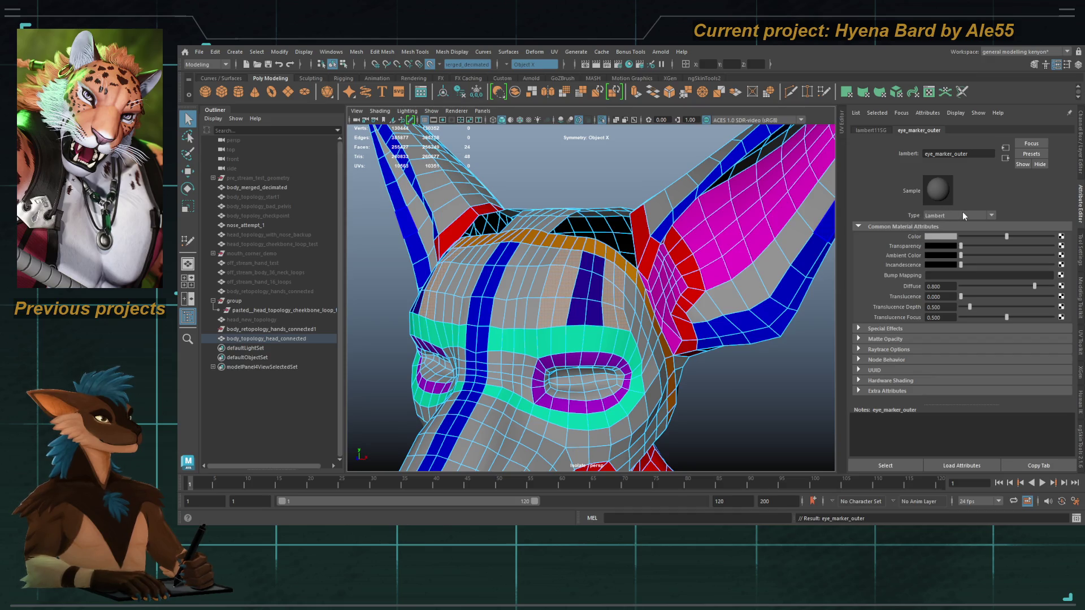
click(941, 236)
drag(937, 262, 925, 264)
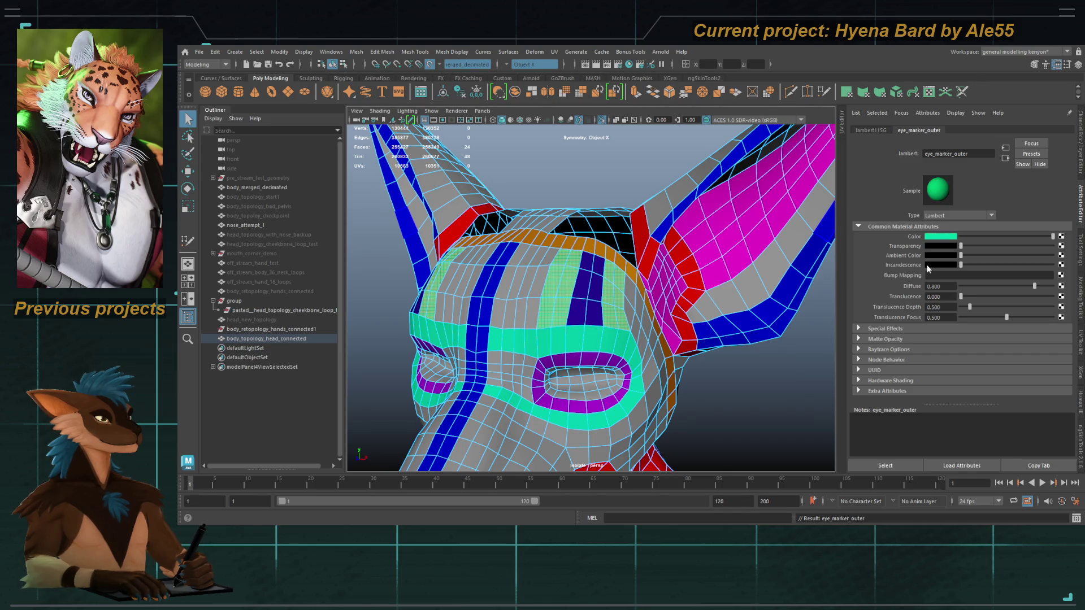
Clear the selection and reselect the head mesh after orbiting around it.
click(577, 171)
scroll(577, 269, down, 2)
mouse_move(576, 269)
alt+mouse_down()
mouse_move(615, 322)
mouse_move(601, 248)
mouse_move(609, 278)
mouse_move(570, 304)
mouse_move(552, 277)
mouse_move(645, 298)
mouse_move(575, 297)
mouse_move(552, 373)
alt+mouse_up()
click(580, 279)
scroll(590, 299, up, 3)
scroll(615, 323, down, 3)
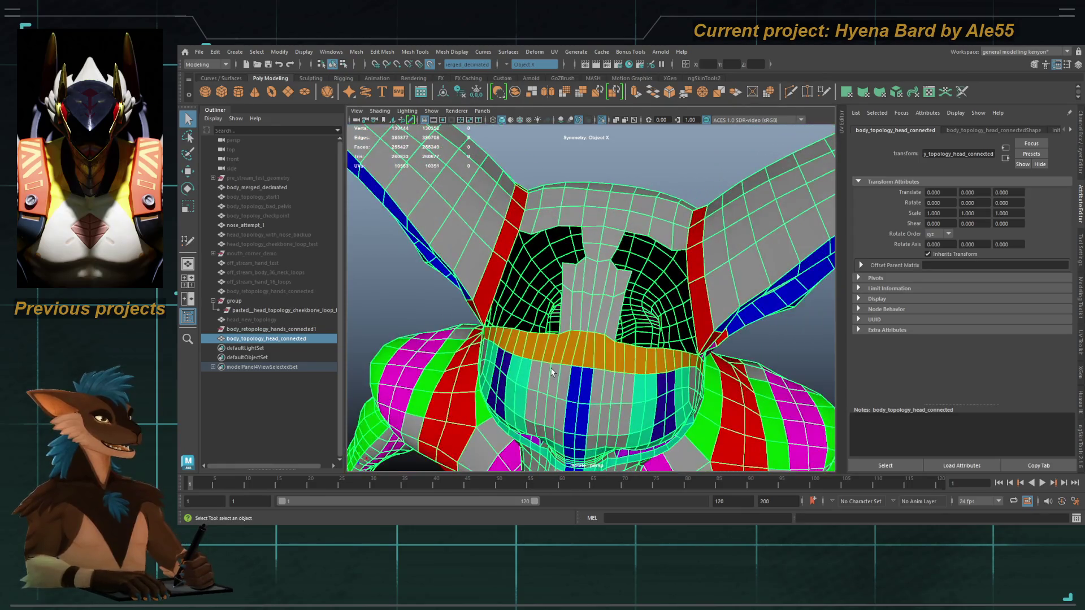
Orbit to a frontal head view, enter component mode and start Quad Draw on the forehead.
alt+drag(598, 242, 540, 354)
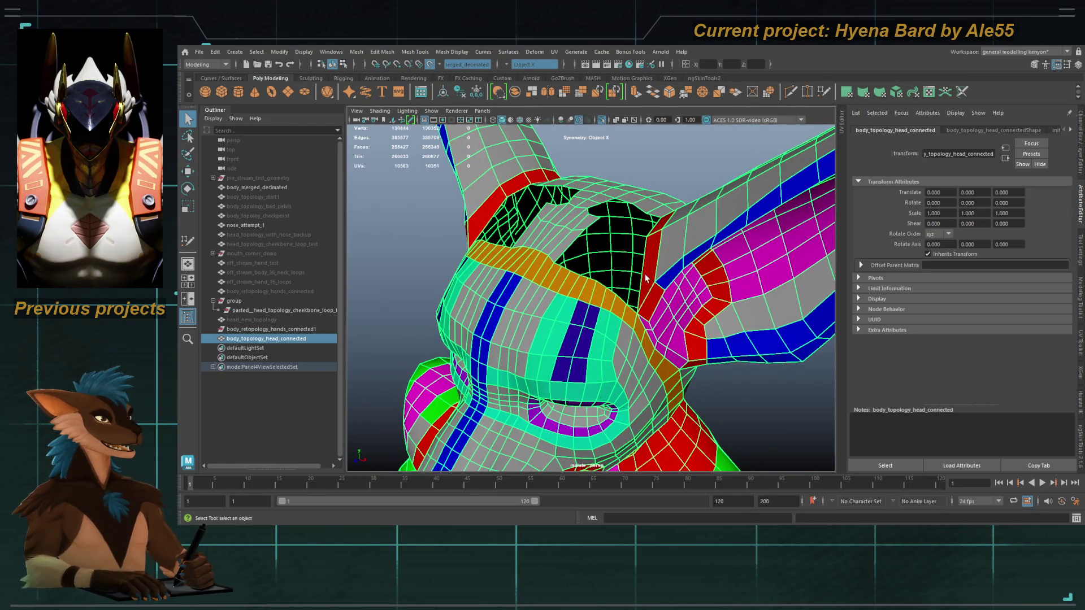
alt+drag(642, 286, 561, 343)
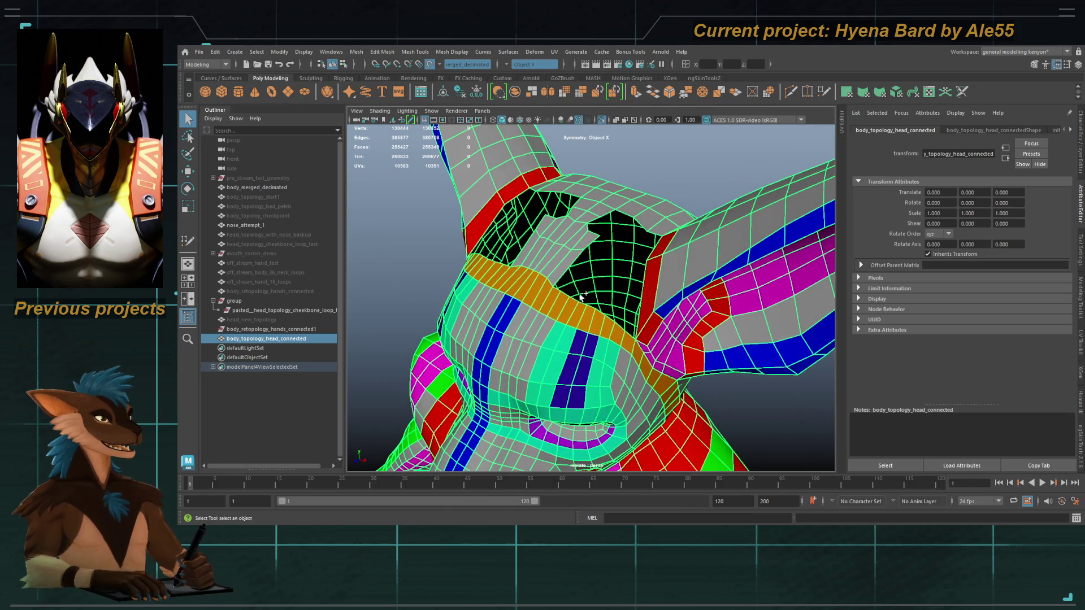
mouse_move(594, 272)
right_down()
mouse_move(561, 292)
mouse_move(567, 280)
right_up()
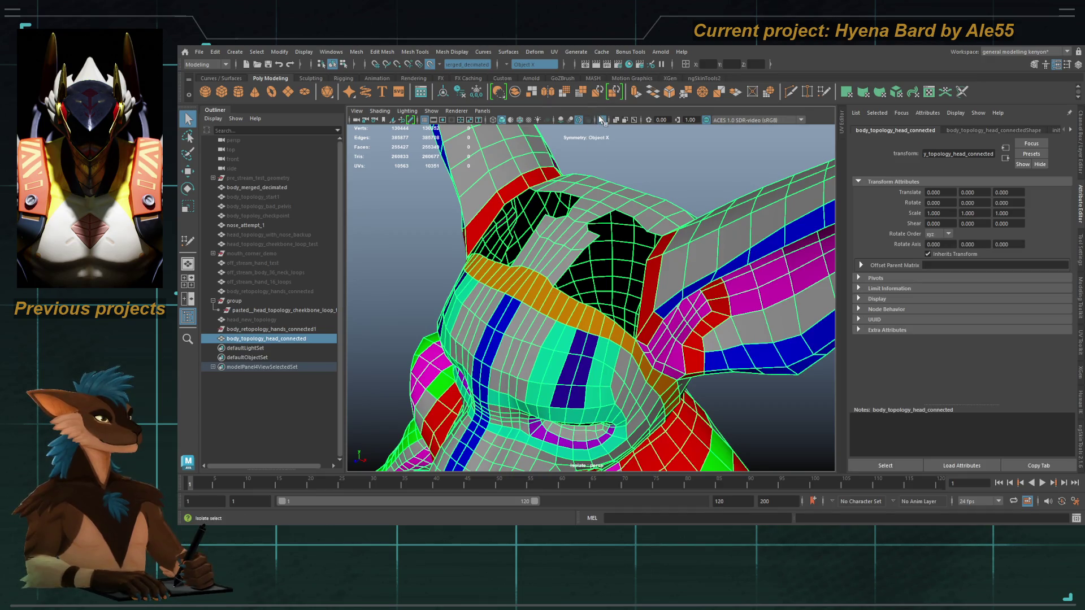
click(567, 281)
scroll(567, 281, up, 3)
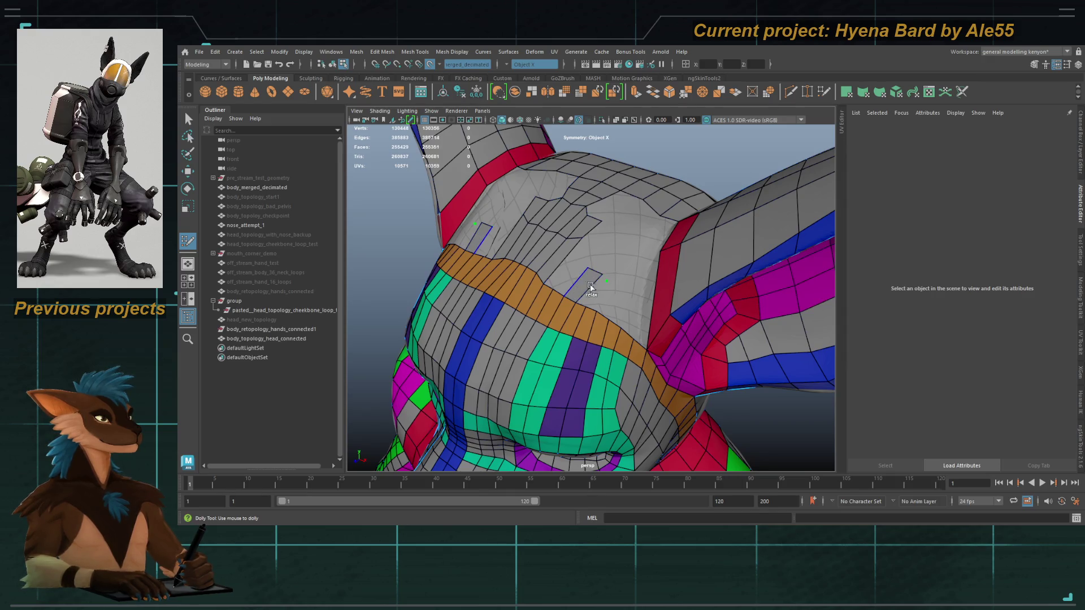
scroll(596, 287, up, 5)
Undo the stray face and place a new vertex dot on the forehead gap.
key(ctrl+z)
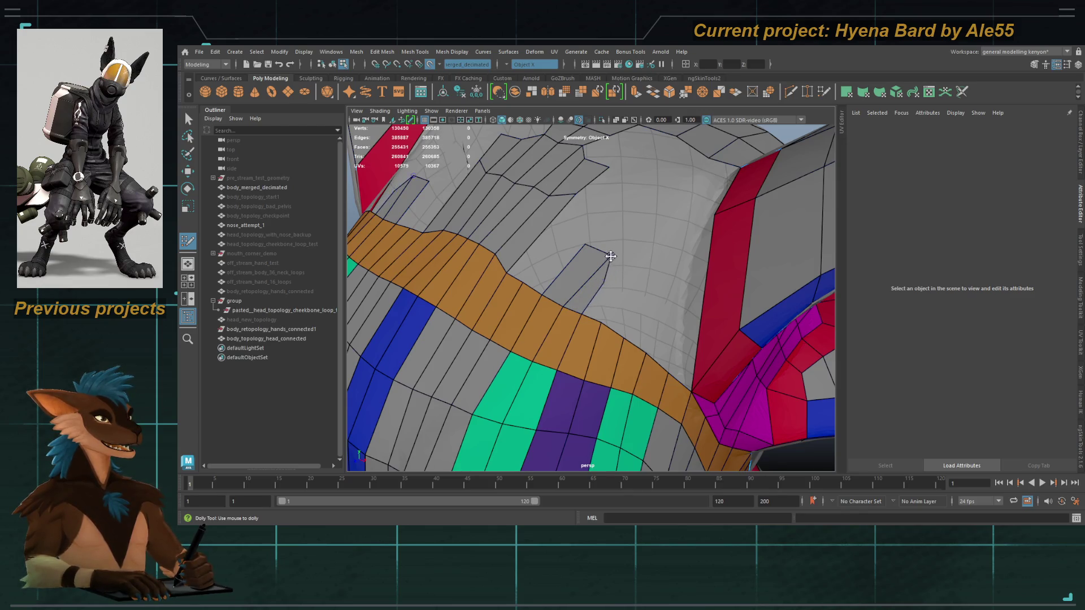
click(638, 250)
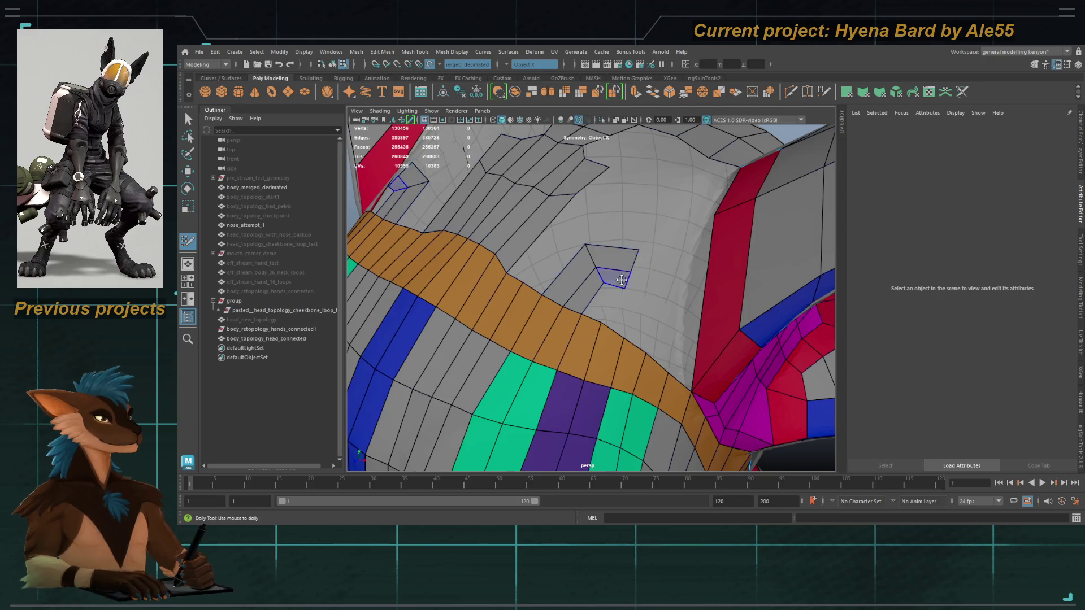
alt+drag(613, 274, 573, 296)
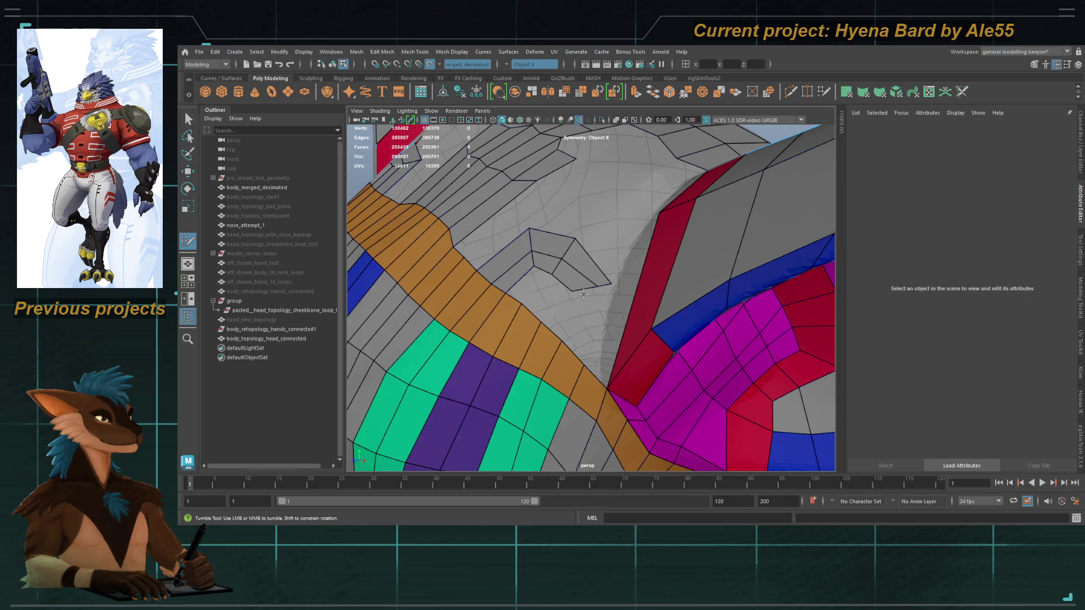
alt+drag(604, 293, 592, 320)
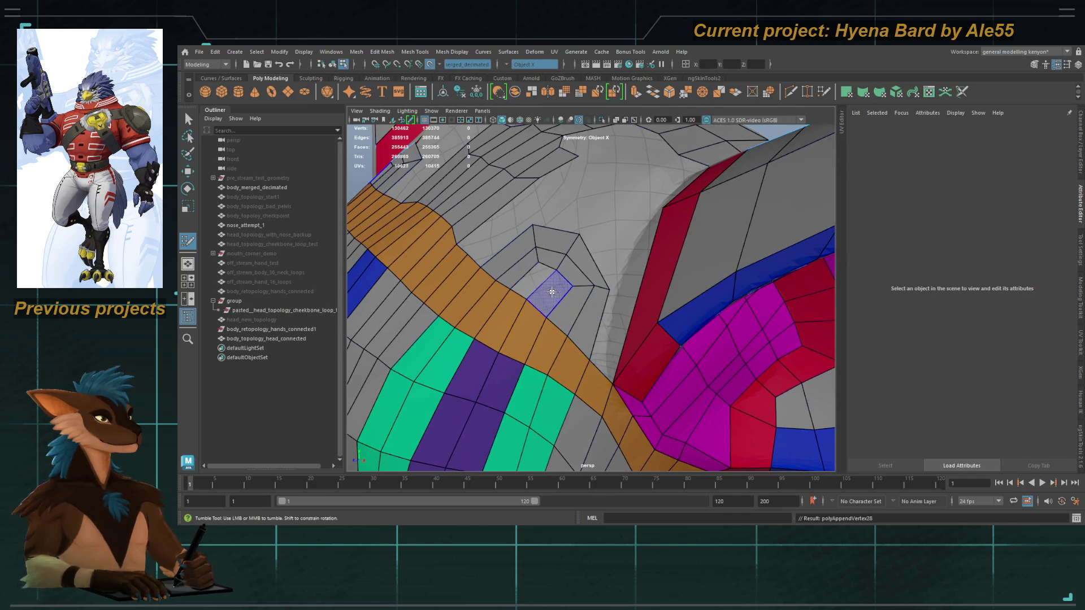
alt+drag(533, 279, 574, 294)
alt+middle_drag(574, 294, 602, 290)
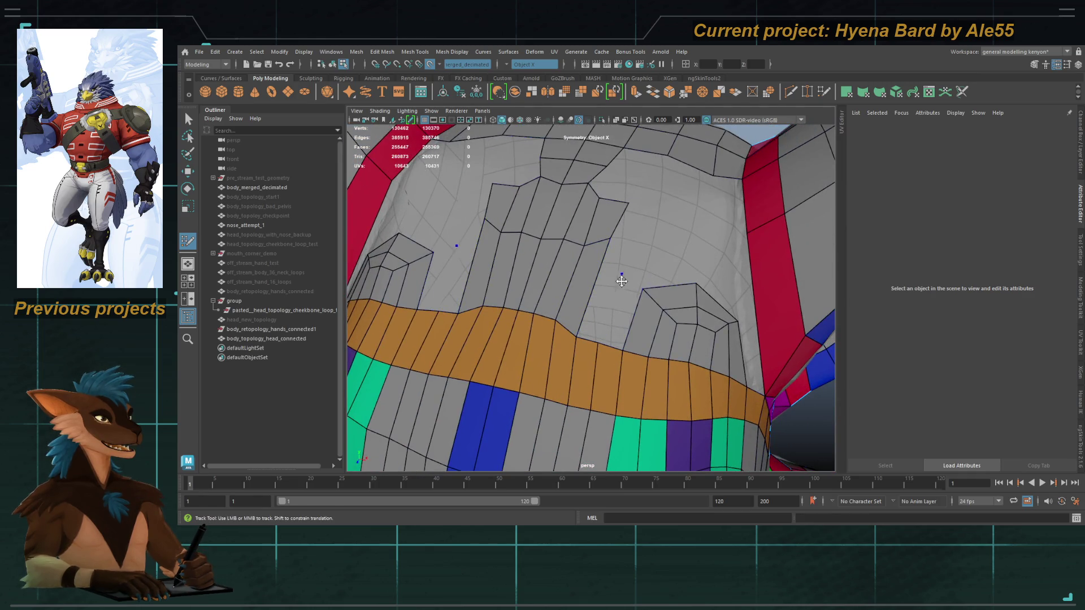
Fill the gap between the coloured strips with two new quad faces.
shift+click(622, 278)
mouse_move(601, 257)
alt+mouse_down()
mouse_move(626, 300)
mouse_move(622, 290)
alt+mouse_up()
shift+click(626, 299)
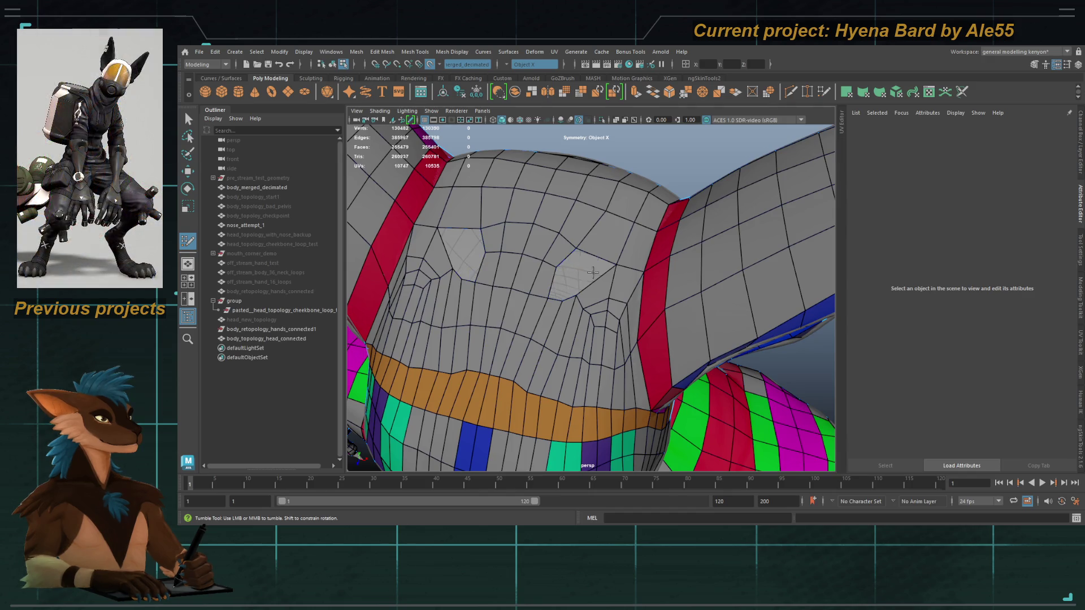
Relax the eye-area and forehead vertices with a widened brush, ending at a front view.
shift+drag(557, 286, 536, 282)
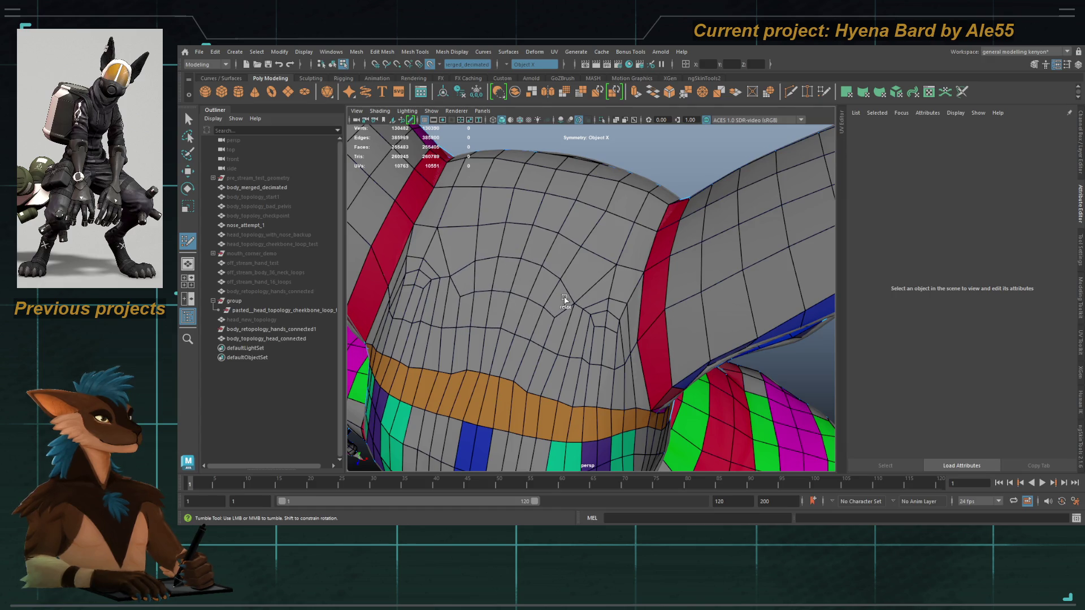
shift+drag(535, 229, 607, 330)
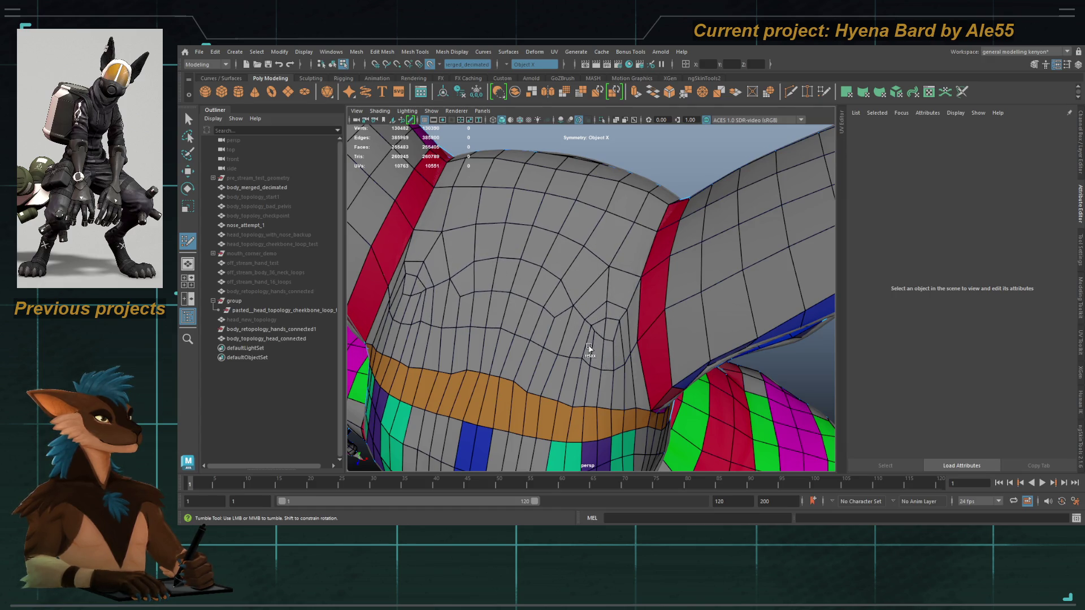
drag(555, 313, 587, 299)
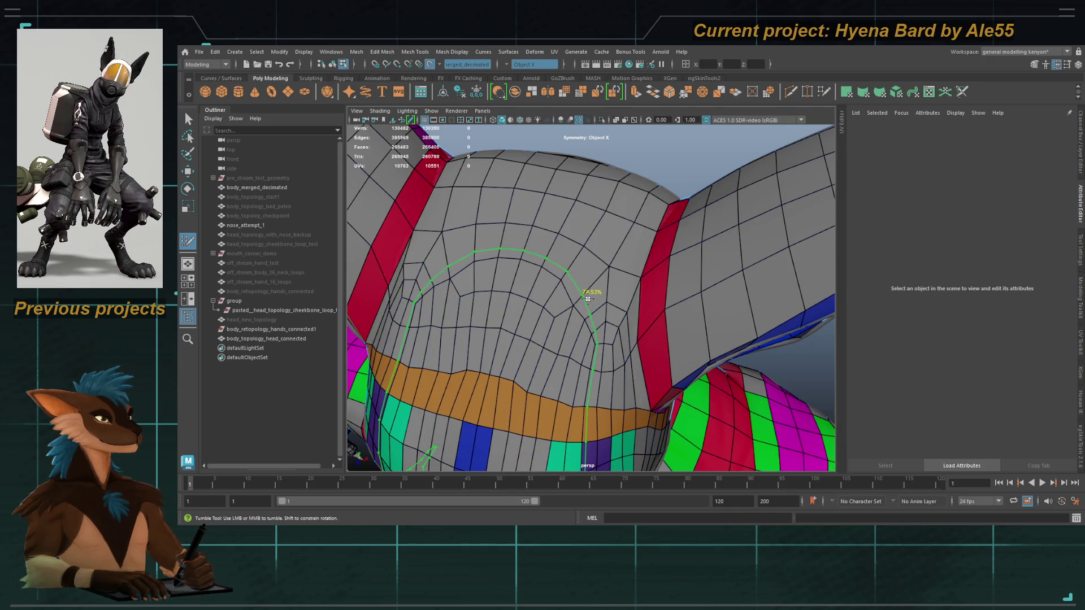
mouse_move(611, 314)
alt+mouse_down()
mouse_move(565, 241)
mouse_move(539, 248)
mouse_move(556, 288)
alt+mouse_up()
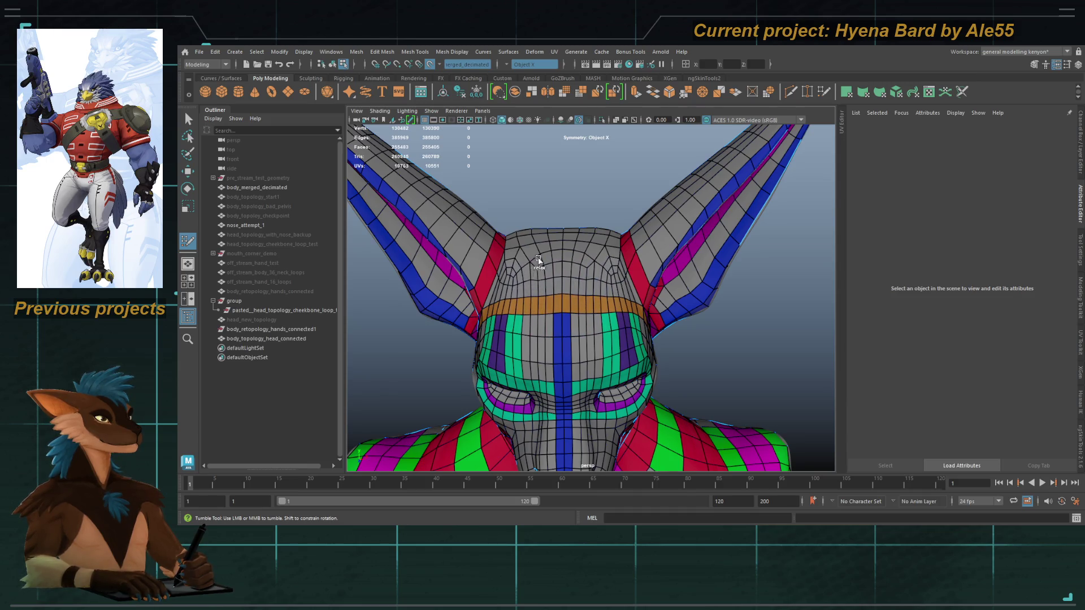
alt+drag(576, 247, 547, 311)
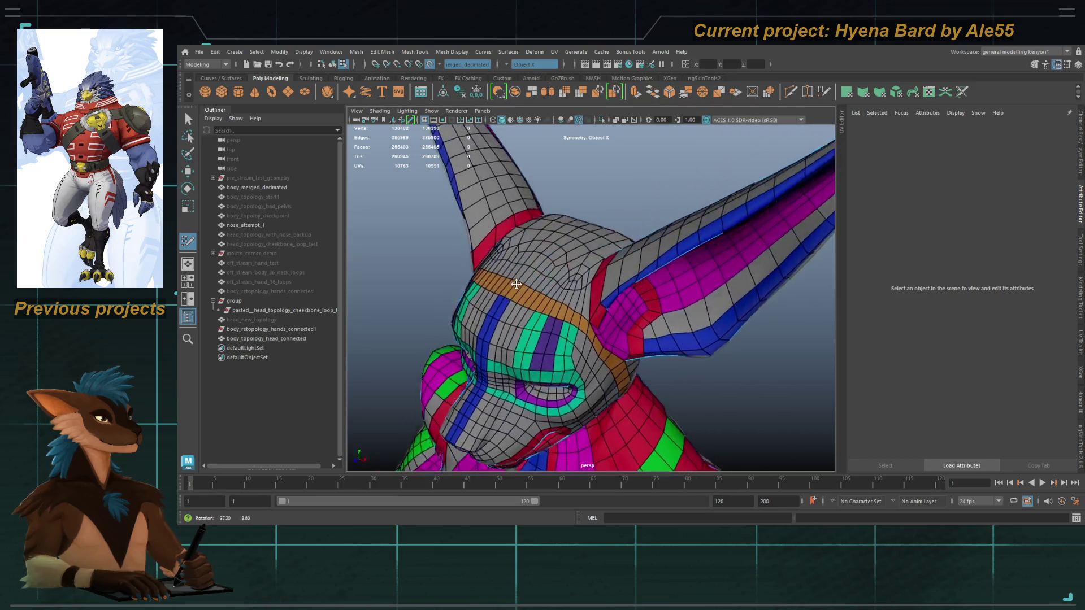
mouse_move(560, 272)
alt+mouse_down()
mouse_move(572, 270)
mouse_move(579, 299)
mouse_move(585, 269)
alt+mouse_up()
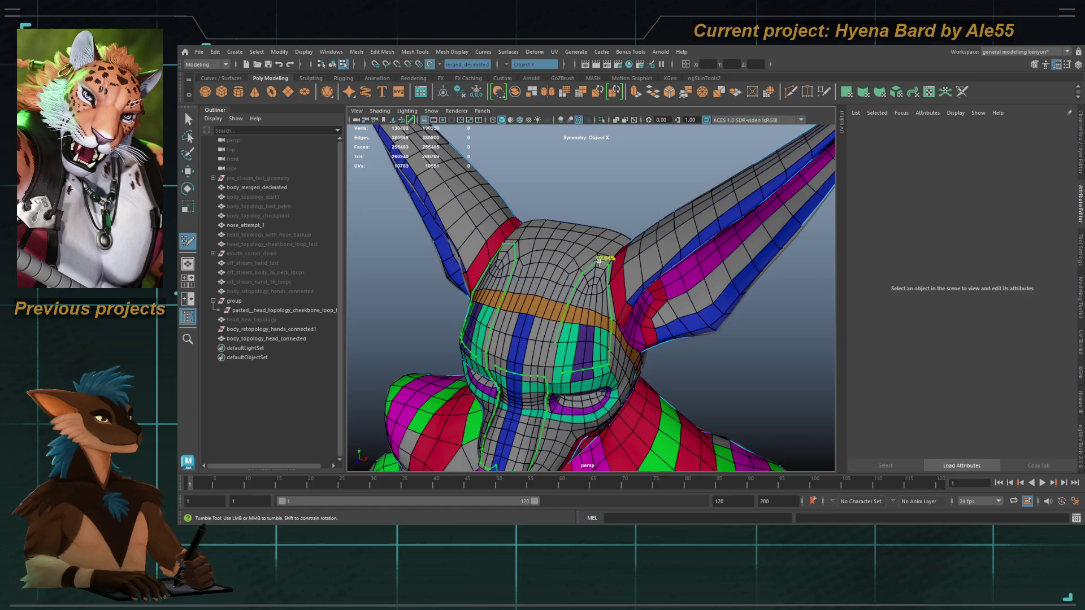
mouse_move(606, 257)
alt+mouse_down()
mouse_move(584, 317)
mouse_move(591, 302)
mouse_move(551, 259)
alt+mouse_up()
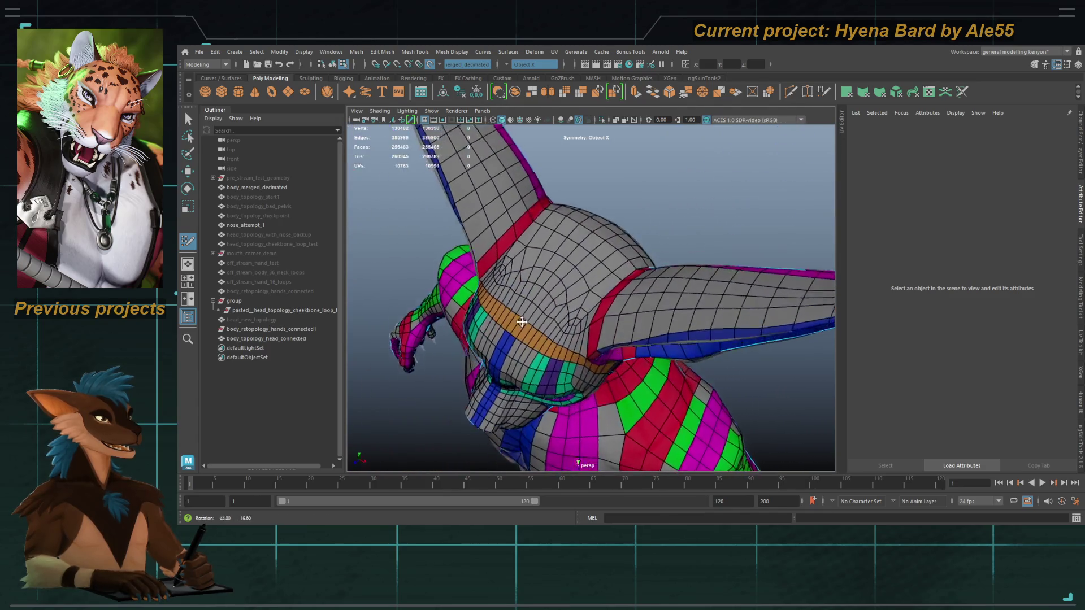
alt+right_drag(551, 259, 509, 271)
mouse_move(509, 272)
alt+mouse_down()
mouse_move(478, 279)
mouse_move(543, 293)
alt+mouse_up()
alt+right_drag(543, 293, 591, 307)
alt+drag(591, 307, 585, 297)
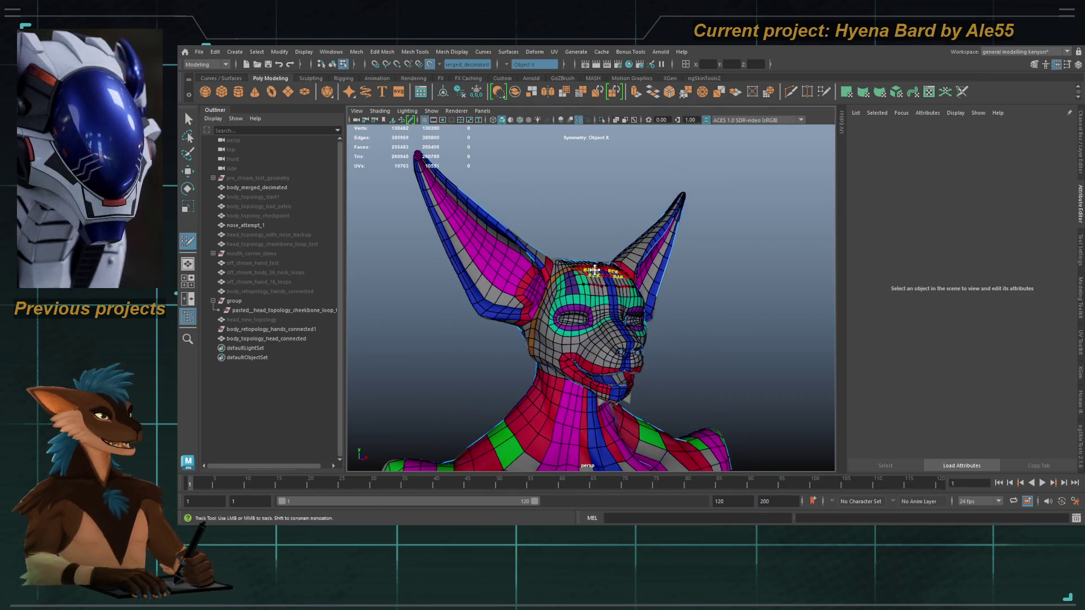
alt+right_drag(585, 297, 580, 288)
mouse_move(580, 289)
alt+mouse_down()
mouse_move(575, 279)
mouse_move(634, 232)
alt+mouse_up()
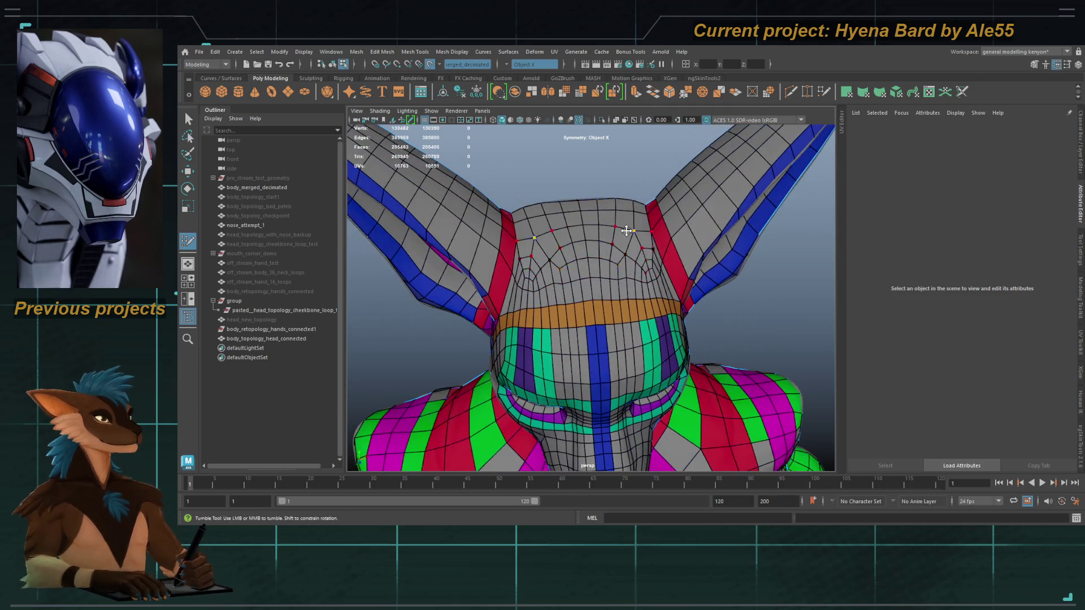
mouse_move(567, 256)
alt+mouse_down()
mouse_move(640, 272)
mouse_move(580, 298)
mouse_move(604, 317)
mouse_move(597, 320)
mouse_move(618, 315)
alt+mouse_up()
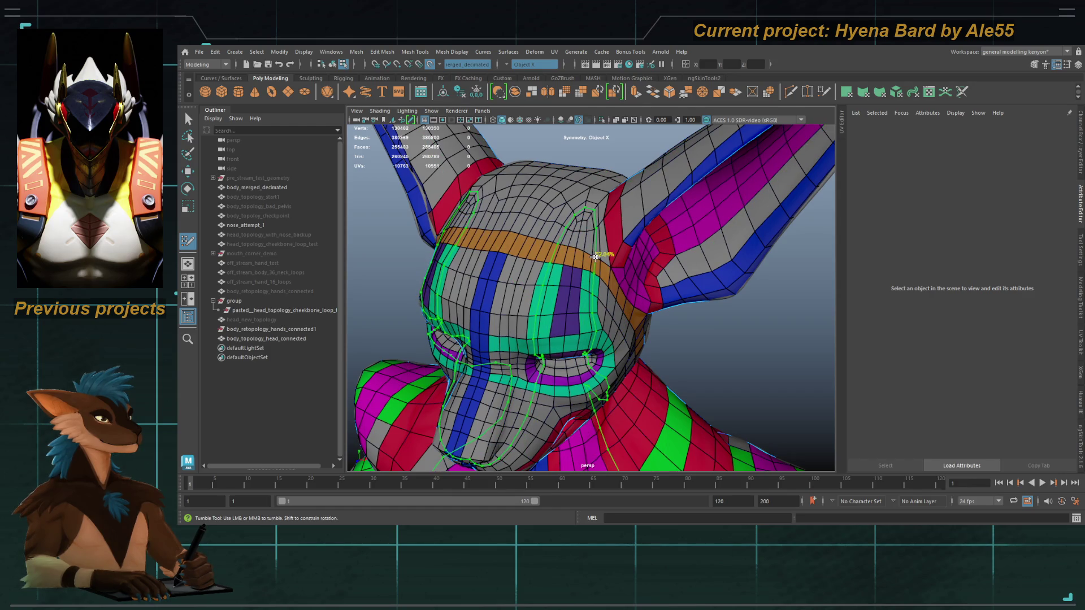
mouse_move(596, 255)
alt+mouse_down()
mouse_move(575, 248)
mouse_move(566, 277)
alt+mouse_up()
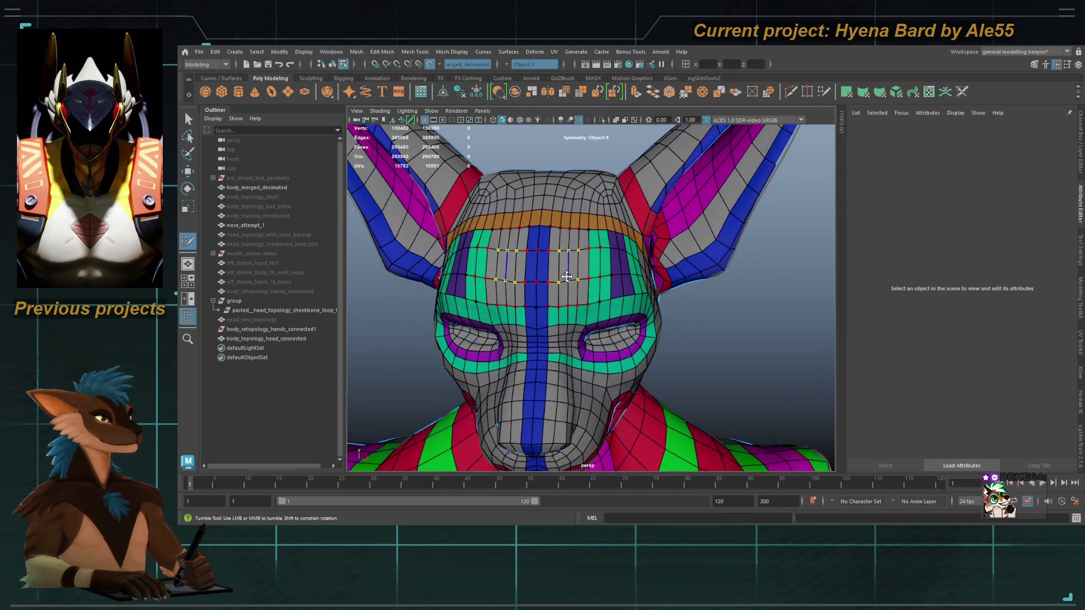
alt+drag(567, 277, 589, 220)
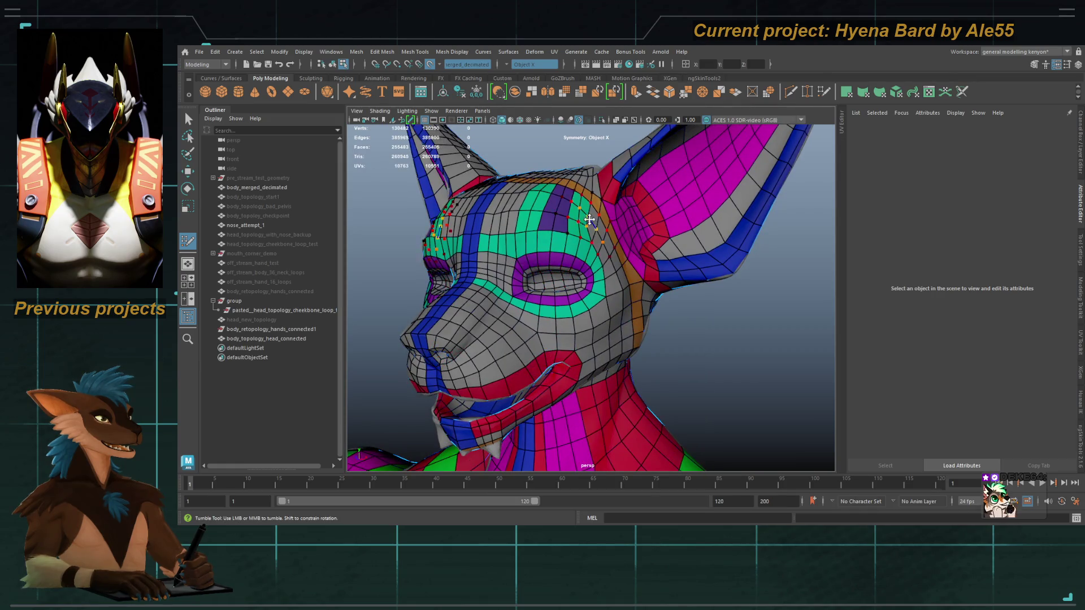
scroll(530, 295, up, 5)
alt+middle_drag(560, 232, 591, 277)
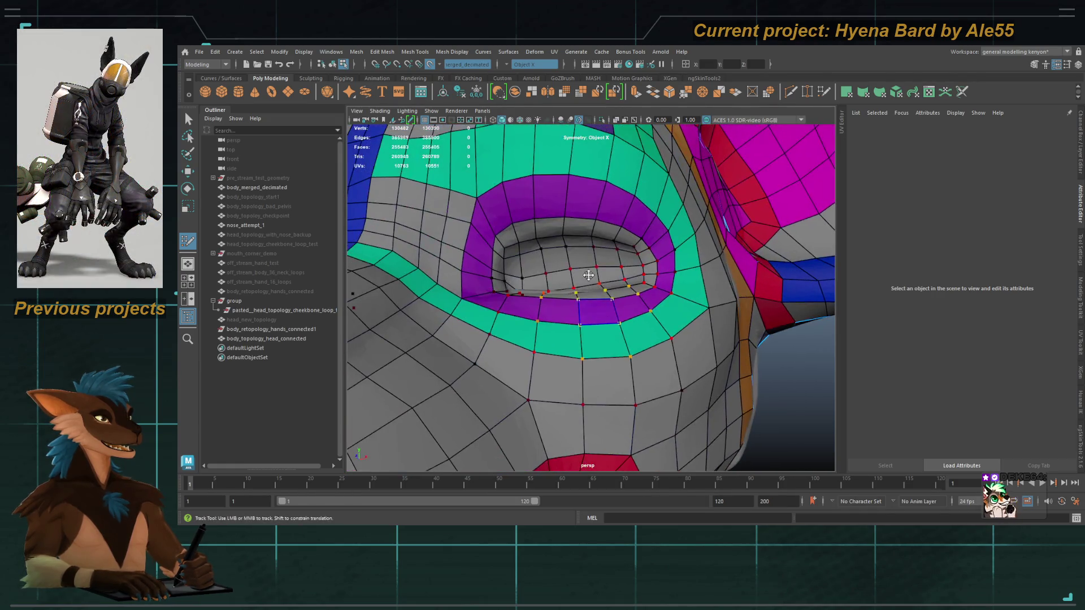
Insert an edge loop in the purple eye ring and another in the green eye ring.
alt+drag(574, 264, 543, 235)
mouse_move(544, 235)
alt+right_down()
mouse_move(519, 232)
mouse_move(519, 242)
alt+right_up()
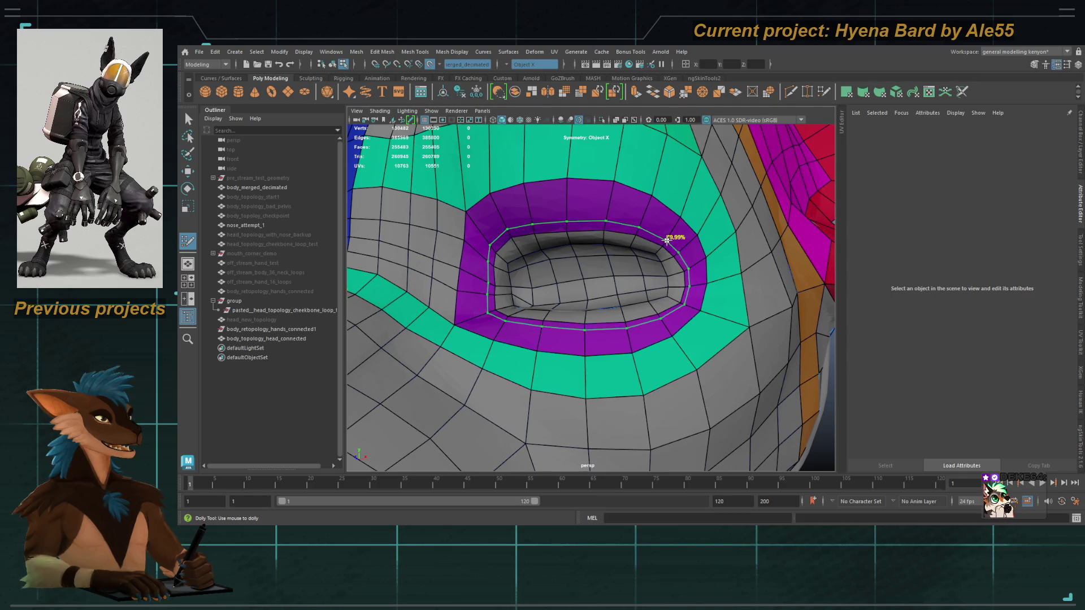
ctrl+click(675, 223)
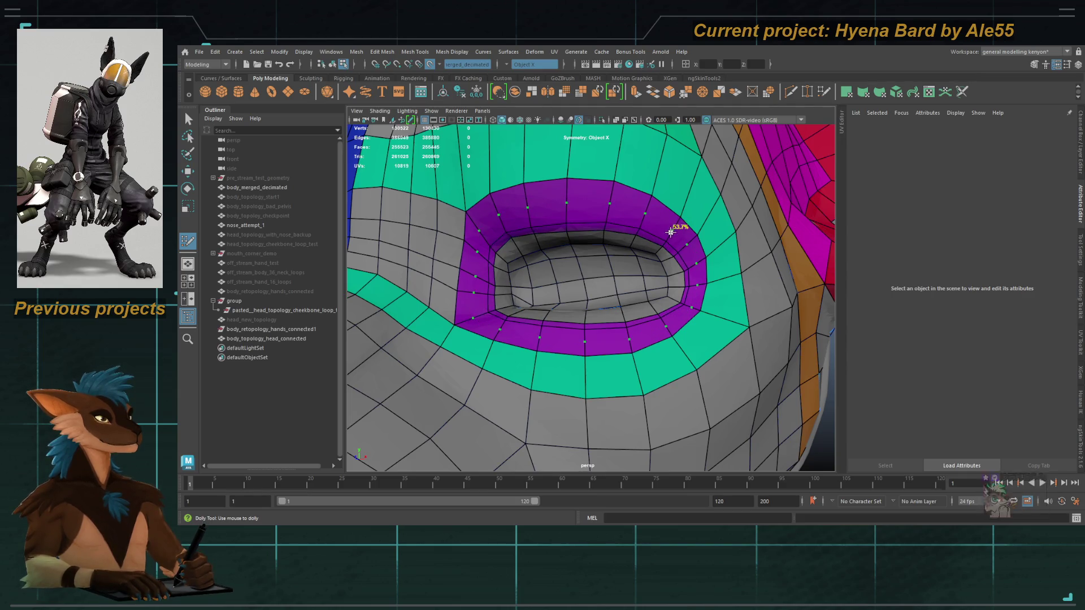
alt+drag(526, 261, 551, 288)
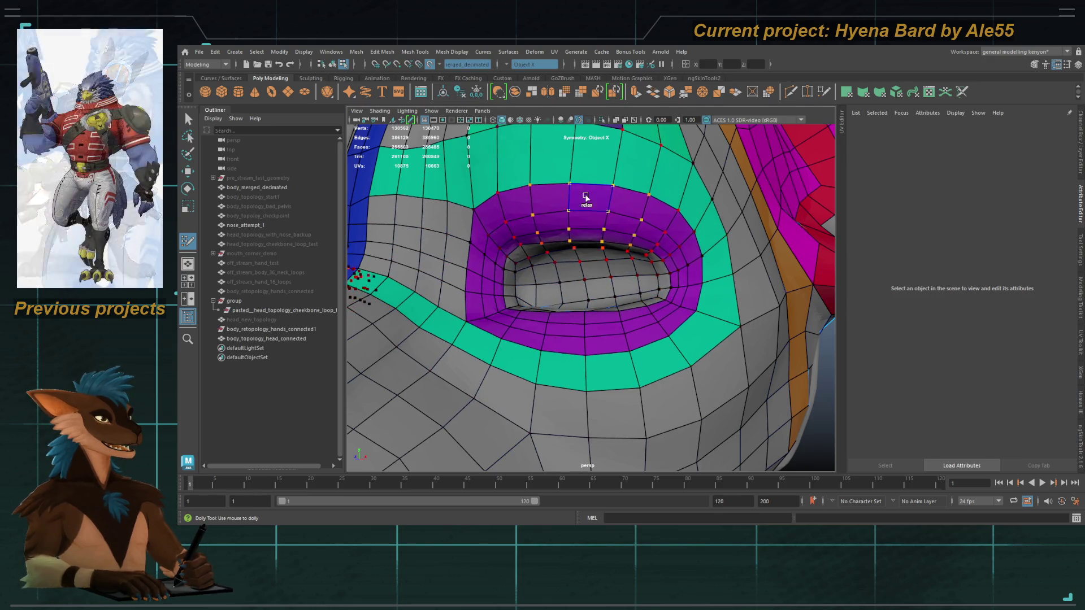
ctrl+click(470, 173)
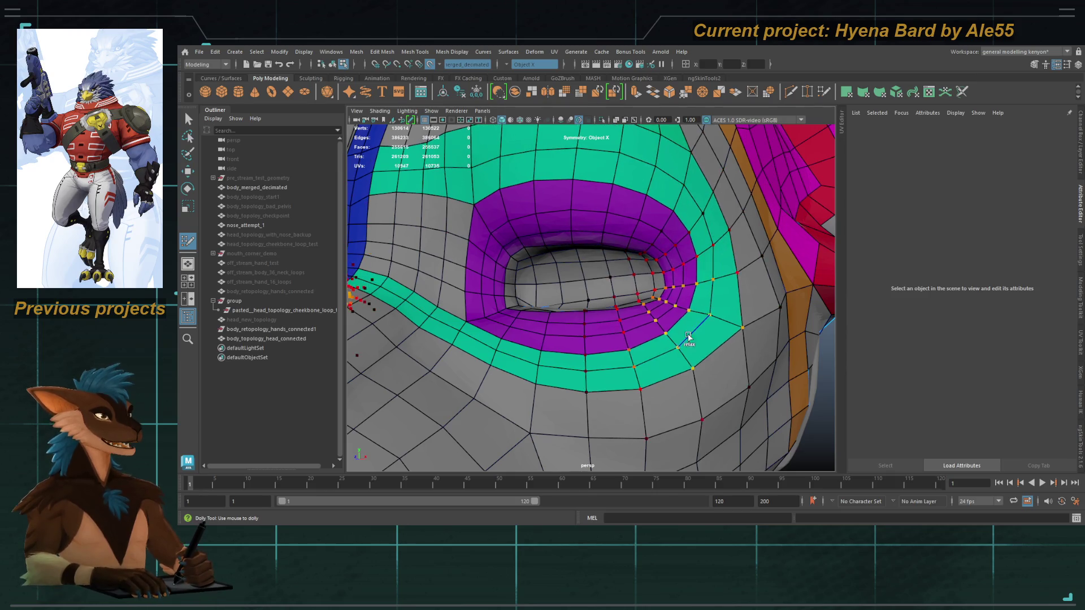
scroll(556, 376, down, 5)
Pull back around the head and show the topology as wireframe over the sculpt.
mouse_move(543, 229)
alt+mouse_down()
mouse_move(574, 223)
mouse_move(560, 238)
alt+mouse_up()
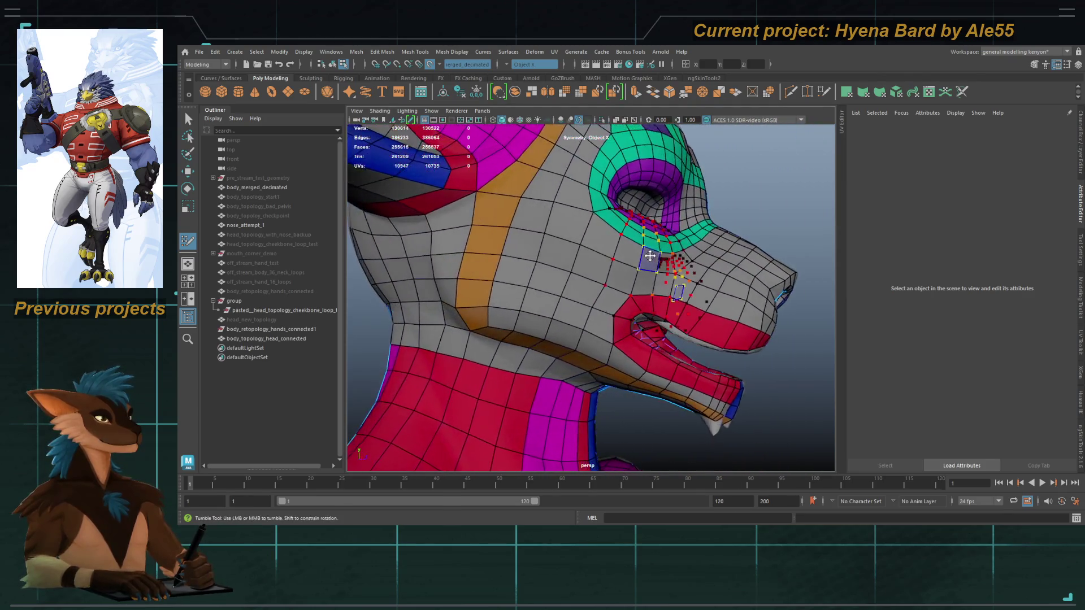
alt+middle_drag(560, 237, 574, 244)
alt+drag(575, 244, 582, 303)
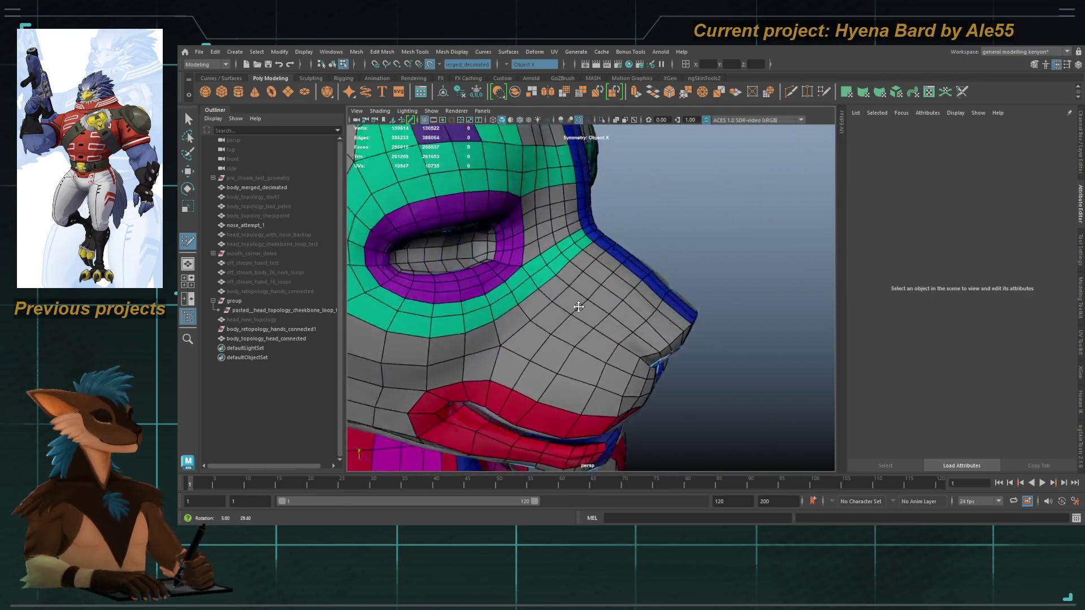
scroll(515, 259, down, 2)
scroll(515, 259, up, 3)
mouse_move(514, 258)
alt+mouse_down()
mouse_move(543, 306)
mouse_move(524, 328)
mouse_move(543, 315)
alt+mouse_up()
scroll(543, 306, up, 3)
key(F8)
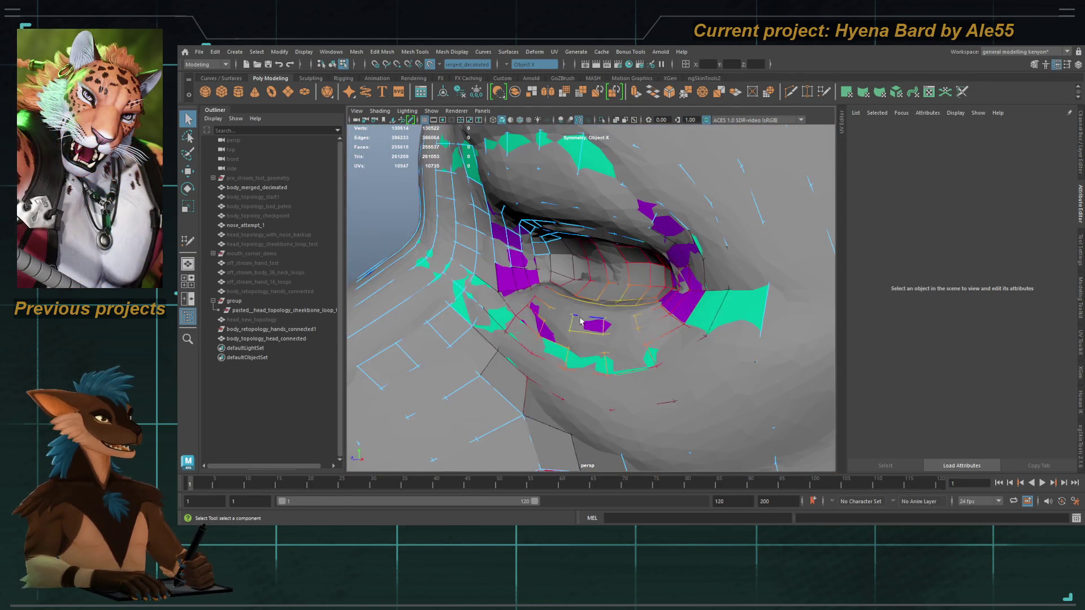
Isolate the head topology mesh and tumble in on the eye socket.
click(591, 120)
scroll(544, 280, up, 3)
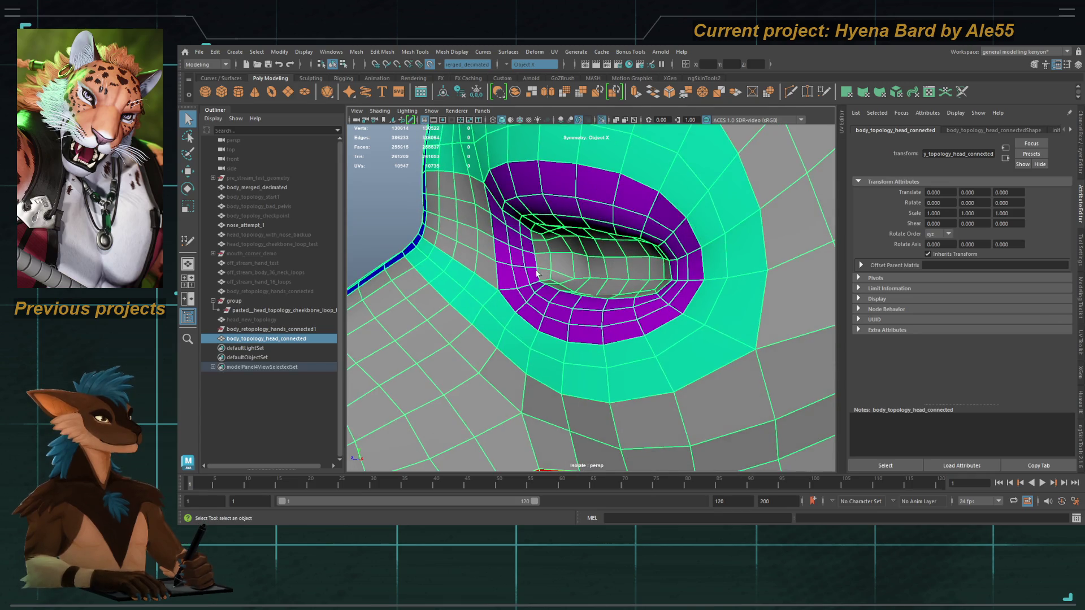
alt+drag(543, 279, 519, 302)
click(519, 303)
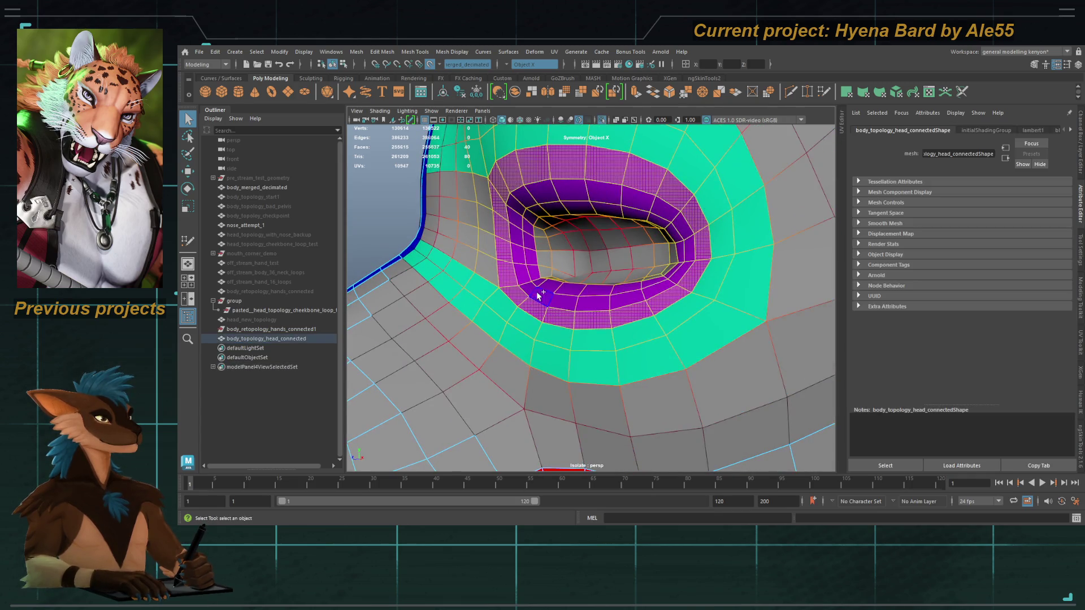
mouse_move(563, 302)
alt+mouse_down()
mouse_move(582, 245)
mouse_move(551, 230)
alt+mouse_up()
scroll(538, 220, up, 3)
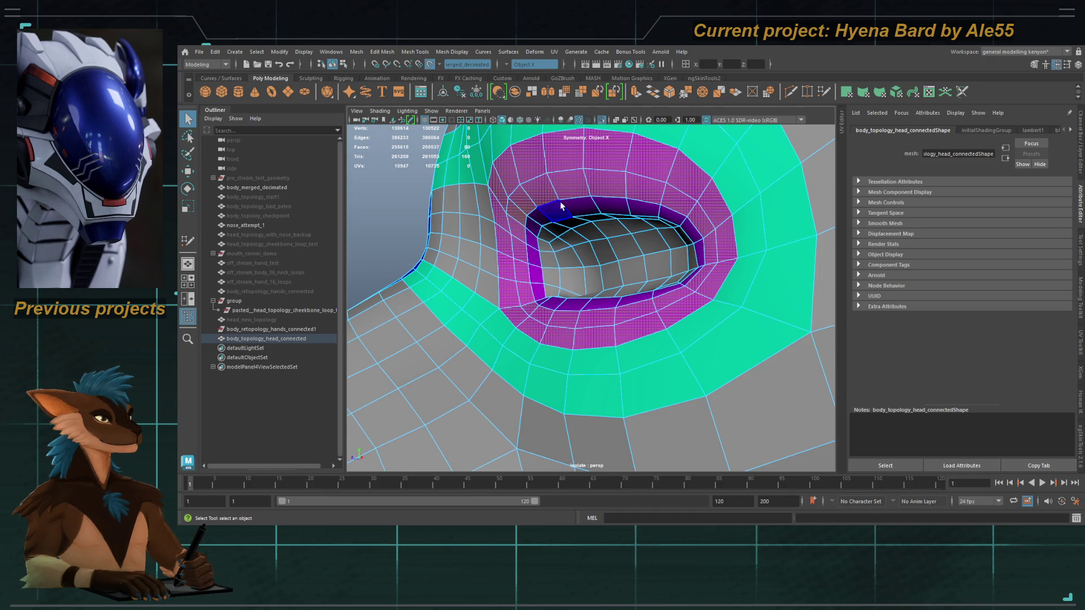
alt+drag(562, 210, 528, 193)
Select the upper eye-rim edges in edge mode and switch to the Move tool.
key(F10)
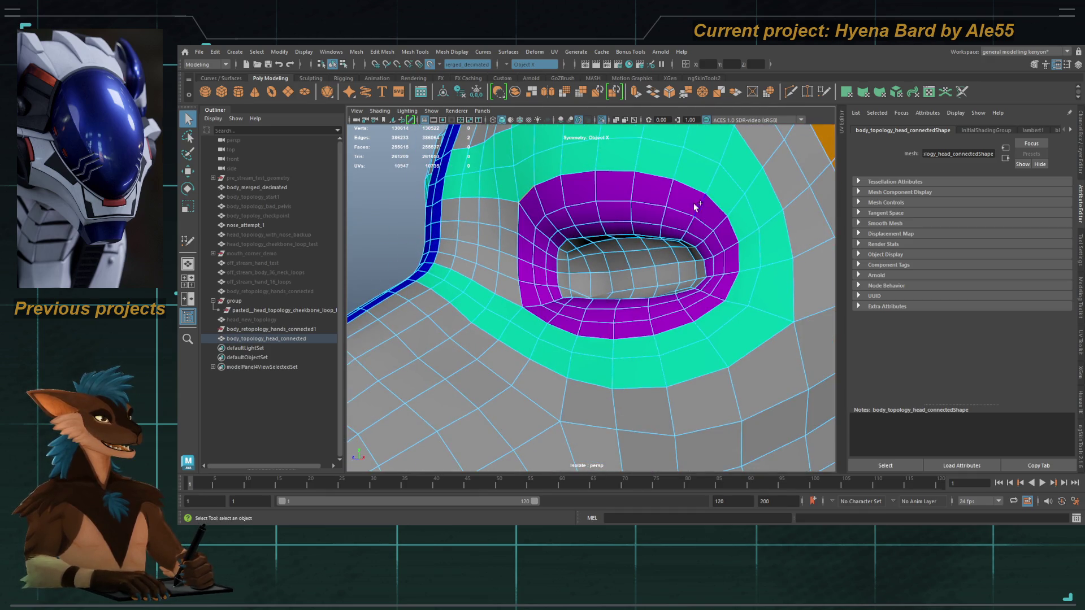
alt+drag(616, 226, 545, 225)
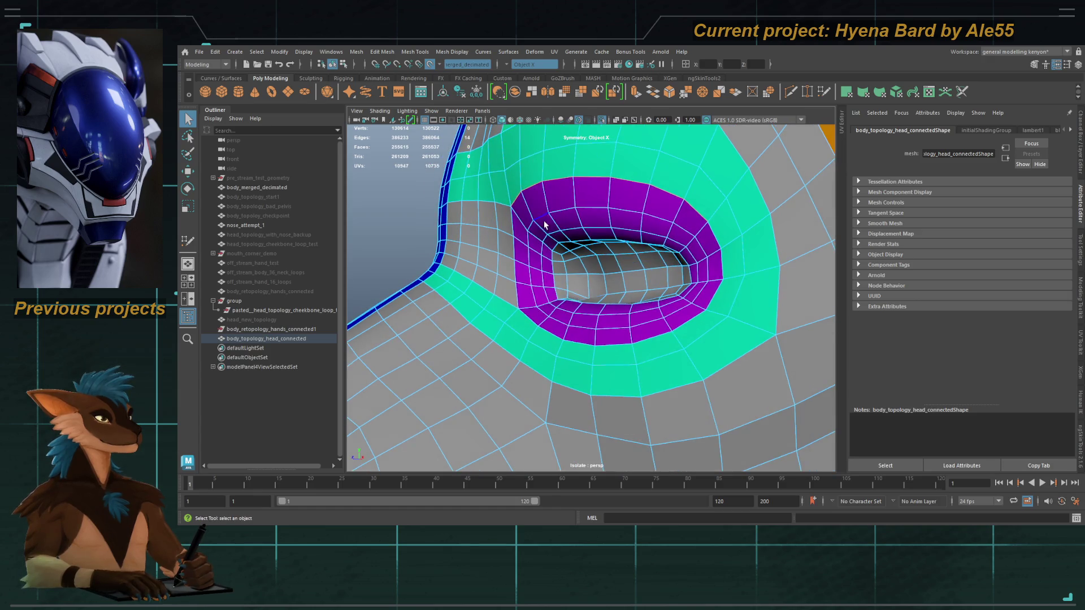
click(512, 122)
key(w)
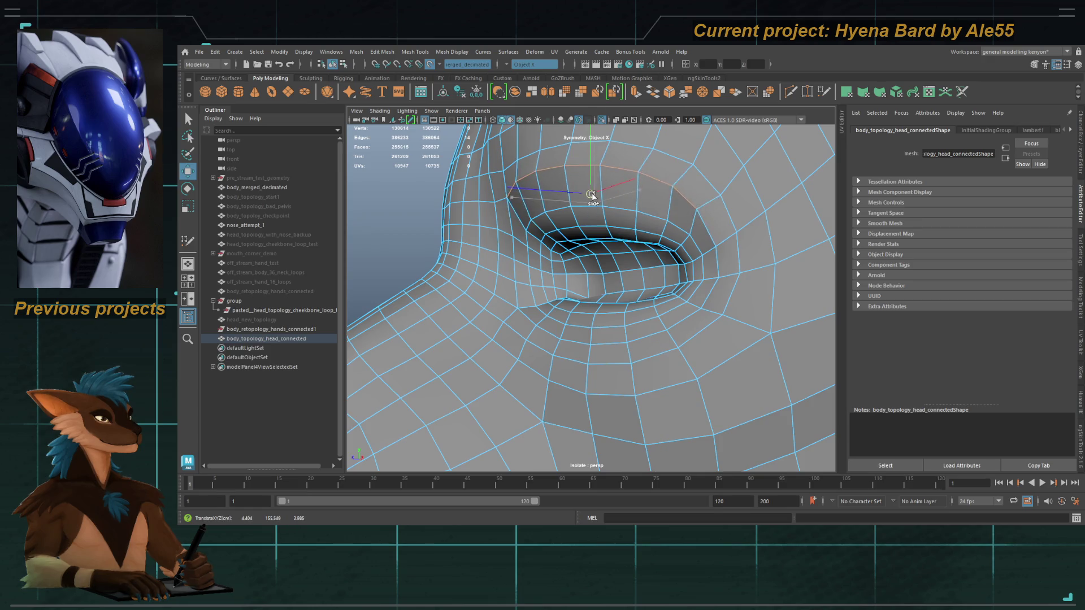
Select the eye-rim edge loop and cut new edges into the mesh around the eye.
mouse_move(596, 210)
alt+mouse_down()
mouse_move(614, 202)
mouse_move(594, 212)
alt+mouse_up()
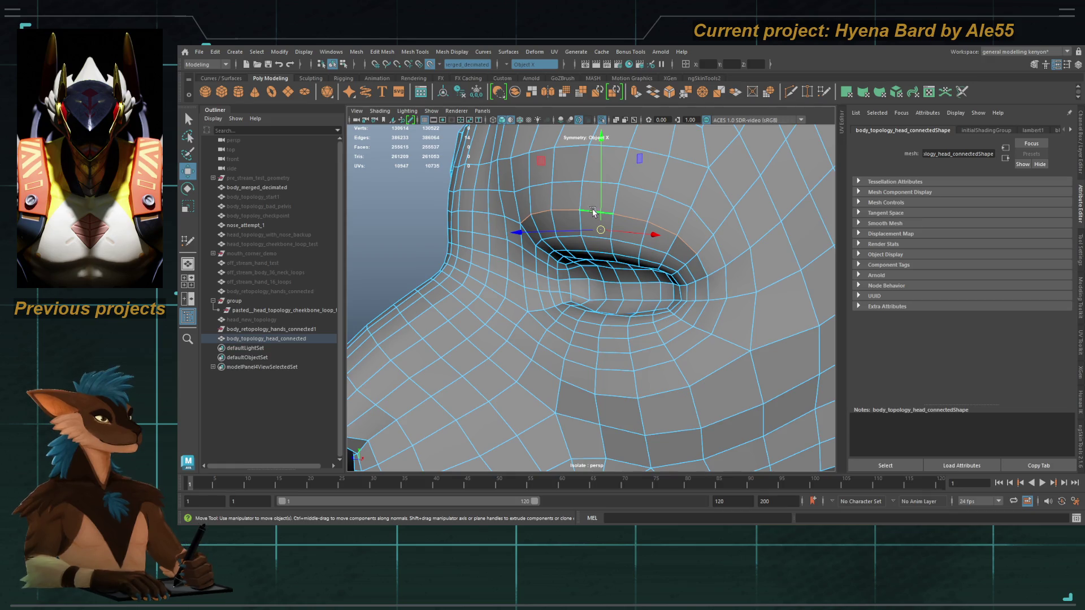
mouse_move(593, 211)
alt+mouse_down()
mouse_move(577, 249)
mouse_move(519, 248)
mouse_move(546, 245)
mouse_move(580, 218)
mouse_move(559, 234)
alt+mouse_up()
key(q)
scroll(558, 227, up, 2)
double_click(556, 227)
key(F8)
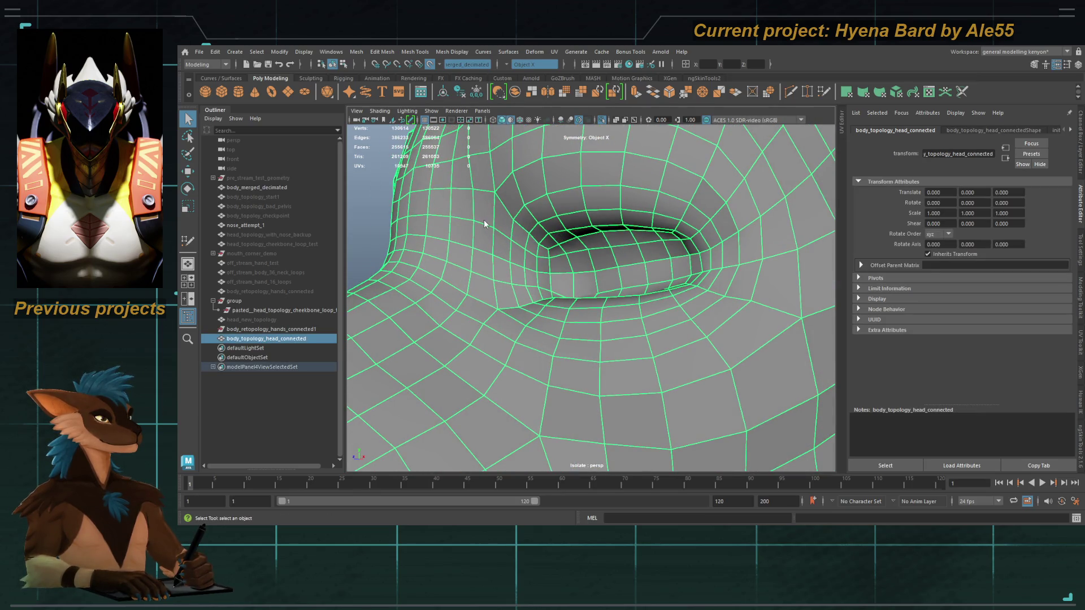
key(F9)
shift+right_drag(485, 222, 573, 260)
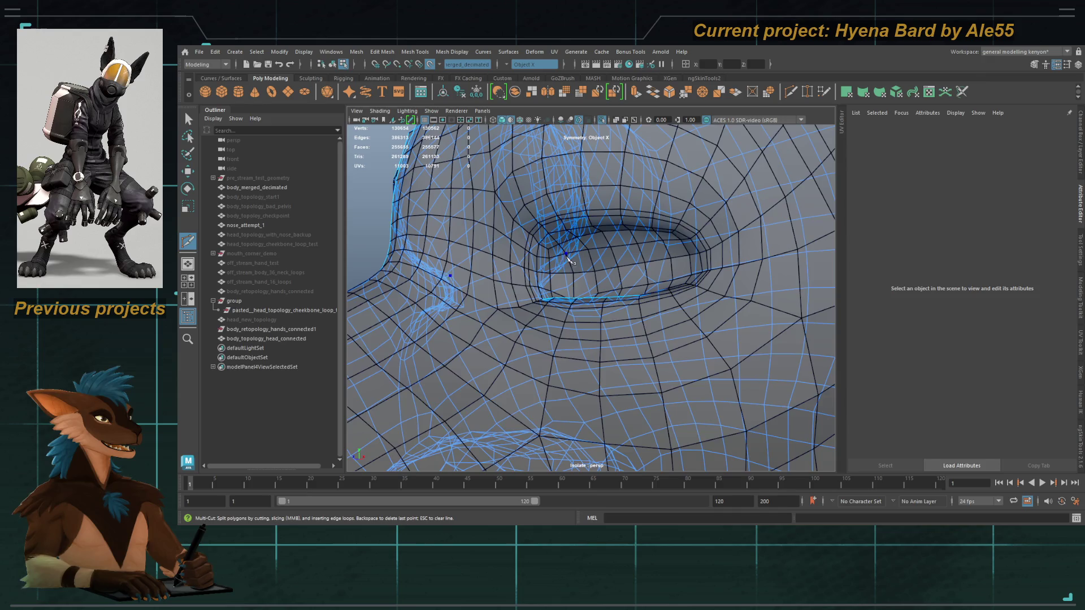
key(q)
click(542, 279)
Turn off Make Live snapping to the decimated sculpt and reselect the head mesh.
alt+drag(553, 229, 553, 256)
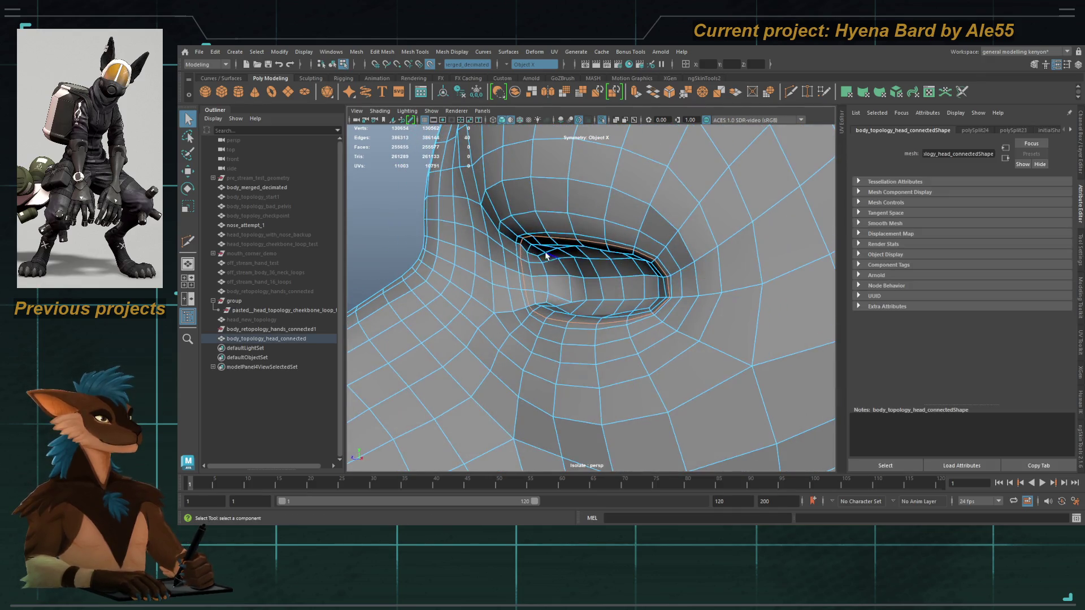
click(431, 65)
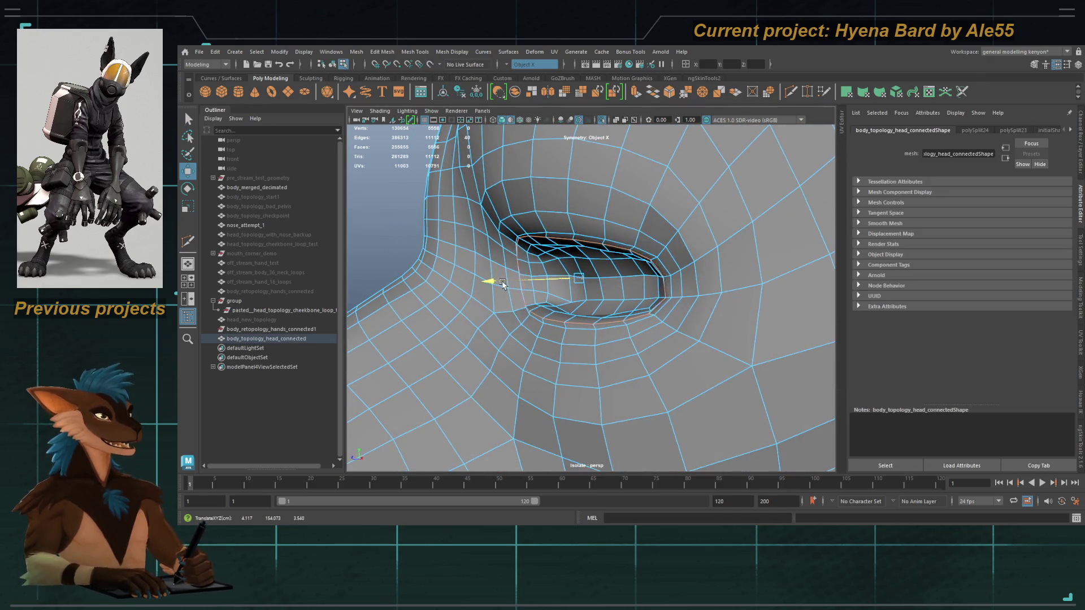
mouse_move(500, 282)
alt+mouse_down()
mouse_move(642, 294)
mouse_move(601, 331)
alt+mouse_up()
key(q)
click(642, 294)
Assign a new lambert12 to the eye-opening face band and show the sculpt again.
key(F11)
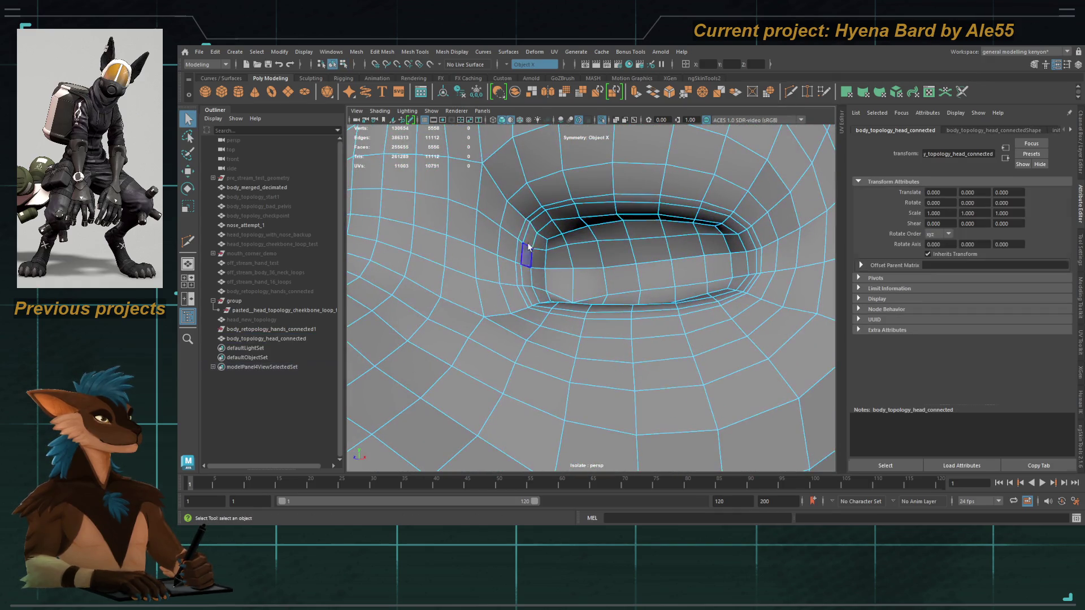
shift+double_click(527, 232)
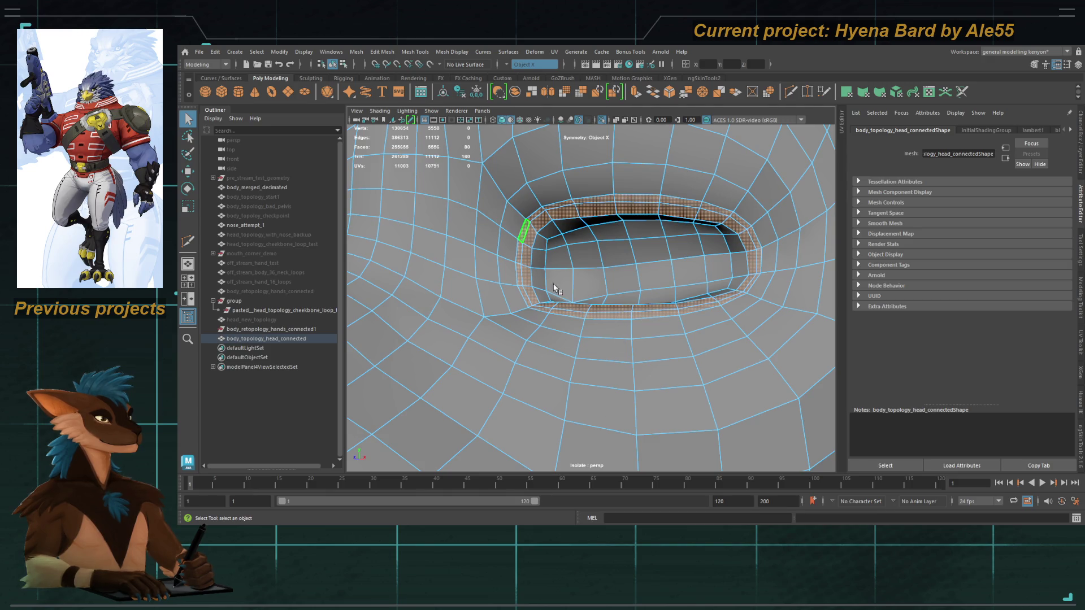
shift+right_drag(552, 291, 585, 283)
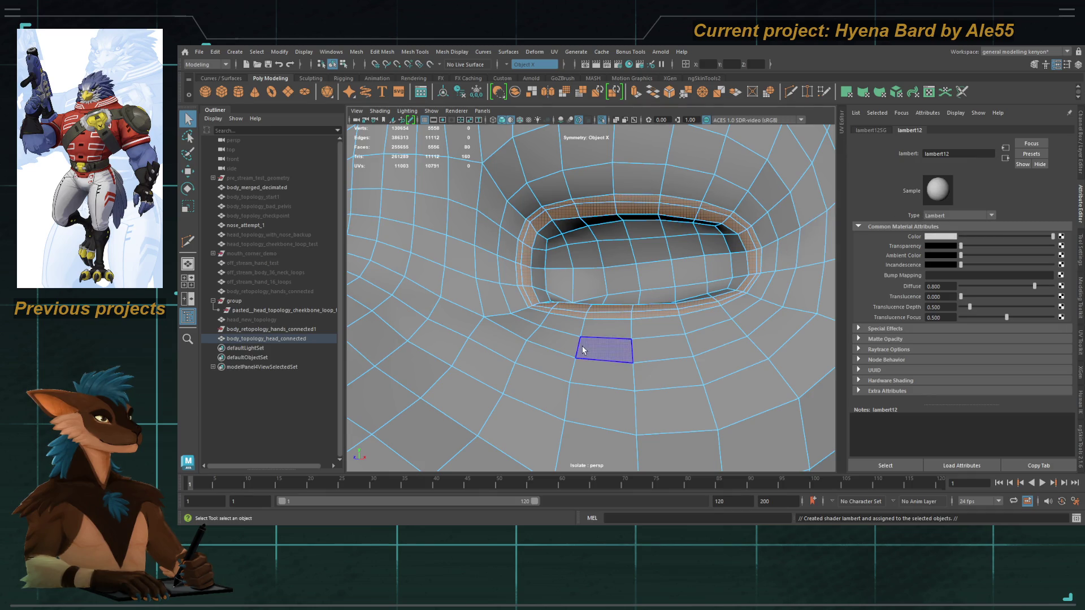
right_drag(605, 365, 605, 346)
scroll(663, 273, down, 5)
click(601, 121)
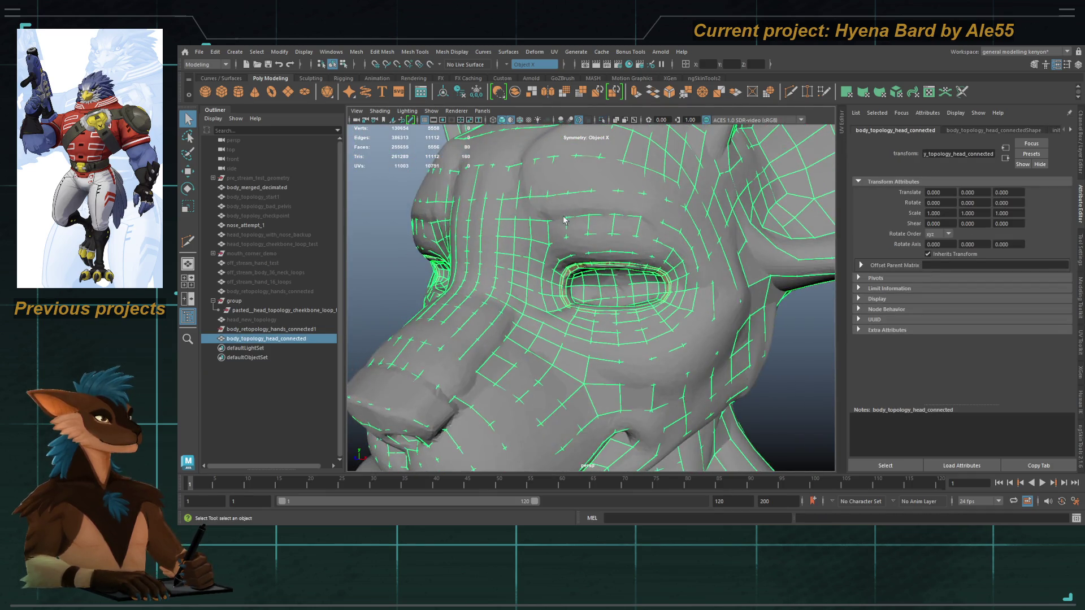
Isolate the topology mesh again and orbit to a three-quarter side view.
click(601, 122)
mouse_move(397, 260)
alt+mouse_down()
mouse_move(708, 346)
mouse_move(607, 338)
mouse_move(598, 268)
alt+mouse_up()
click(607, 338)
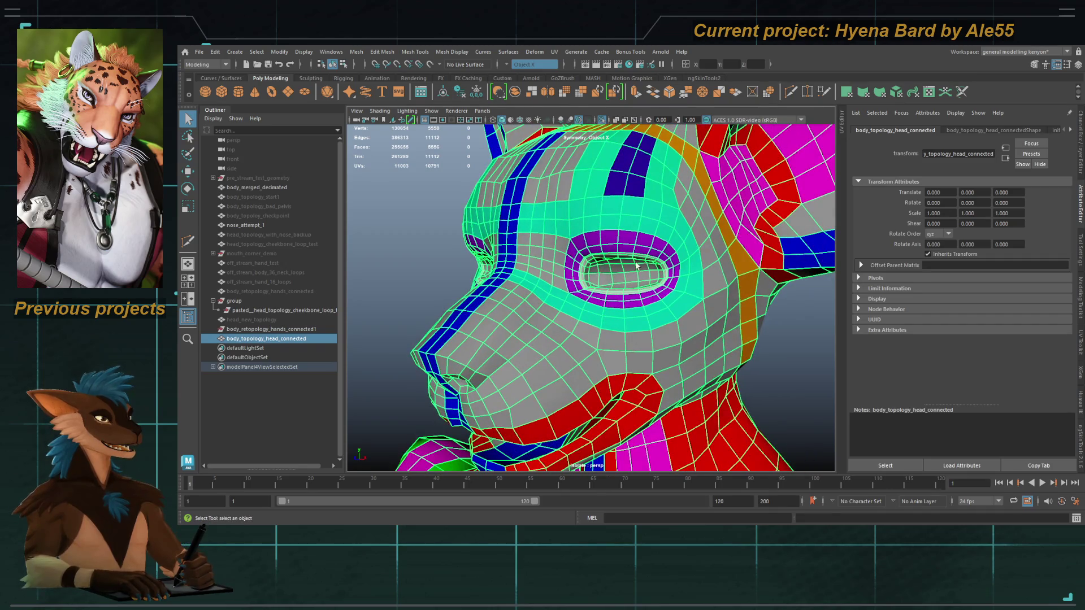
scroll(632, 269, up, 2)
scroll(605, 194, up, 2)
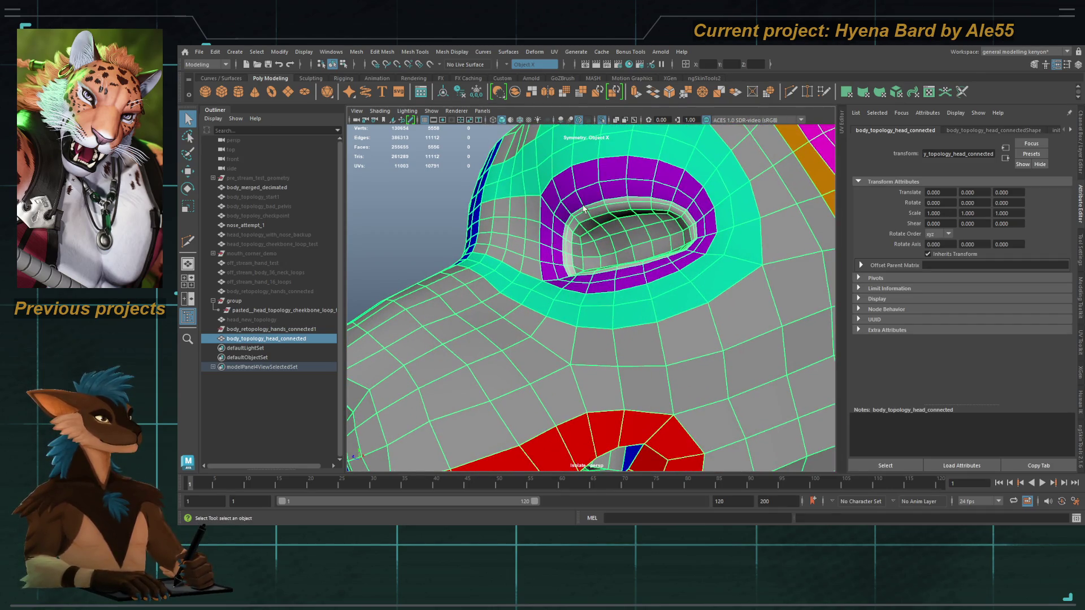
alt+drag(574, 230, 560, 223)
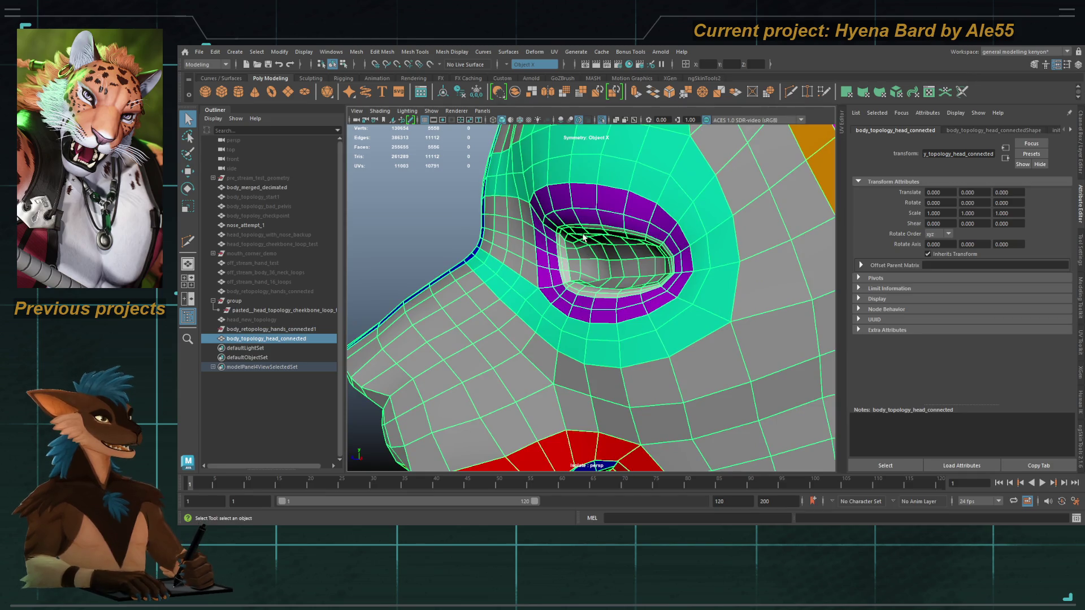
alt+right_drag(559, 223, 547, 215)
alt+drag(547, 214, 593, 255)
alt+right_drag(593, 255, 577, 238)
mouse_move(577, 237)
alt+mouse_down()
mouse_move(625, 313)
mouse_move(732, 283)
mouse_move(620, 303)
alt+mouse_up()
Deselect, move in close on the eye and reselect the head from a side angle.
click(732, 284)
click(603, 307)
mouse_move(602, 307)
alt+right_down()
mouse_move(592, 283)
mouse_move(433, 219)
alt+right_up()
click(424, 226)
mouse_move(424, 227)
alt+mouse_down()
mouse_move(477, 291)
mouse_move(554, 248)
mouse_move(563, 290)
mouse_move(533, 275)
alt+mouse_up()
Cut a new edge loop across the red lip region of the muzzle and exit Multi-Cut.
shift+right_drag(465, 261, 530, 269)
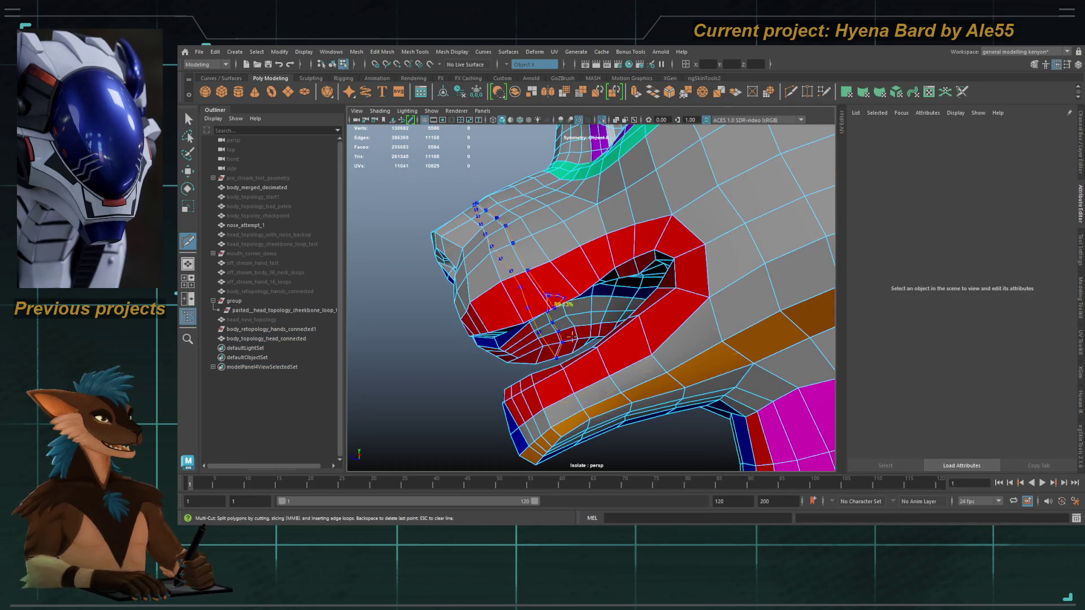
alt+middle_drag(560, 303, 628, 291)
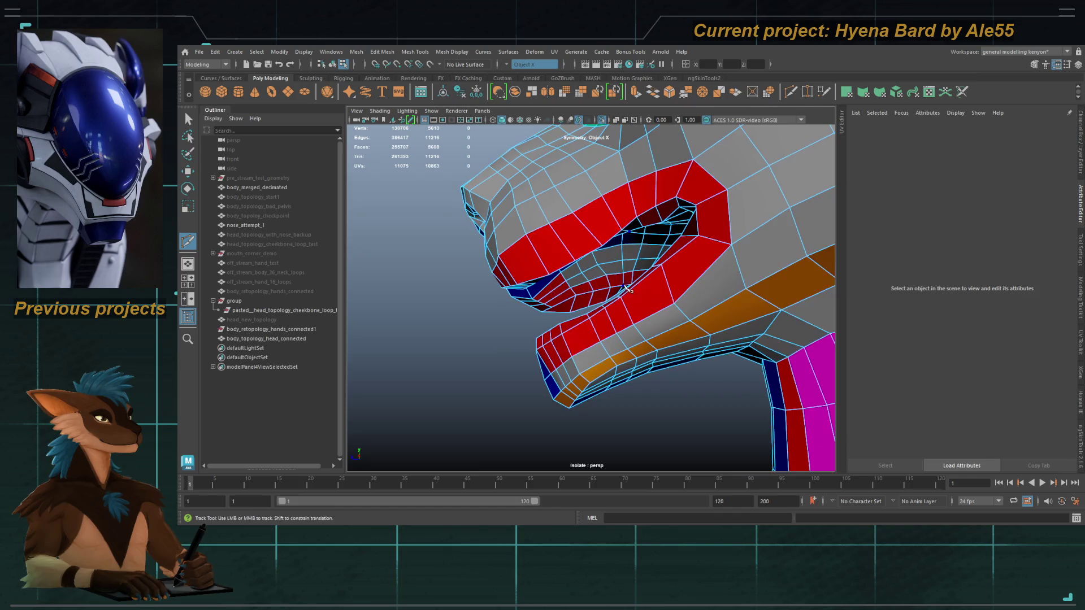
alt+drag(629, 290, 652, 293)
key(q)
Reselect the head mesh and switch to vertex mode around the mouth.
mouse_move(601, 338)
alt+mouse_down()
mouse_move(600, 307)
mouse_move(567, 285)
alt+mouse_up()
click(599, 308)
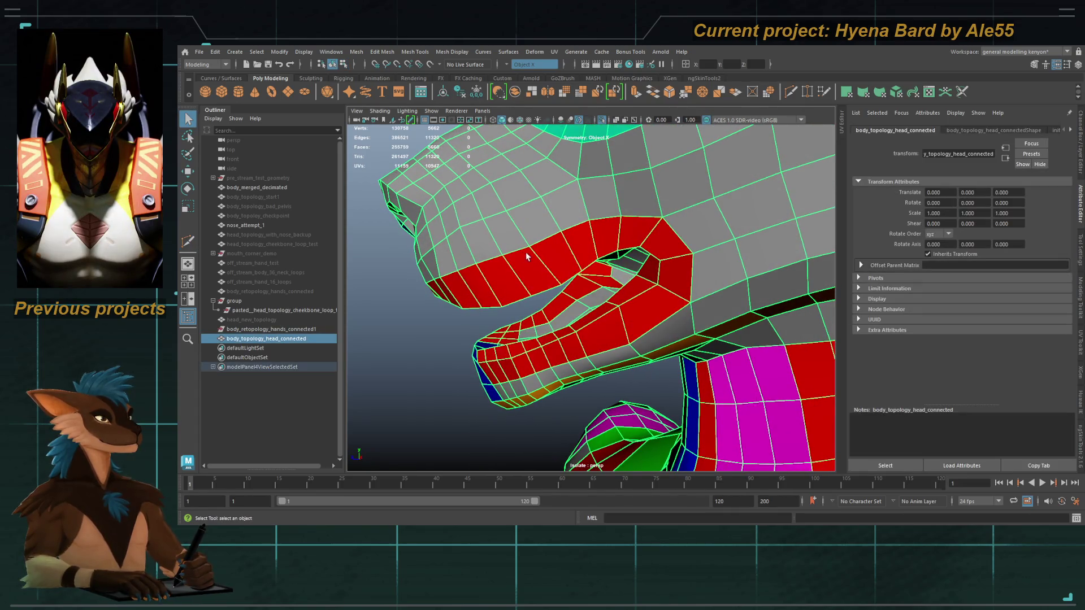
alt+drag(525, 257, 548, 243)
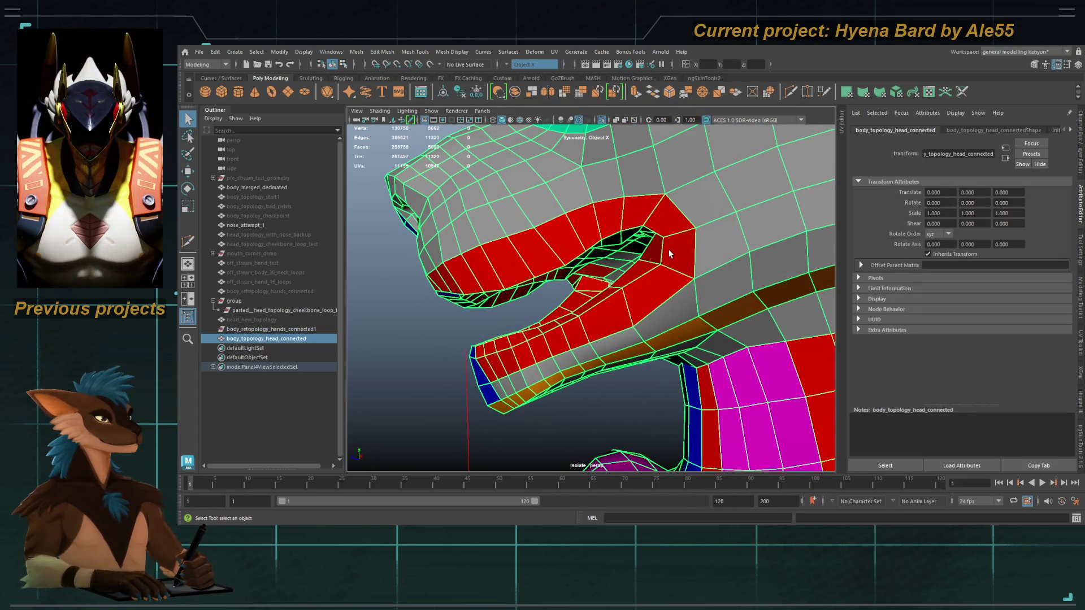
key(F9)
mouse_move(670, 253)
alt+mouse_down()
mouse_move(647, 245)
mouse_move(653, 320)
mouse_move(637, 301)
mouse_move(458, 336)
mouse_move(586, 311)
alt+mouse_up()
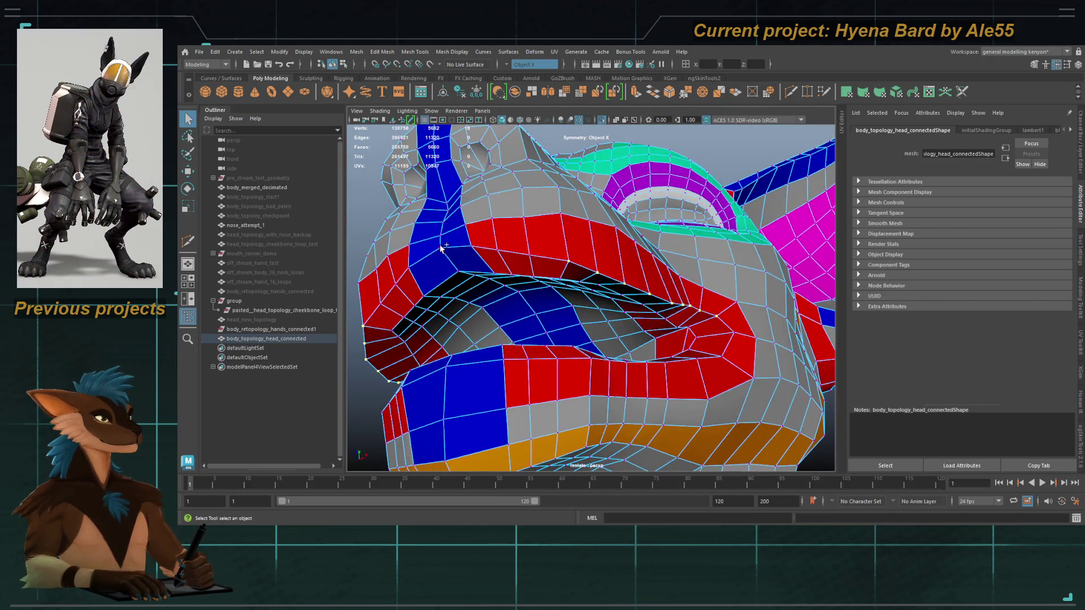
Orbit to a frontal view of the mouth and select the head mesh.
alt+drag(475, 238, 468, 135)
alt+drag(506, 262, 491, 258)
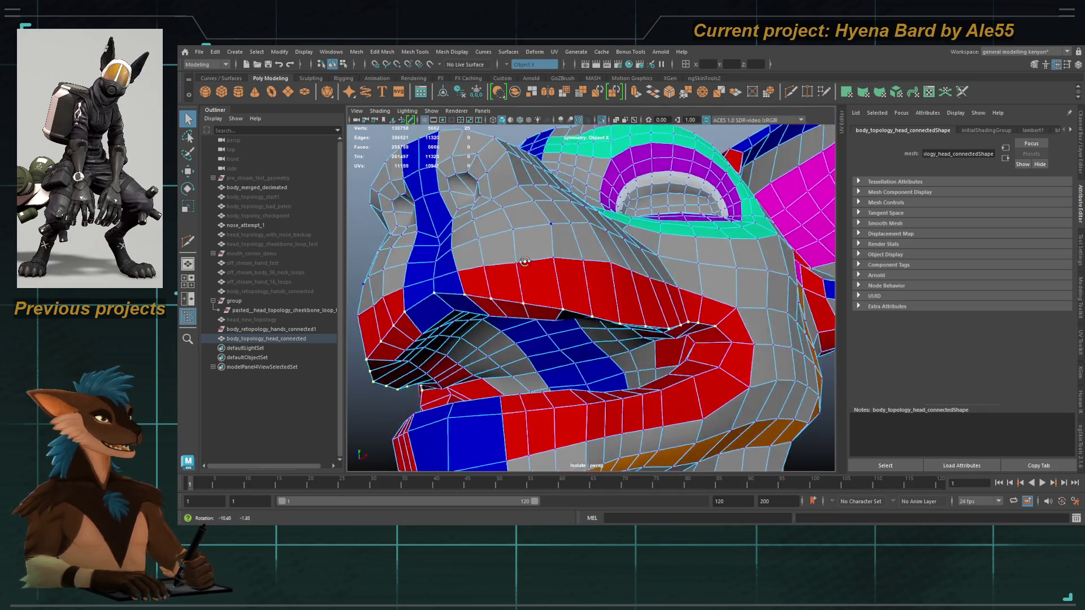
mouse_move(701, 311)
alt+mouse_down()
mouse_move(709, 335)
mouse_move(498, 382)
mouse_move(628, 375)
mouse_move(617, 343)
alt+mouse_up()
click(628, 374)
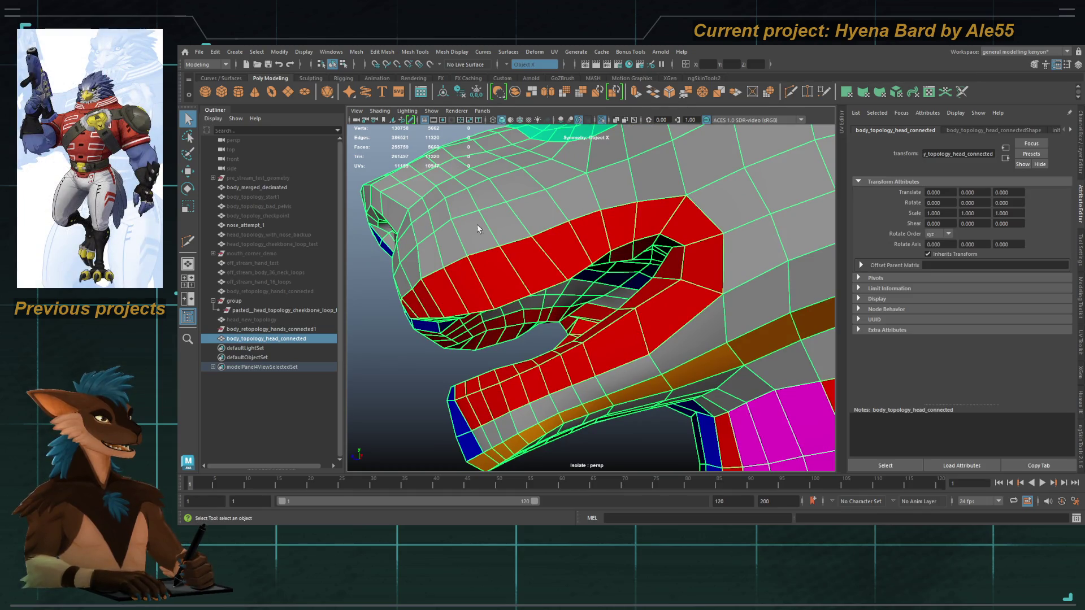
mouse_move(458, 322)
alt+mouse_down()
mouse_move(608, 252)
mouse_move(614, 332)
mouse_move(598, 307)
alt+mouse_up()
Slice a new edge line across the lower lip near the mouth corner and return to object selection.
shift+right_drag(543, 262, 585, 306)
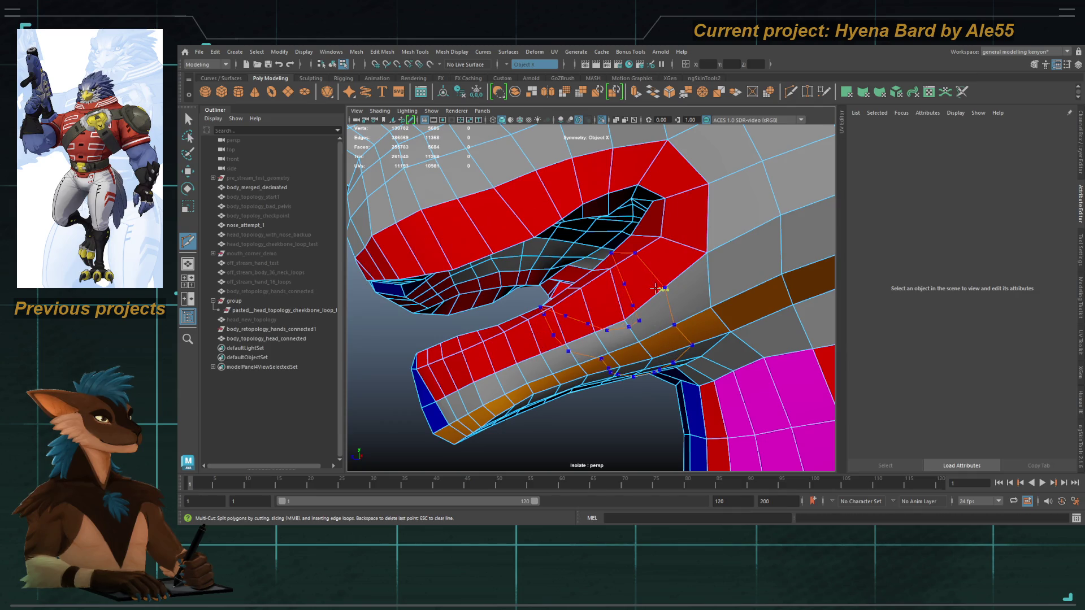
alt+drag(661, 290, 632, 322)
click(646, 244)
mouse_move(644, 270)
alt+mouse_down()
mouse_move(466, 400)
mouse_move(408, 236)
alt+mouse_up()
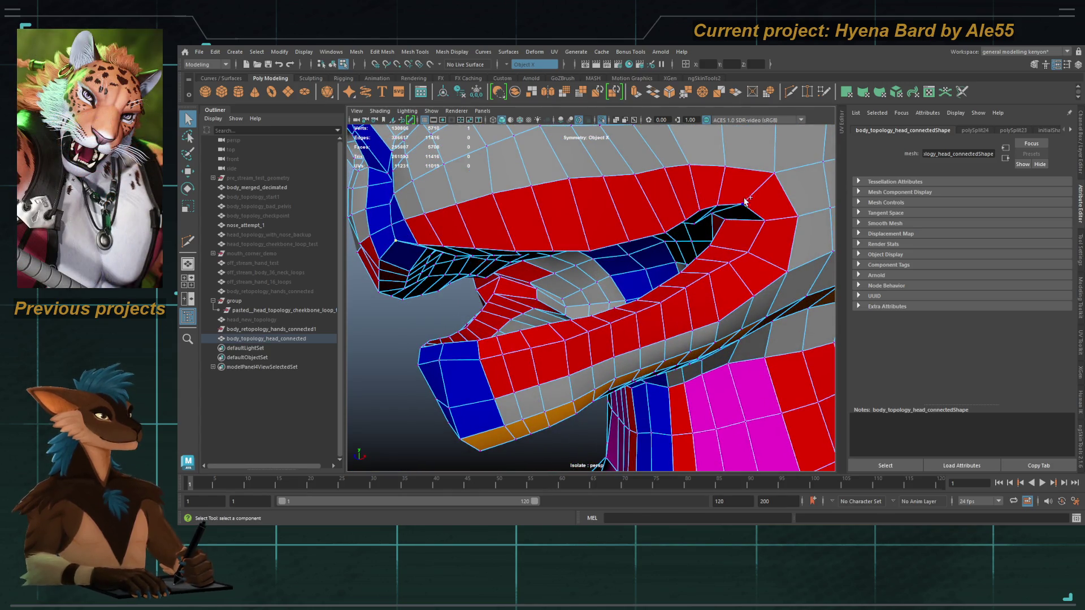
mouse_move(749, 202)
alt+mouse_down()
mouse_move(597, 273)
mouse_move(589, 289)
mouse_move(619, 269)
mouse_move(702, 300)
alt+mouse_up()
key(F8)
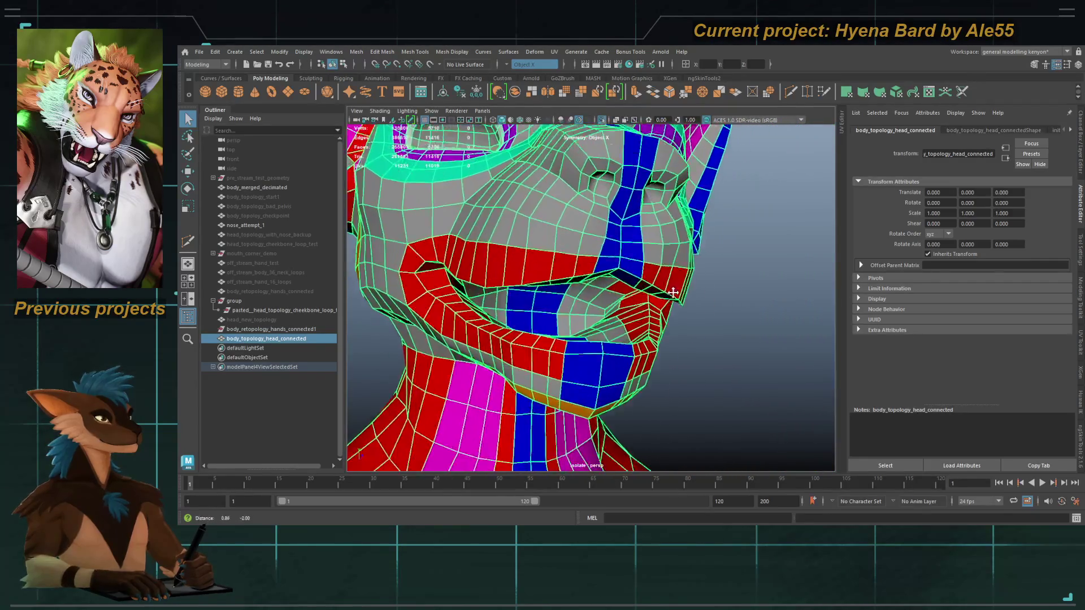
alt+right_drag(702, 301, 752, 334)
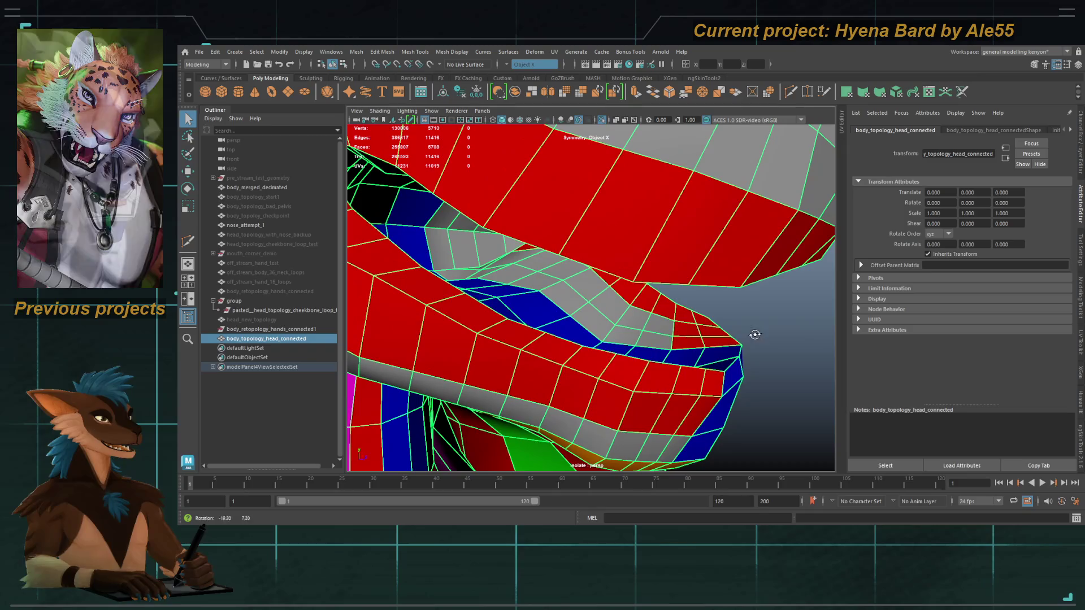
click(643, 325)
click(674, 331)
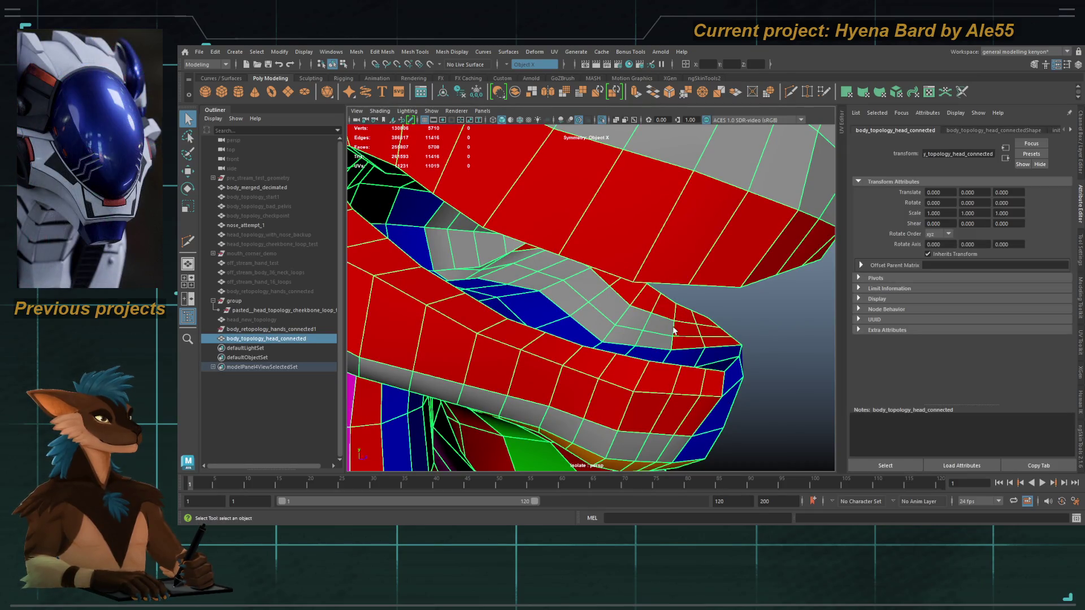
alt+drag(675, 330, 535, 316)
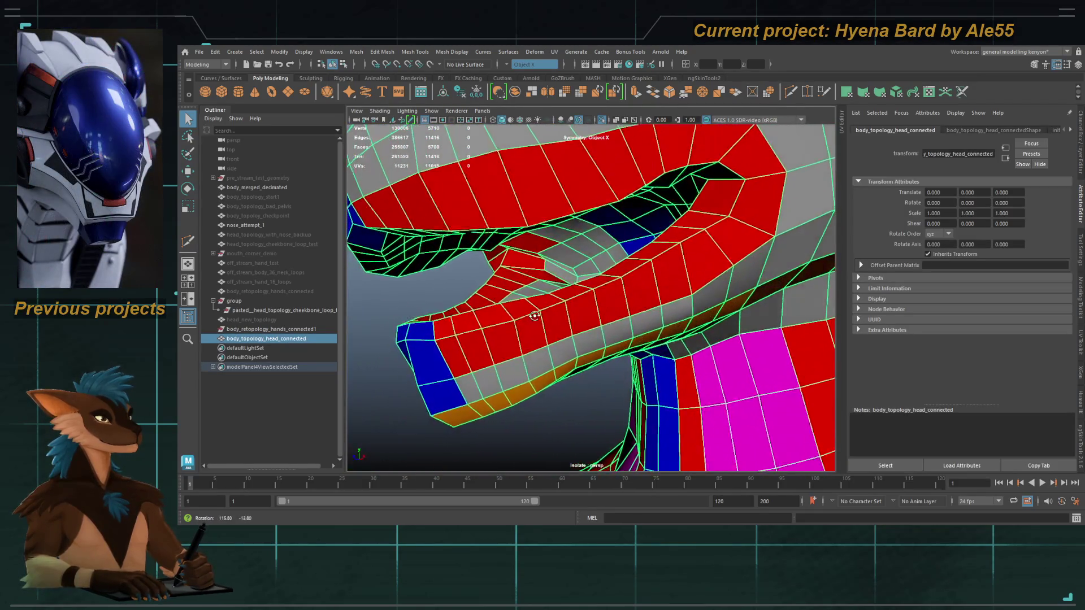
mouse_move(535, 316)
alt+mouse_down()
mouse_move(659, 266)
mouse_move(561, 276)
alt+mouse_up()
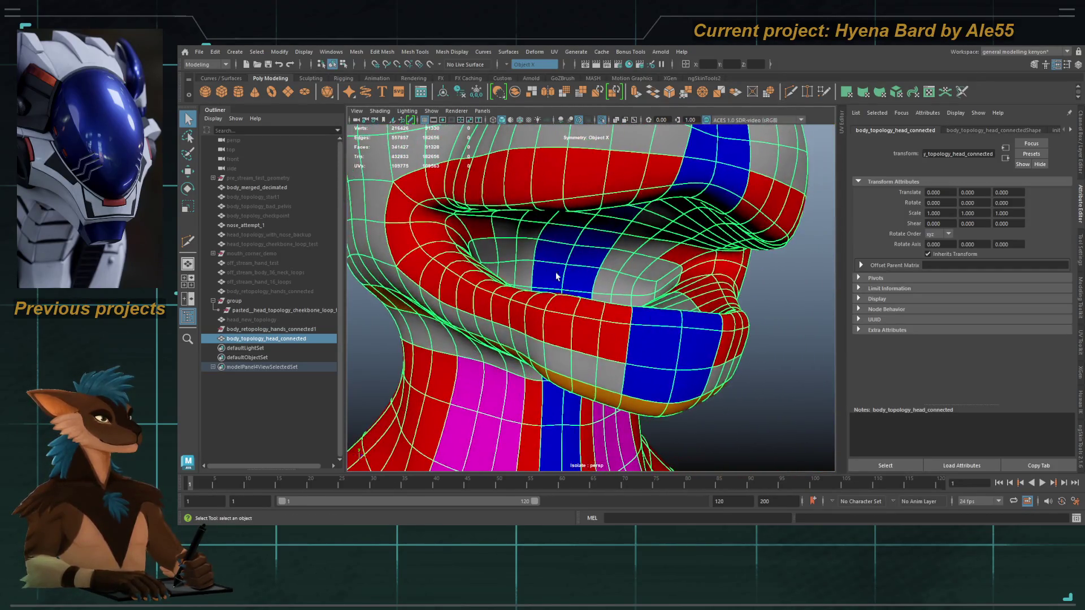
click(431, 243)
mouse_move(538, 271)
alt+mouse_down()
mouse_move(517, 282)
mouse_move(529, 332)
mouse_move(510, 333)
mouse_move(500, 318)
alt+mouse_up()
key(1)
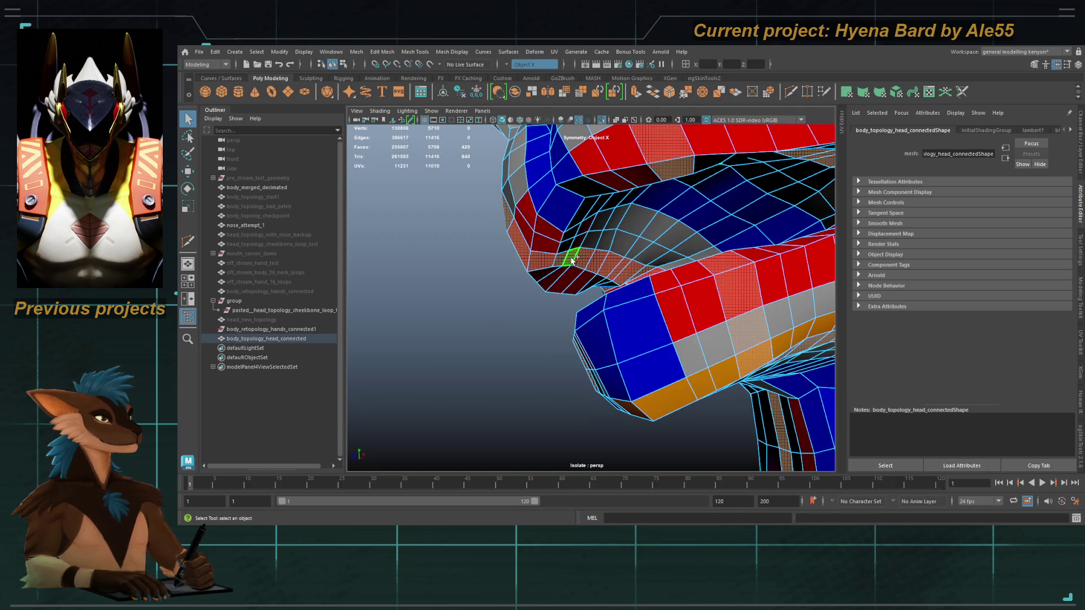
mouse_move(576, 221)
alt+mouse_down()
mouse_move(623, 246)
mouse_move(683, 240)
alt+mouse_up()
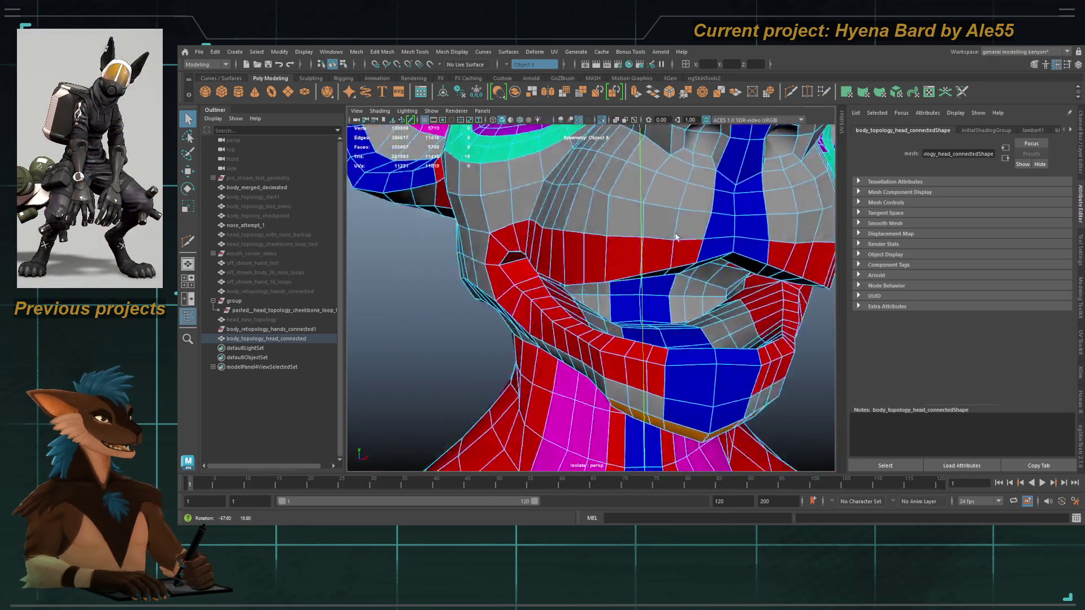
alt+drag(683, 239, 591, 247)
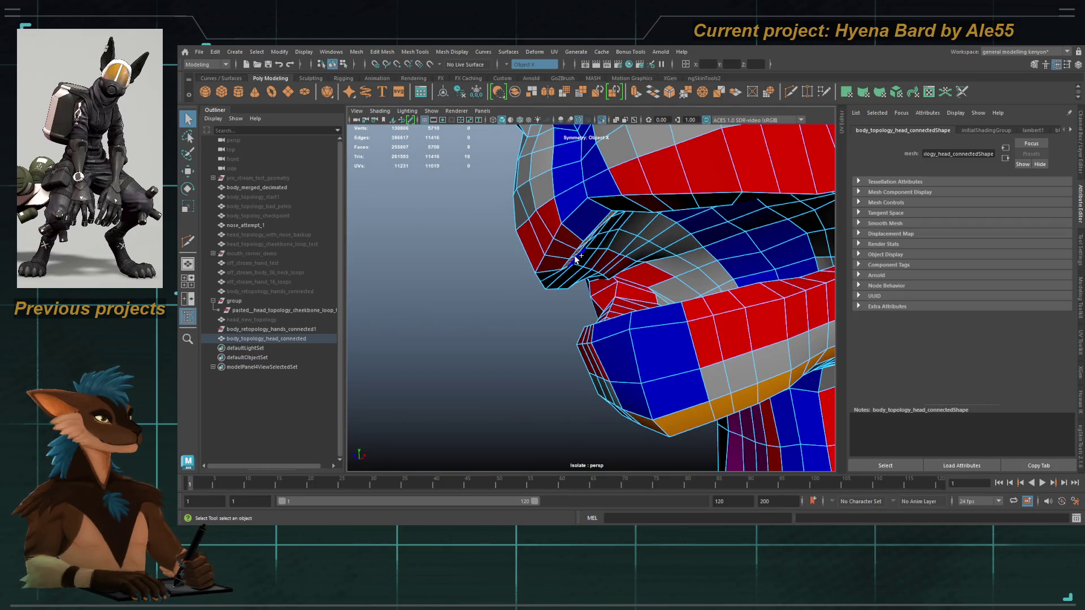
mouse_move(638, 278)
alt+mouse_down()
mouse_move(671, 288)
mouse_move(672, 307)
mouse_move(649, 305)
alt+mouse_up()
click(670, 288)
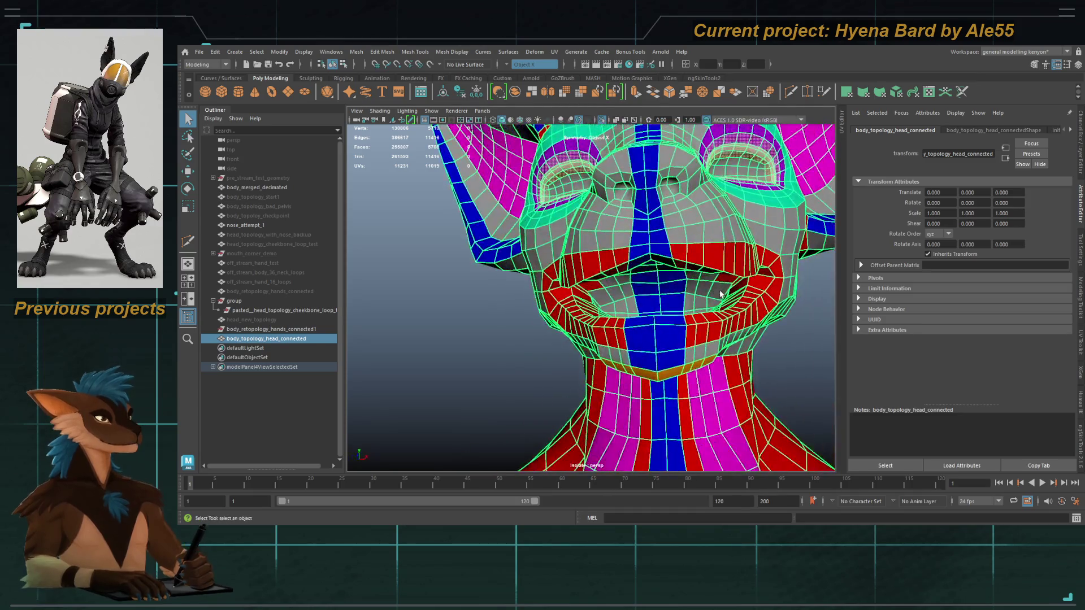
alt+middle_drag(649, 306, 642, 307)
alt+right_drag(642, 307, 705, 346)
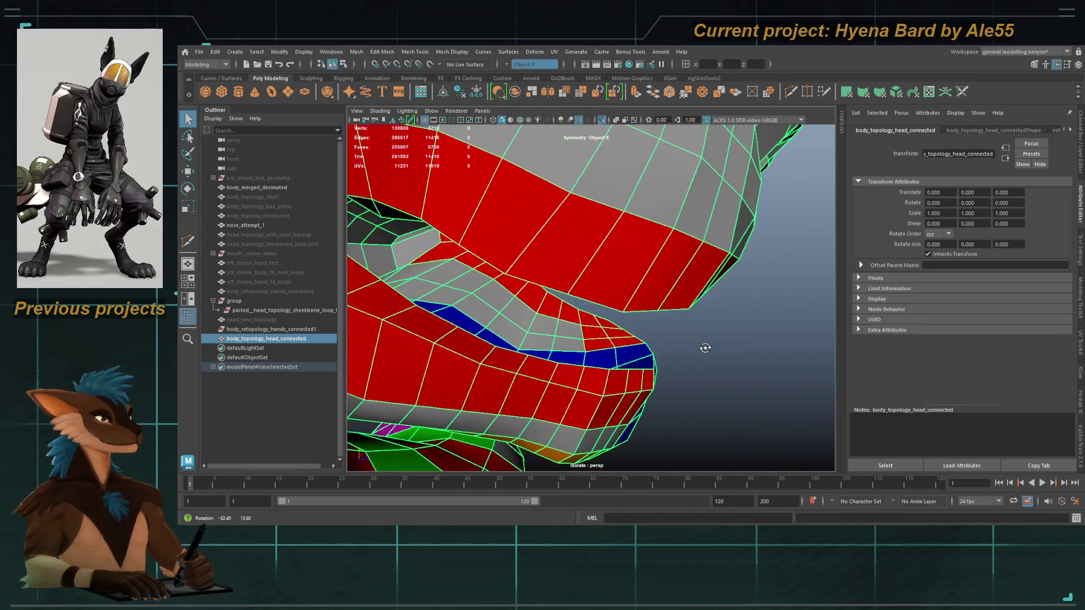
mouse_move(707, 346)
alt+mouse_down()
mouse_move(676, 350)
mouse_move(613, 321)
mouse_move(648, 352)
mouse_move(661, 302)
mouse_move(617, 358)
alt+mouse_up()
Multi-Cut a new edge across the mouth corner in face mode.
key(F11)
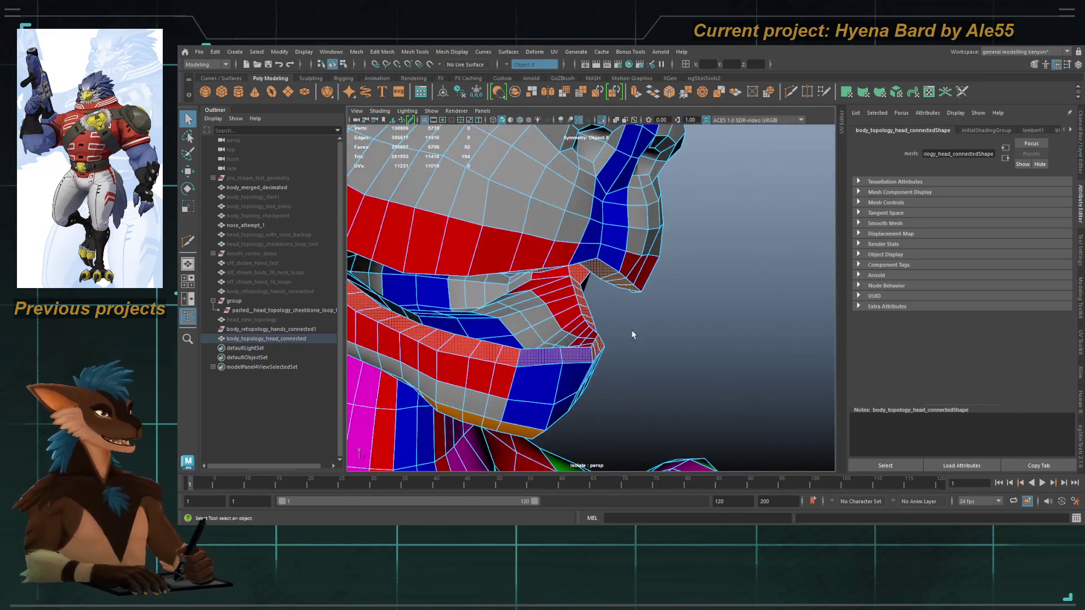
alt+right_drag(616, 357, 731, 315)
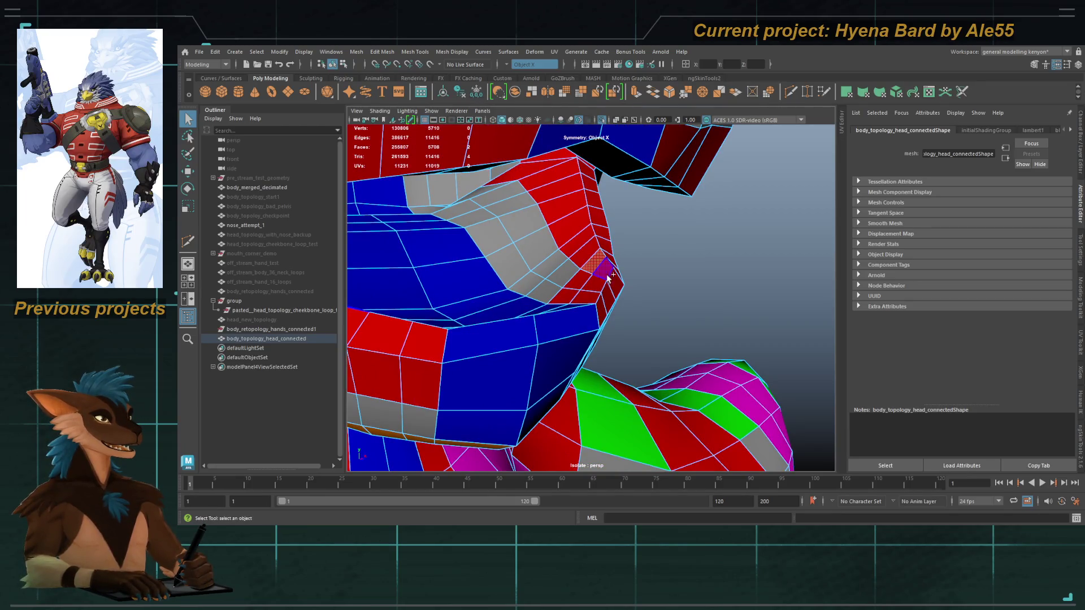
alt+drag(621, 275, 594, 279)
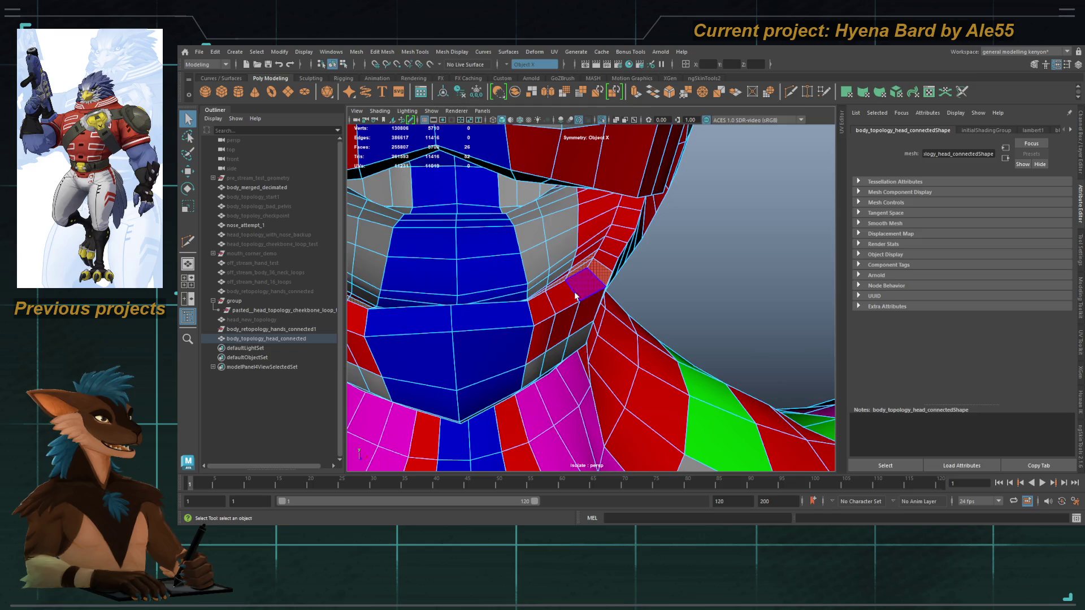
shift+right_drag(593, 279, 554, 249)
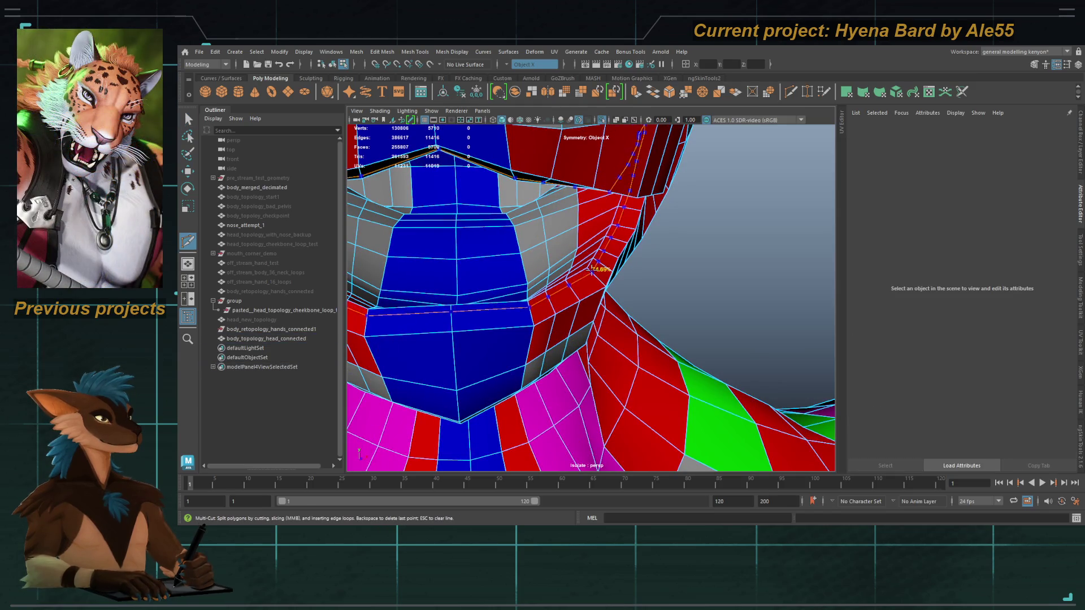
alt+drag(550, 290, 561, 299)
click(605, 285)
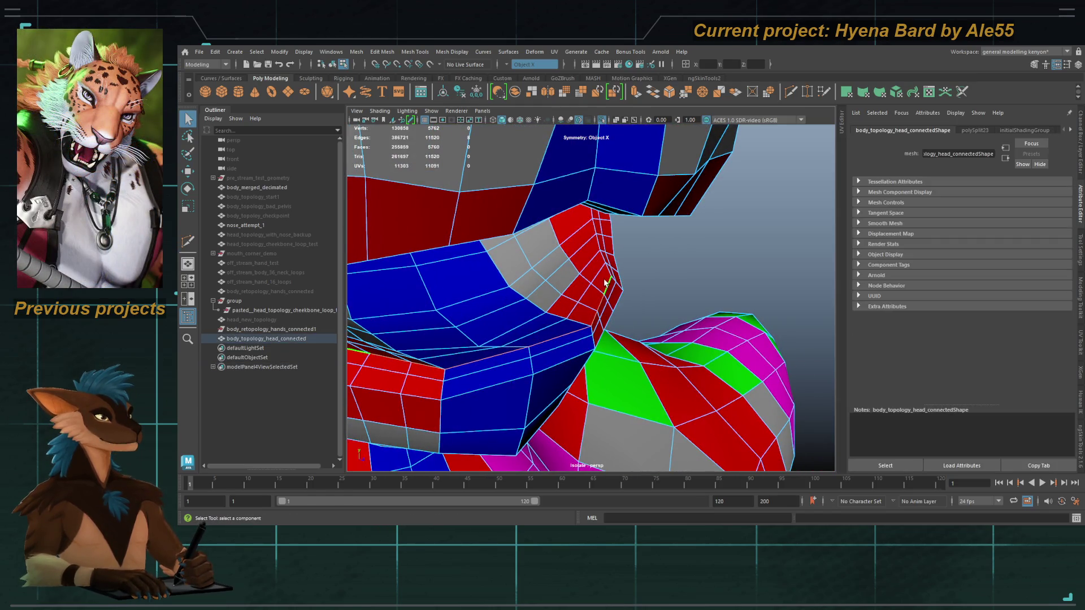
alt+drag(607, 269, 614, 272)
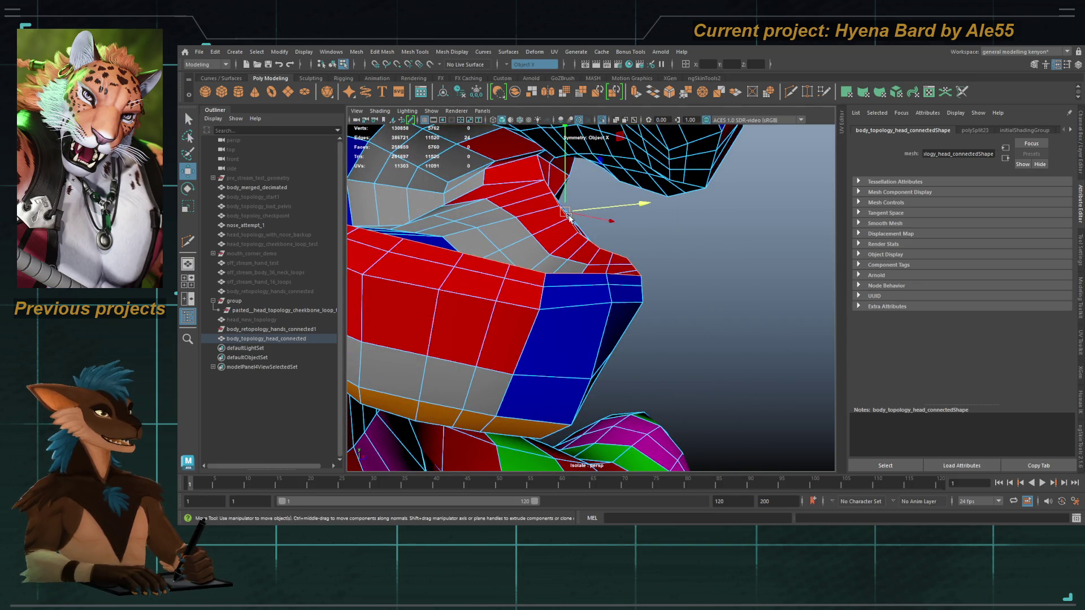
alt+drag(570, 218, 652, 236)
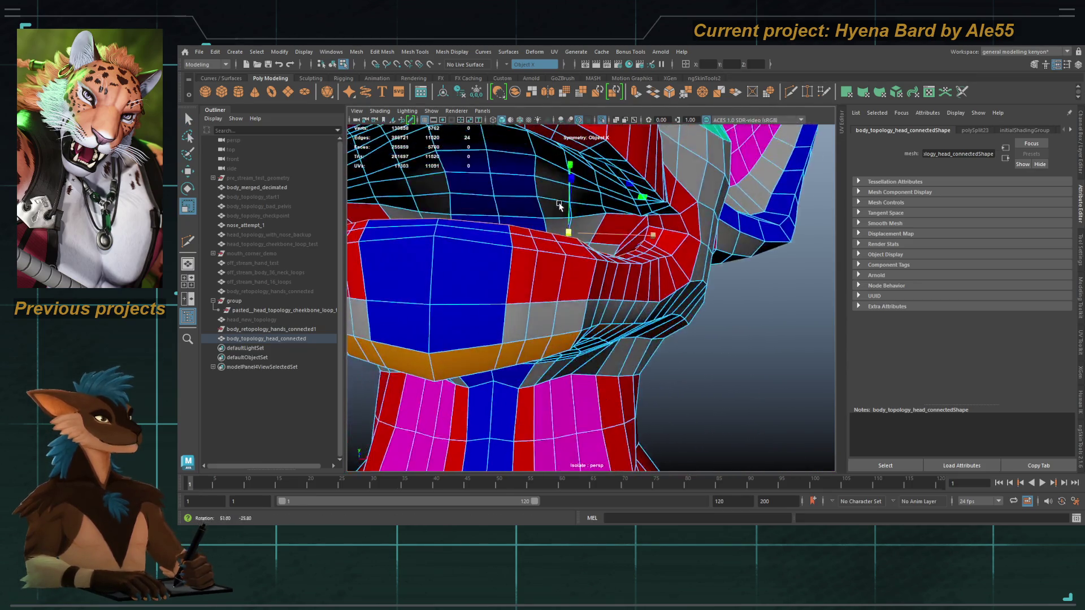
Select the lip-corner vertex and stretch it vertically with the Scale tool to reshape the corner.
key(q)
mouse_move(658, 226)
alt+mouse_down()
mouse_move(663, 244)
mouse_move(593, 237)
mouse_move(589, 175)
alt+mouse_up()
click(589, 242)
key(r)
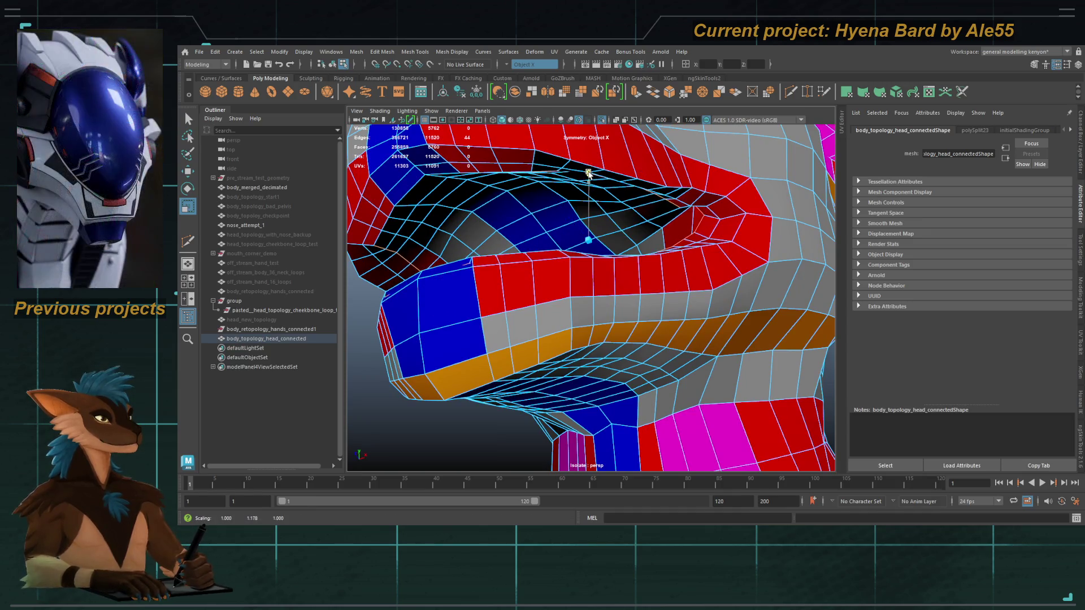
alt+drag(660, 213, 515, 247)
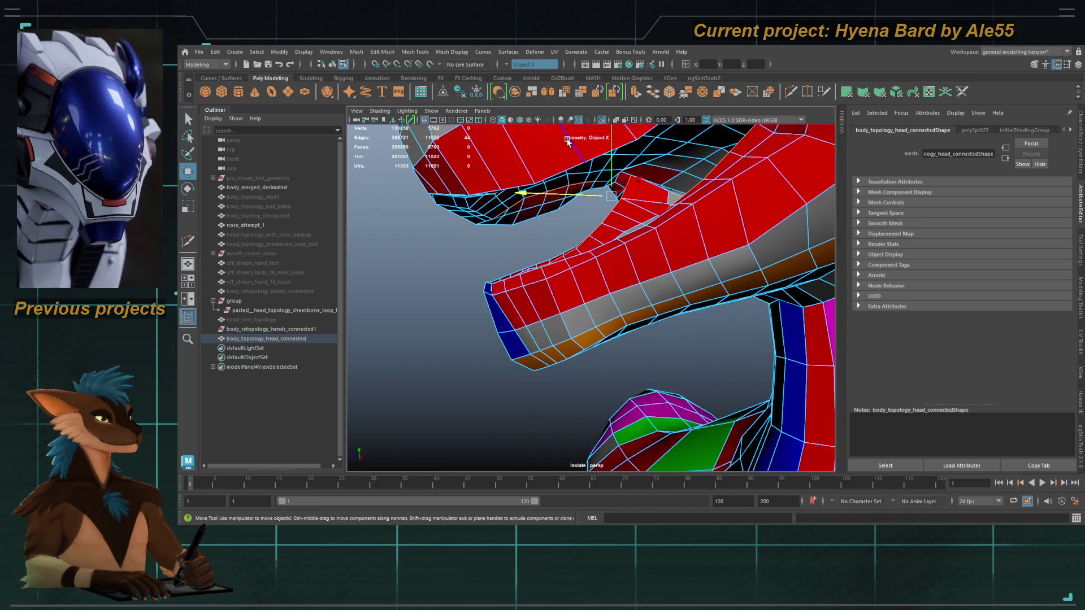
mouse_move(529, 238)
alt+mouse_down()
mouse_move(594, 262)
mouse_move(577, 255)
mouse_move(642, 262)
mouse_move(597, 288)
alt+mouse_up()
Frame the whole body and inspect the head, torso and neck up close.
click(676, 266)
click(595, 284)
key(f)
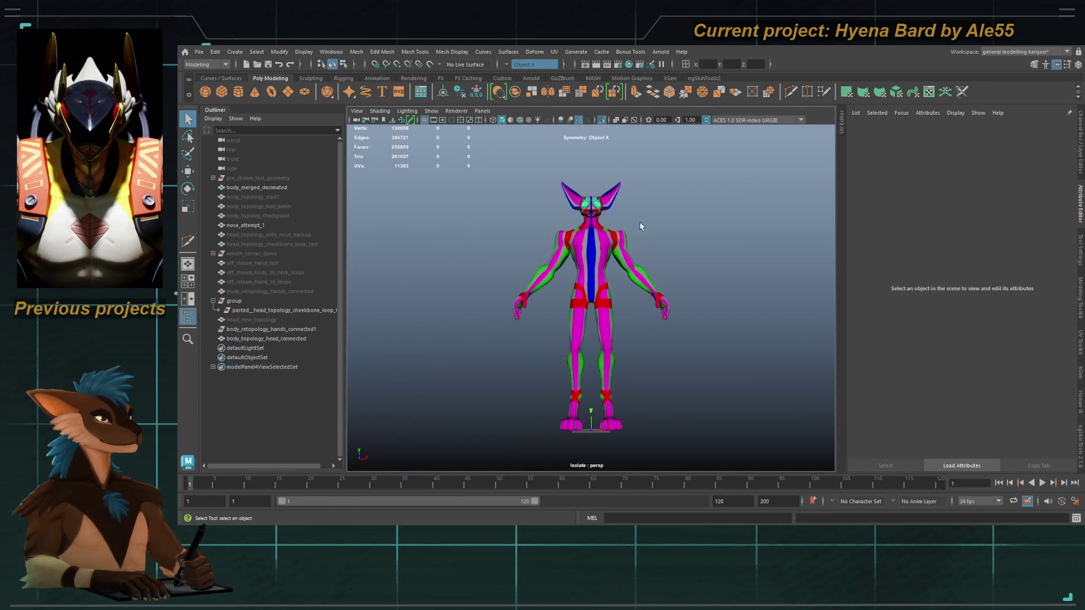
alt+right_drag(763, 382, 843, 346)
mouse_move(724, 261)
alt+mouse_down()
mouse_move(669, 254)
mouse_move(645, 280)
alt+mouse_up()
scroll(617, 249, up, 3)
click(634, 269)
alt+right_drag(645, 280, 683, 317)
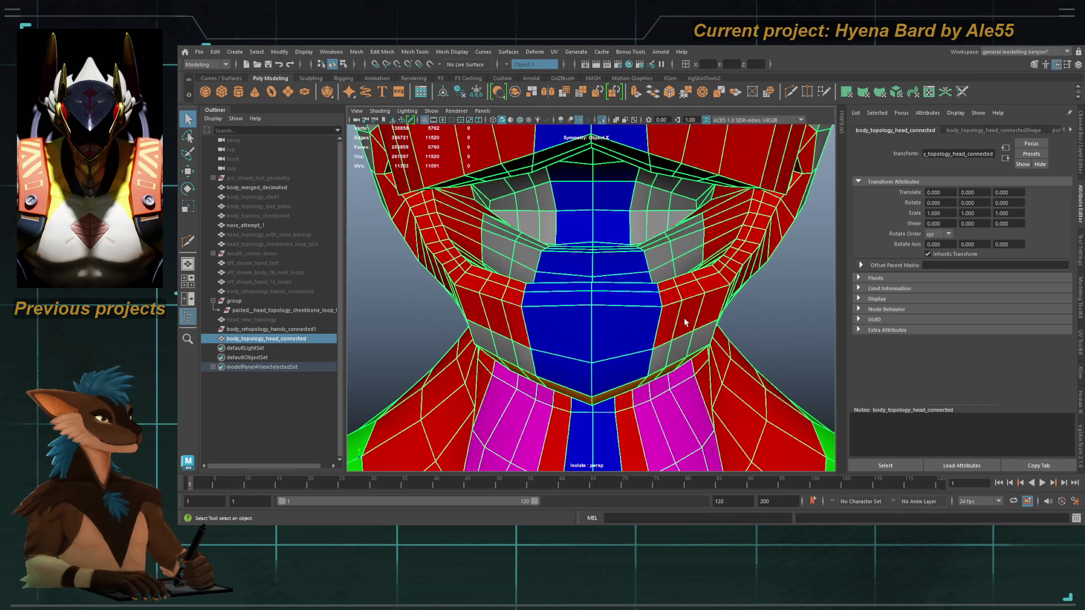
alt+drag(684, 317, 710, 319)
key(f)
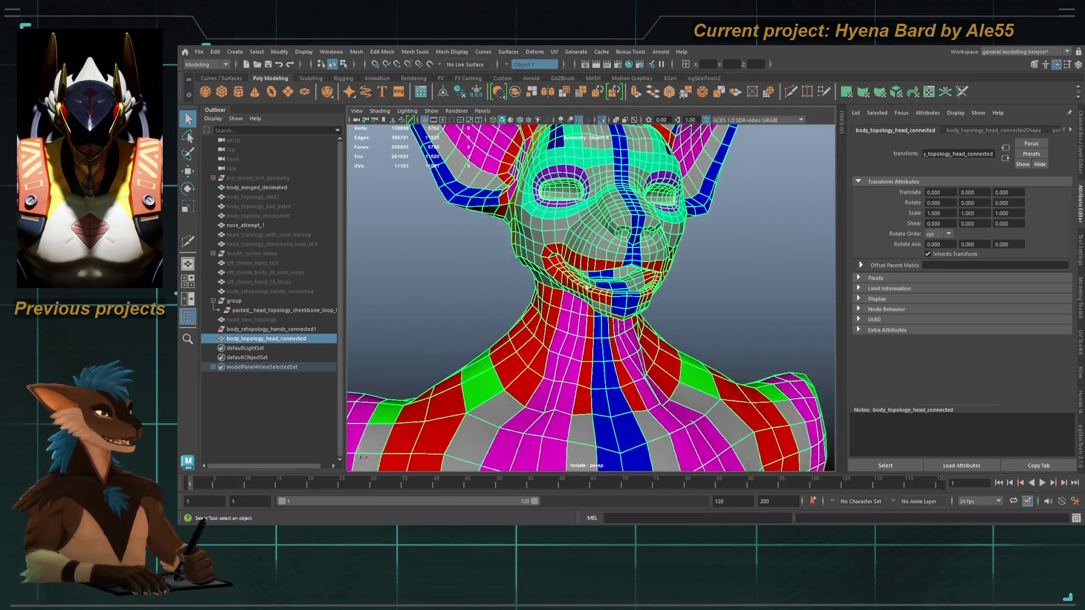
Review the body from rear three-quarter and side views, toggling the mesh selection.
click(473, 251)
click(561, 222)
click(526, 238)
mouse_move(526, 238)
alt+mouse_down()
mouse_move(517, 249)
mouse_move(657, 261)
alt+mouse_up()
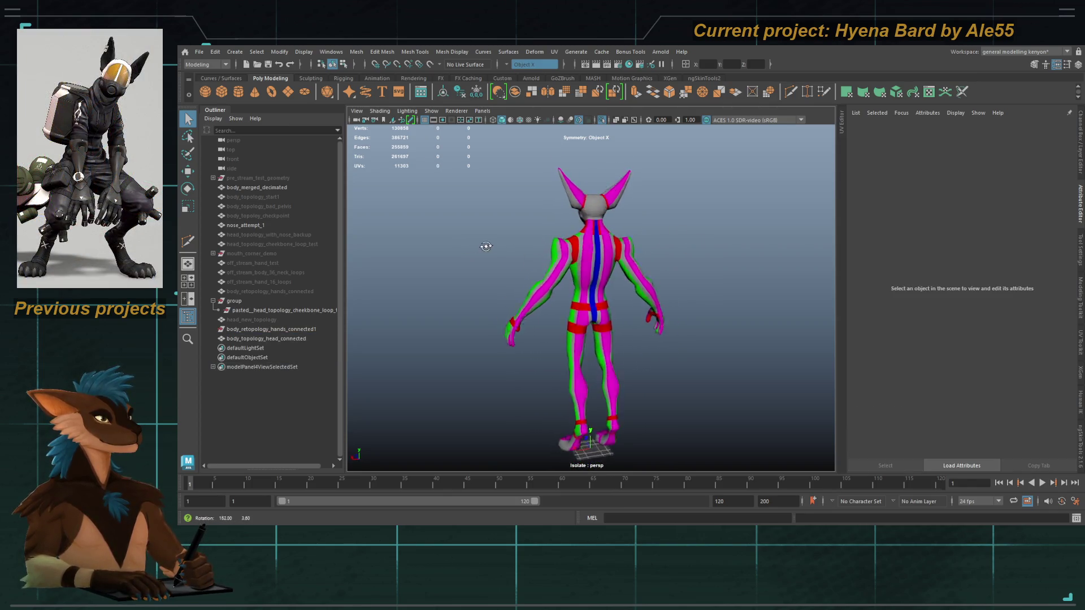
scroll(657, 260, up, 3)
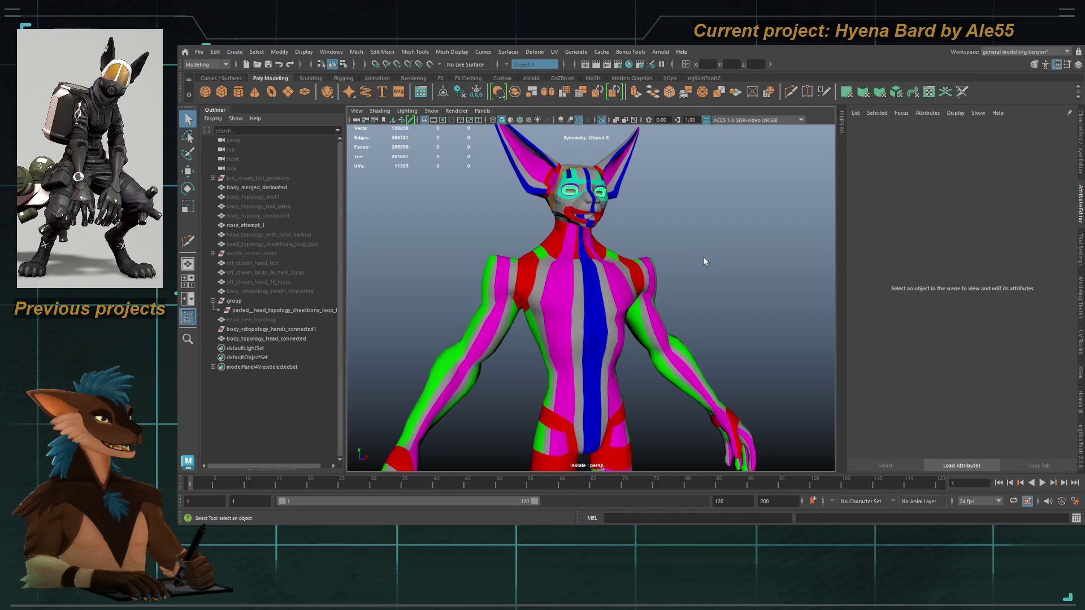
click(615, 315)
mouse_move(616, 315)
alt+mouse_down()
mouse_move(746, 255)
mouse_move(652, 285)
mouse_move(705, 295)
mouse_move(693, 282)
mouse_move(642, 289)
alt+mouse_up()
click(715, 270)
Save the scene and reselect the body_topology_head_connected mesh.
click(666, 299)
key(ctrl+s)
click(670, 293)
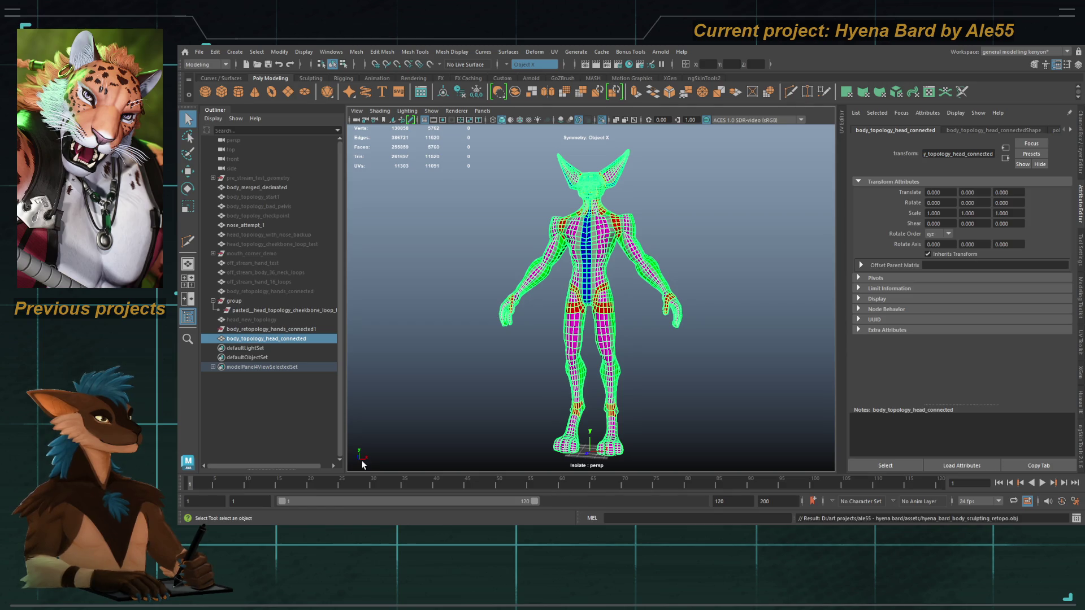
click(482, 349)
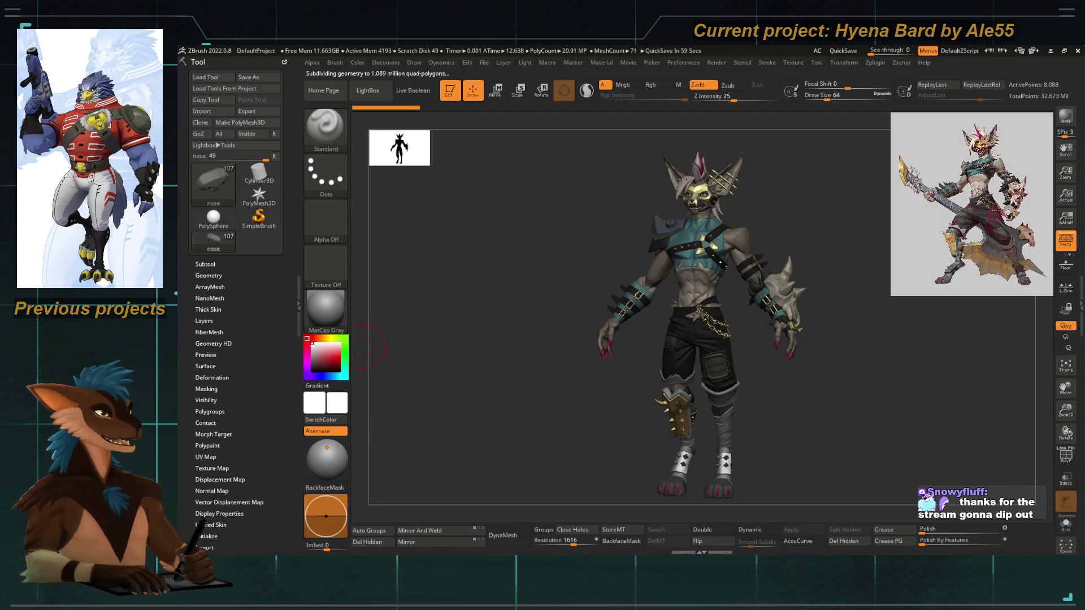
scroll(477, 296, up, 3)
scroll(486, 297, up, 3)
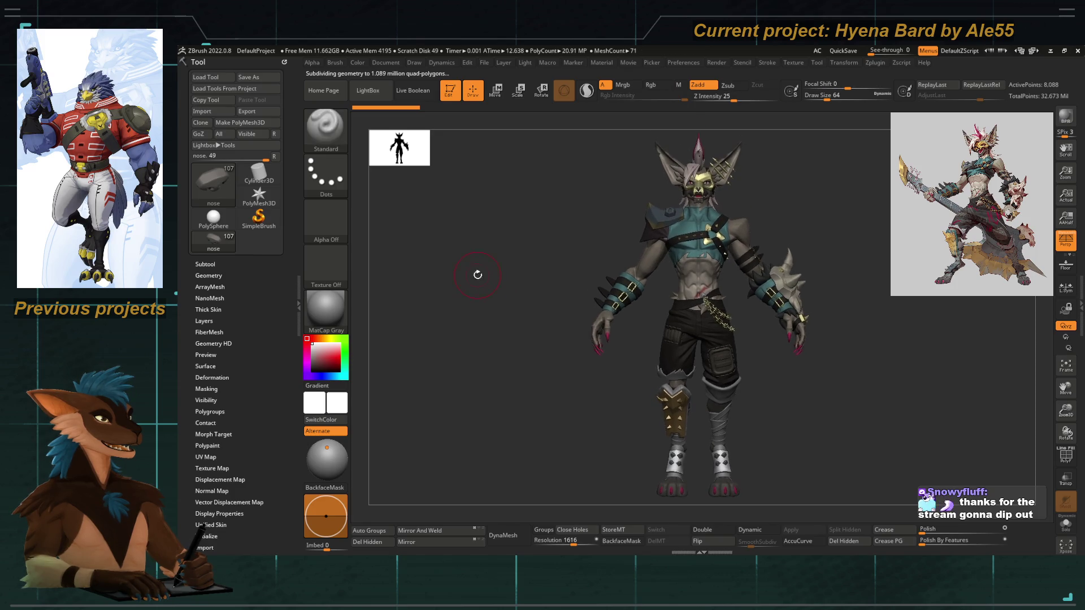
Apply BasicMaterial to the character from the Material palette.
drag(476, 293, 459, 294)
click(314, 309)
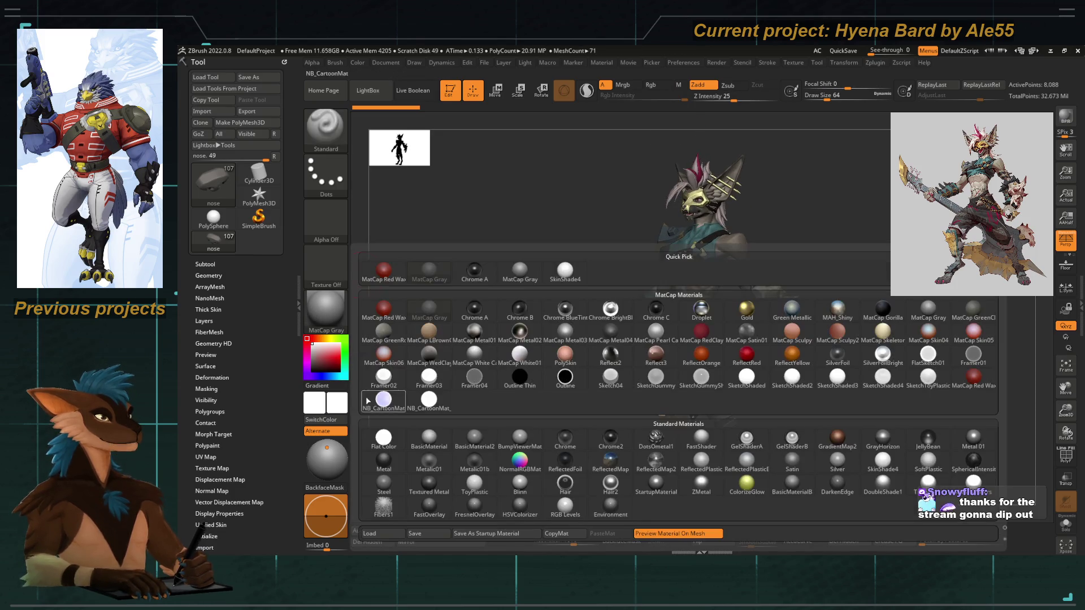
click(407, 440)
drag(450, 351, 484, 315)
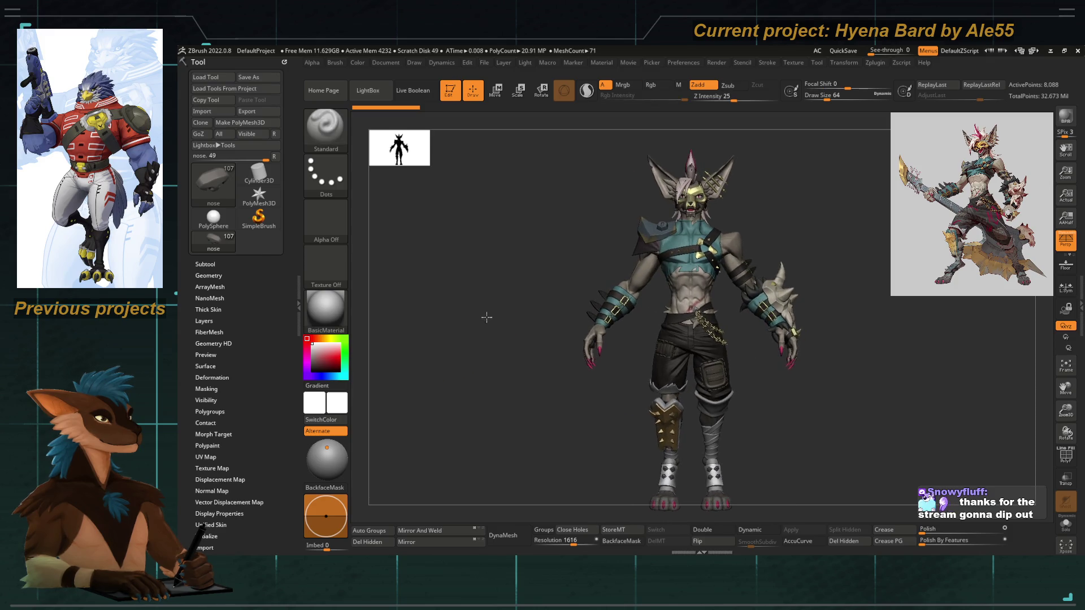
Look through the subtools (hyena_bard_14, fingers placed, head), soloing the body briefly, and frame the character.
click(205, 264)
mouse_move(326, 327)
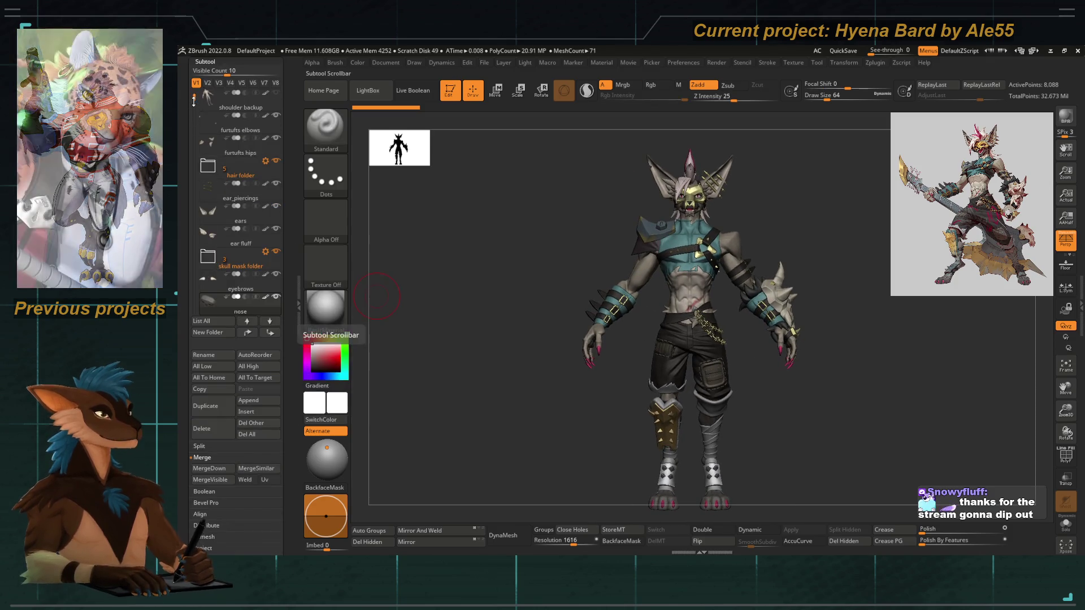
scroll(189, 120, up, 1)
scroll(189, 120, up, 1)
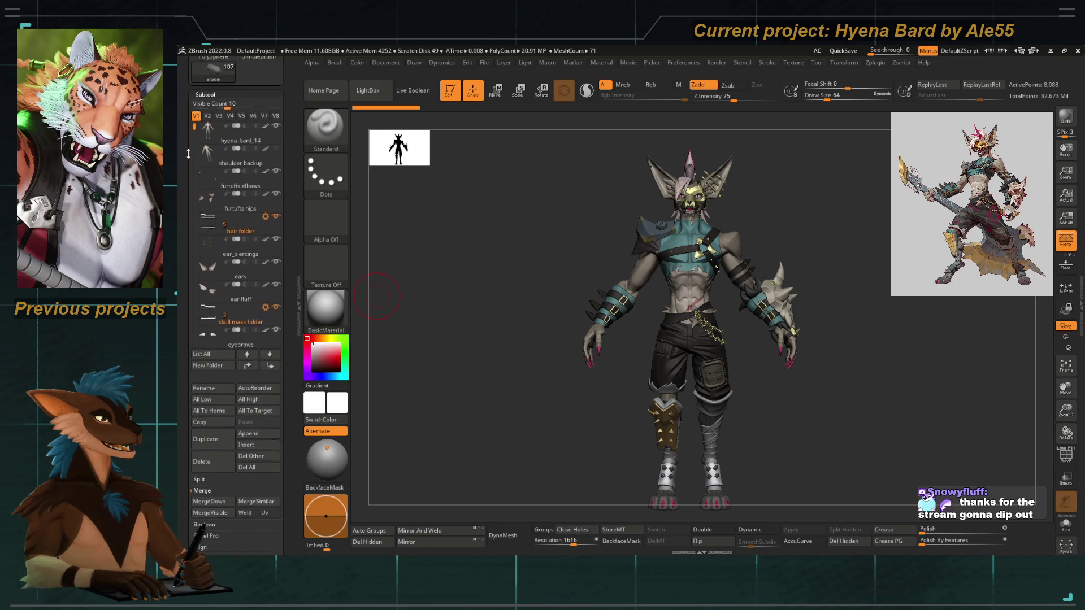
alt+click(521, 256)
alt+drag(521, 256, 430, 228)
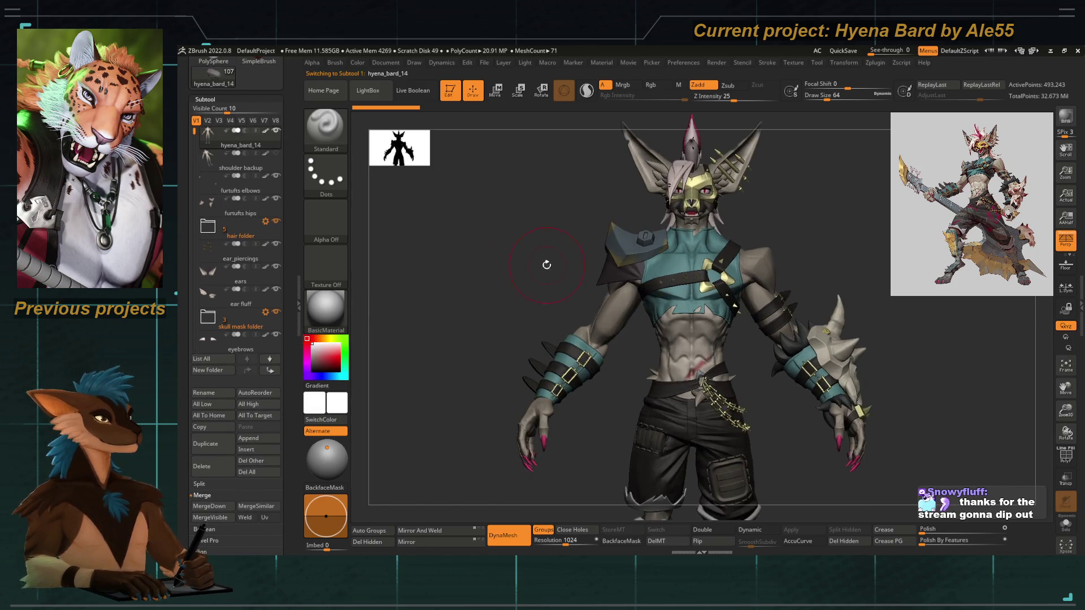
click(1067, 526)
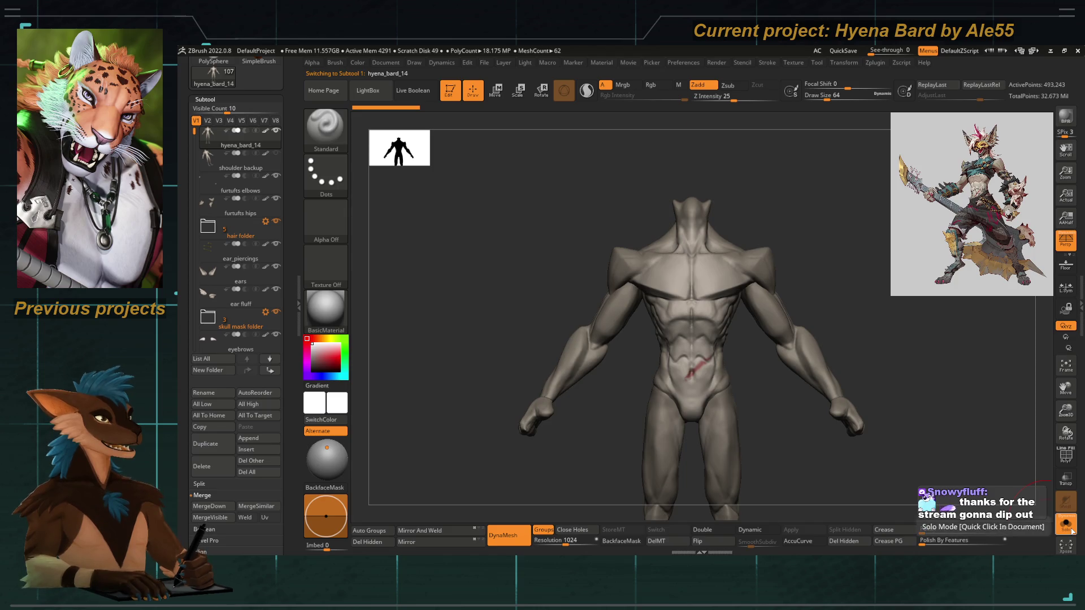
click(1066, 526)
alt+click(544, 426)
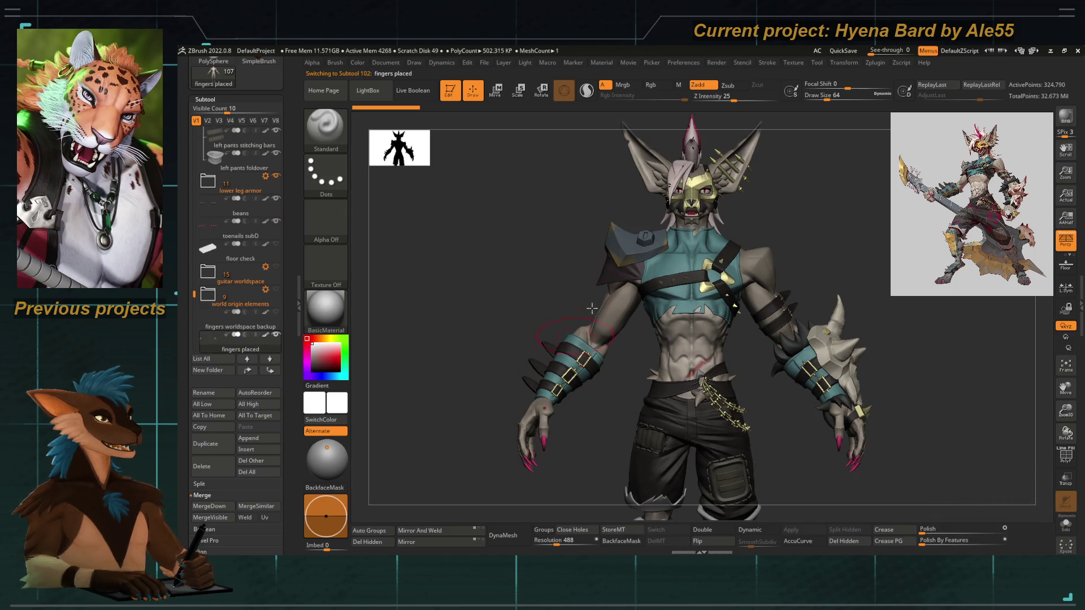
drag(837, 206, 802, 207)
alt+click(628, 197)
mouse_move(628, 198)
alt+mouse_down()
mouse_move(545, 222)
mouse_move(424, 334)
mouse_move(492, 328)
mouse_move(520, 295)
mouse_move(513, 281)
alt+mouse_up()
key(f)
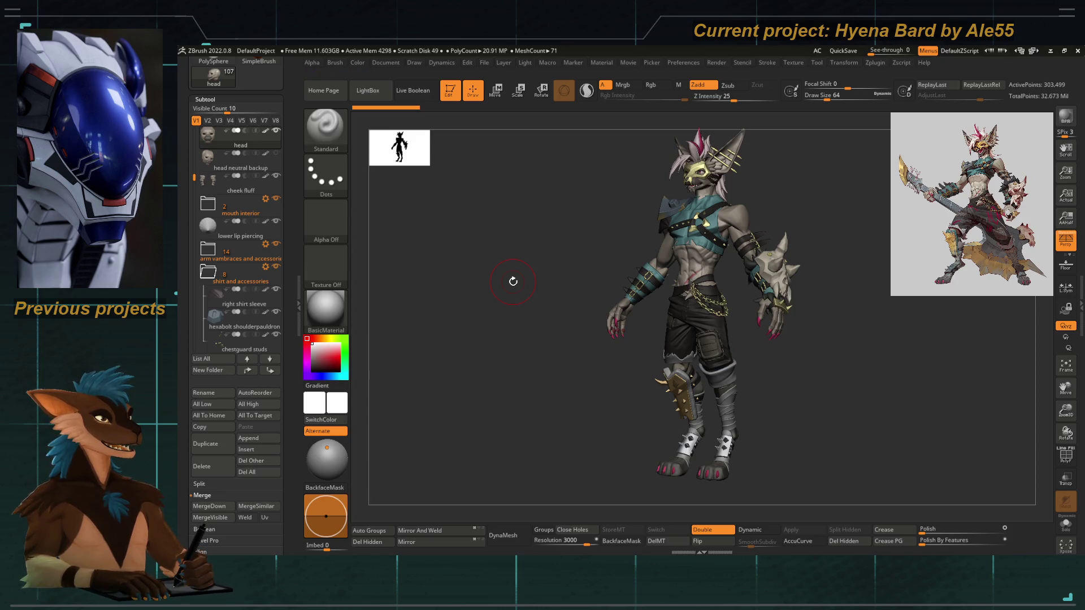
drag(513, 282, 538, 235)
Bring up Subtool > Append to list the meshes available for appending.
key(space)
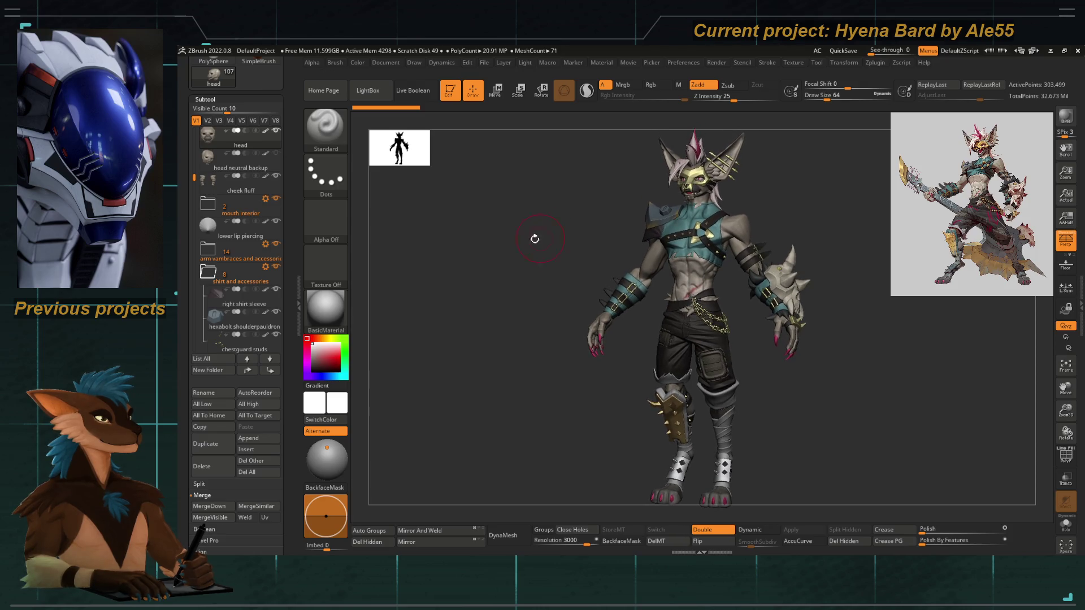
drag(295, 231, 284, 321)
click(248, 458)
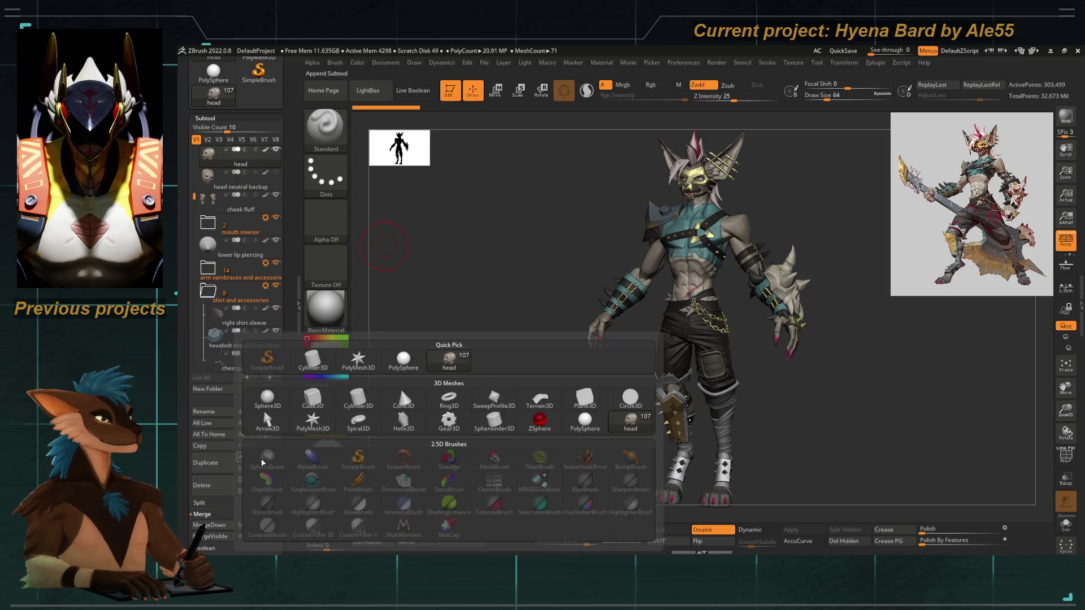
Append a PolyMesh3D star, import the retopology body into it and solo it.
click(399, 386)
alt+drag(399, 386, 475, 254)
alt+click(645, 357)
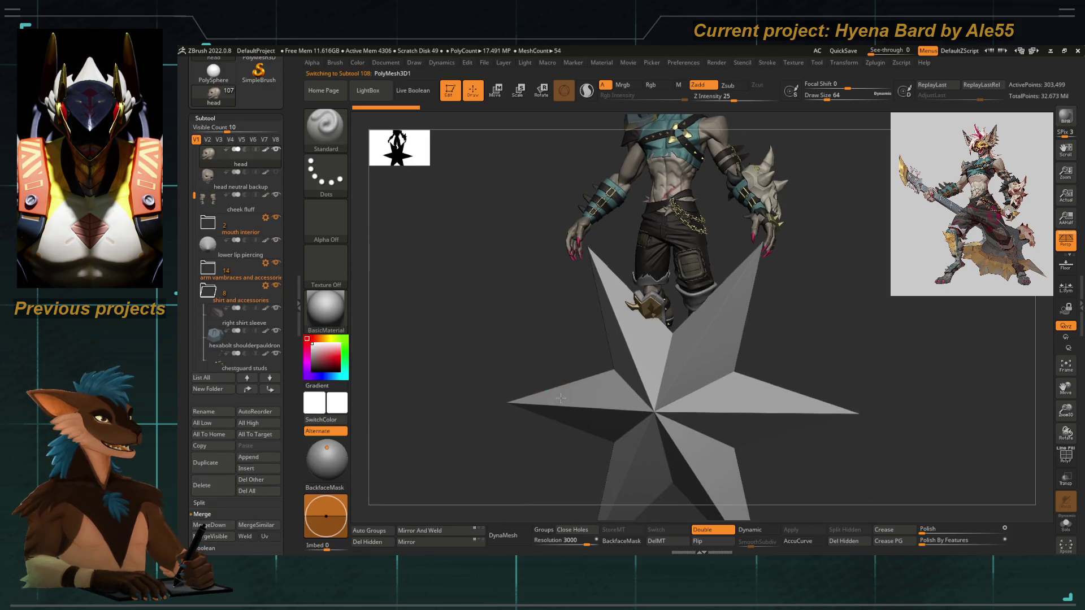
drag(286, 115, 286, 262)
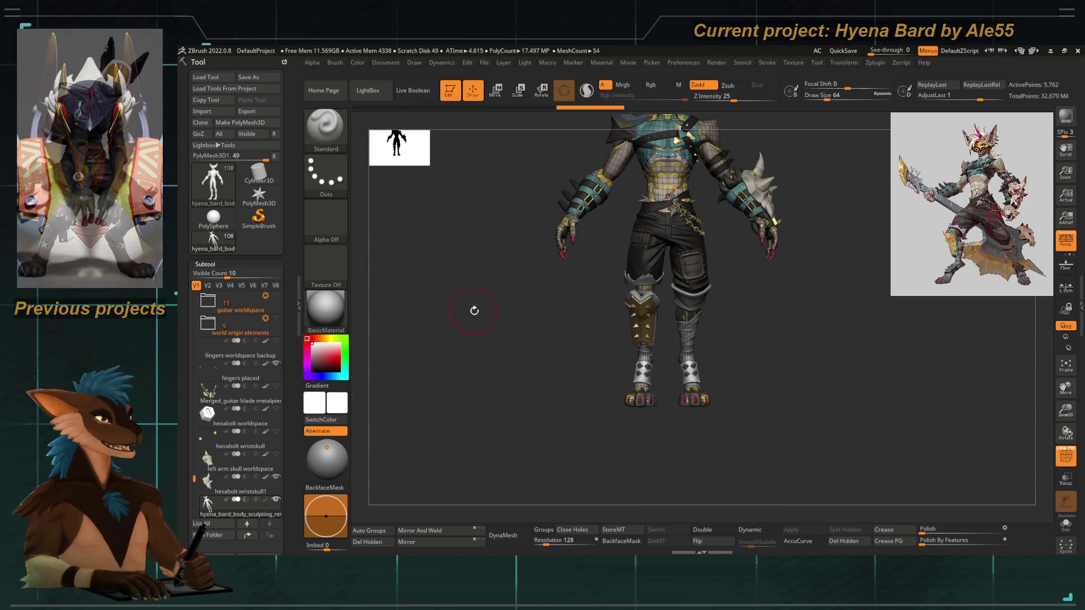
key(shift+ctrl+s)
key(f)
Inspect the body mesh with its polyframe from three-quarter and side views, framing it to fill the canvas.
mouse_move(899, 393)
mouse_down()
mouse_move(880, 391)
mouse_move(840, 319)
mouse_move(779, 338)
mouse_move(859, 299)
mouse_up()
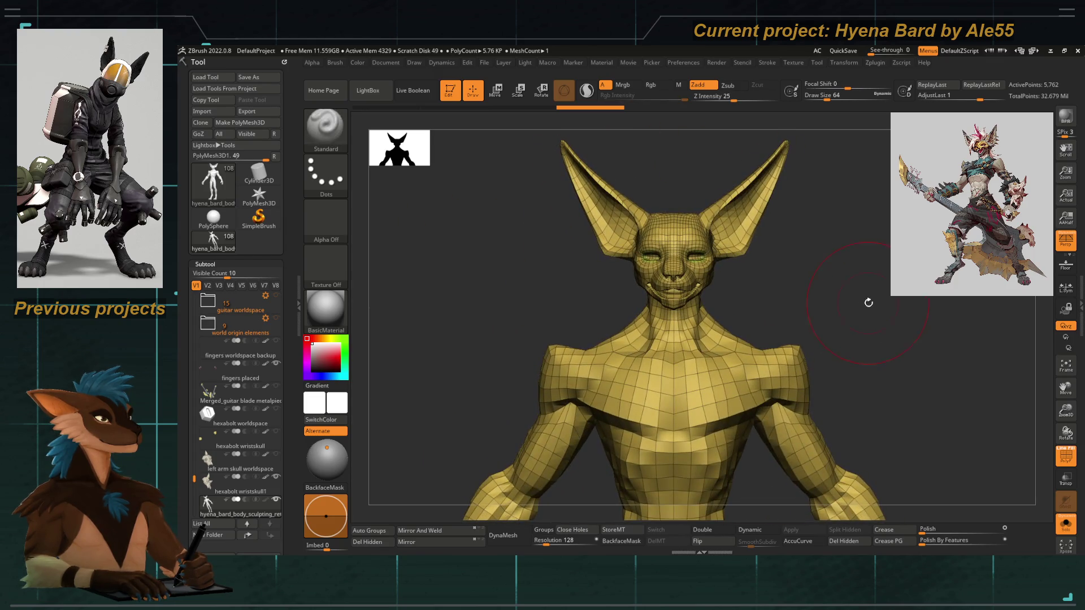
key(f)
mouse_move(876, 296)
mouse_down()
mouse_move(848, 298)
mouse_move(918, 322)
mouse_move(882, 292)
mouse_up()
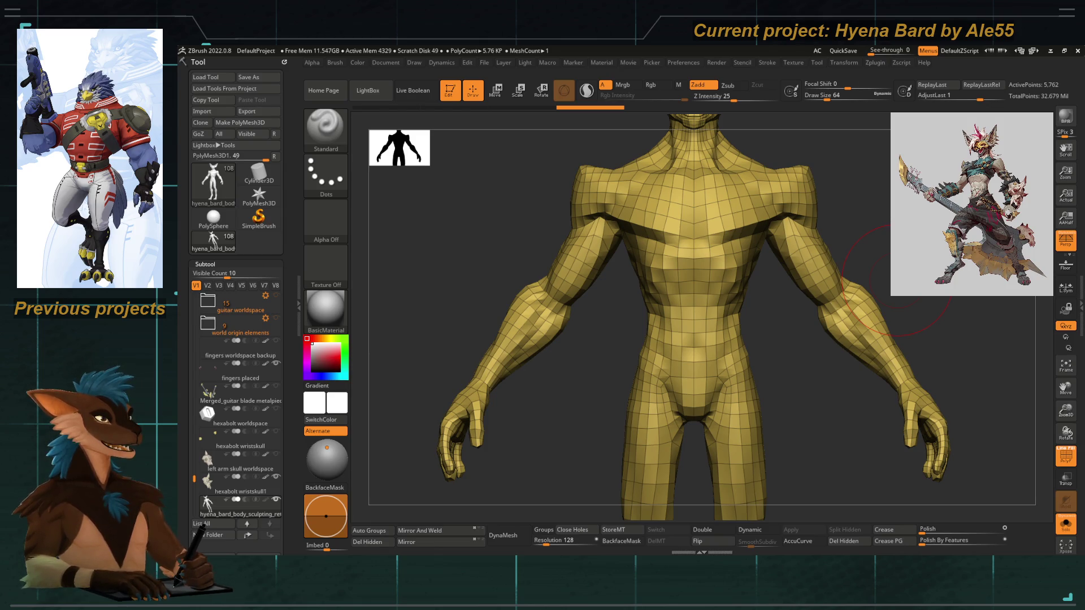
mouse_move(873, 293)
mouse_down()
mouse_move(791, 407)
mouse_move(844, 285)
mouse_up()
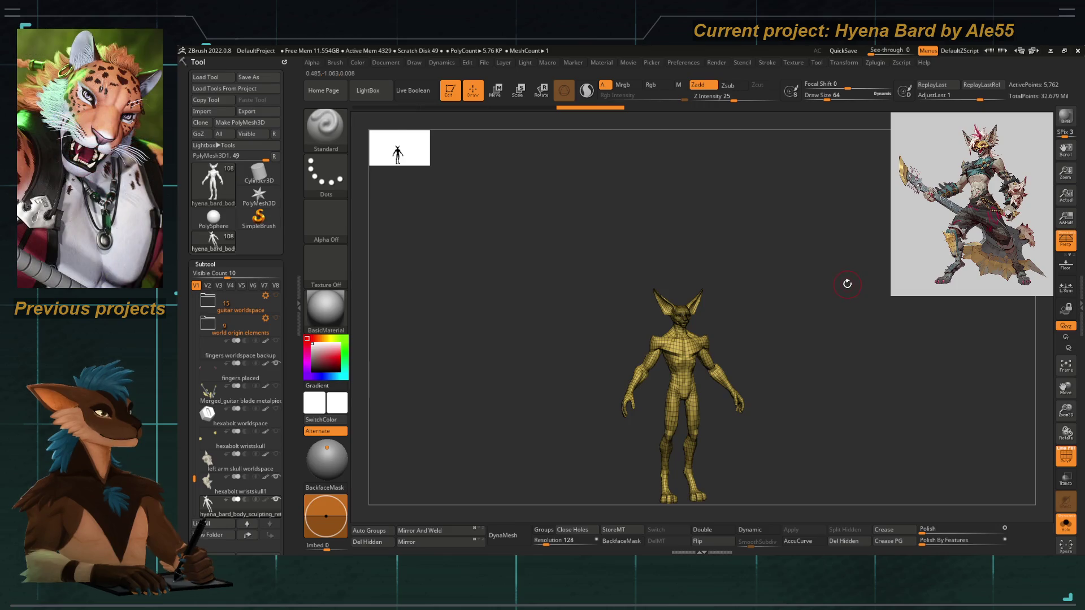
key(f)
drag(859, 274, 857, 276)
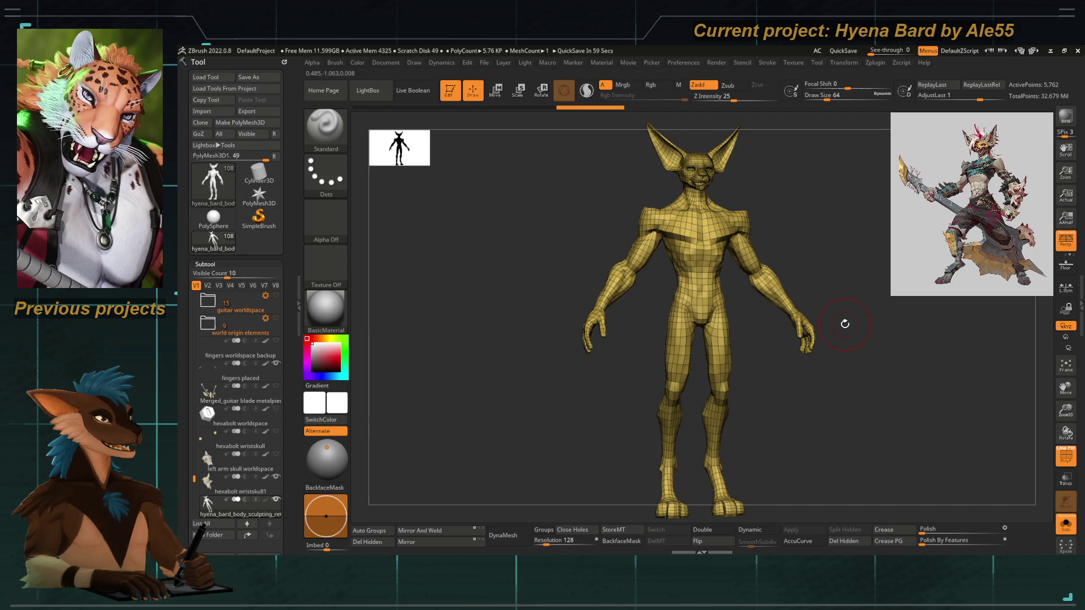
Toggle the polyframe off and on while turning the body to a front view.
click(1065, 459)
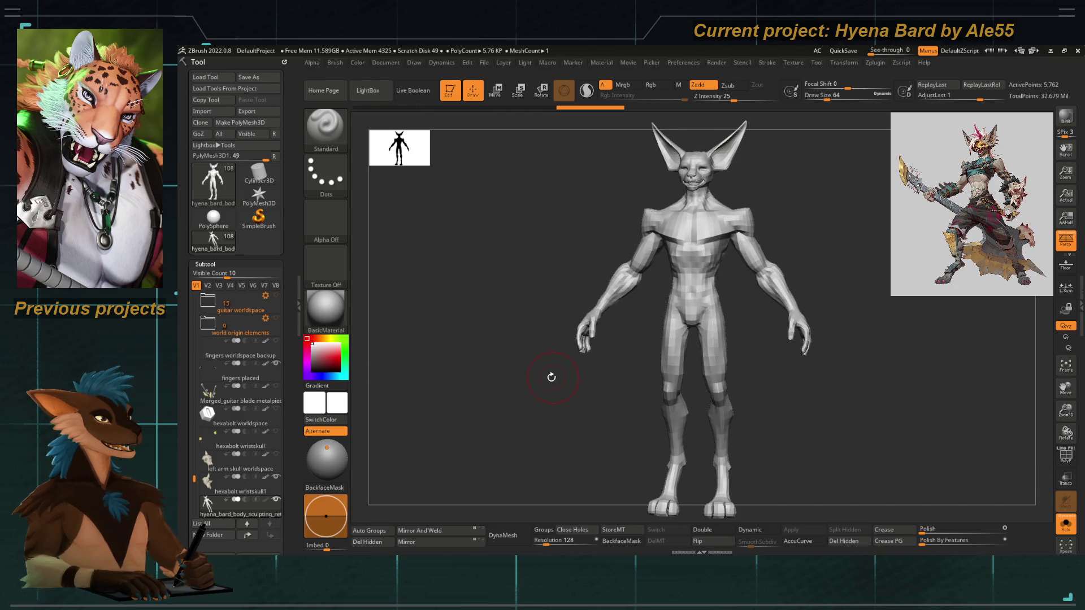
drag(554, 376, 645, 345)
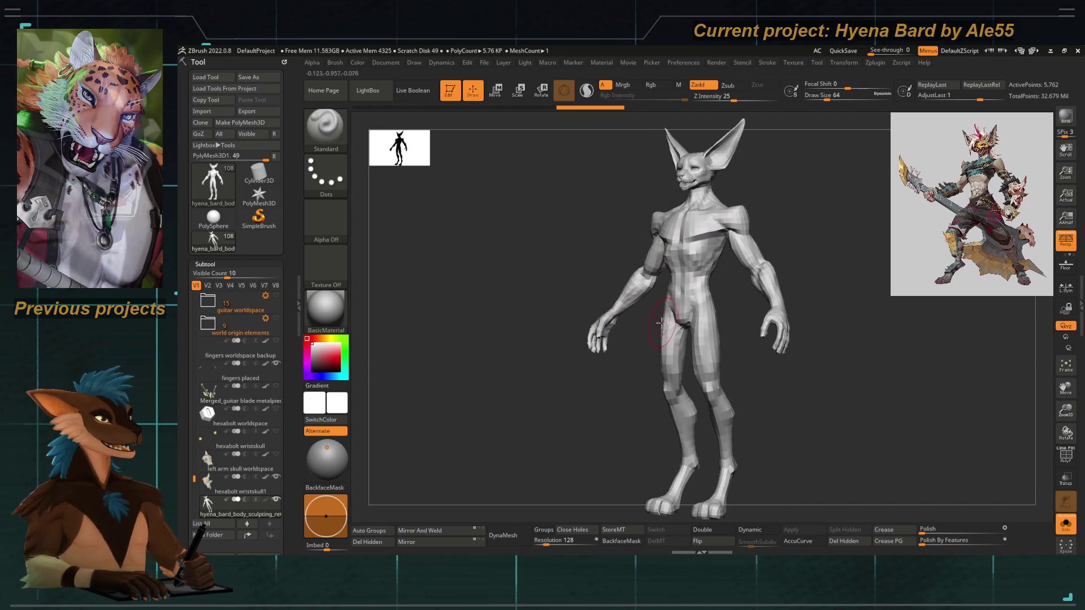
shift+drag(593, 396, 685, 304)
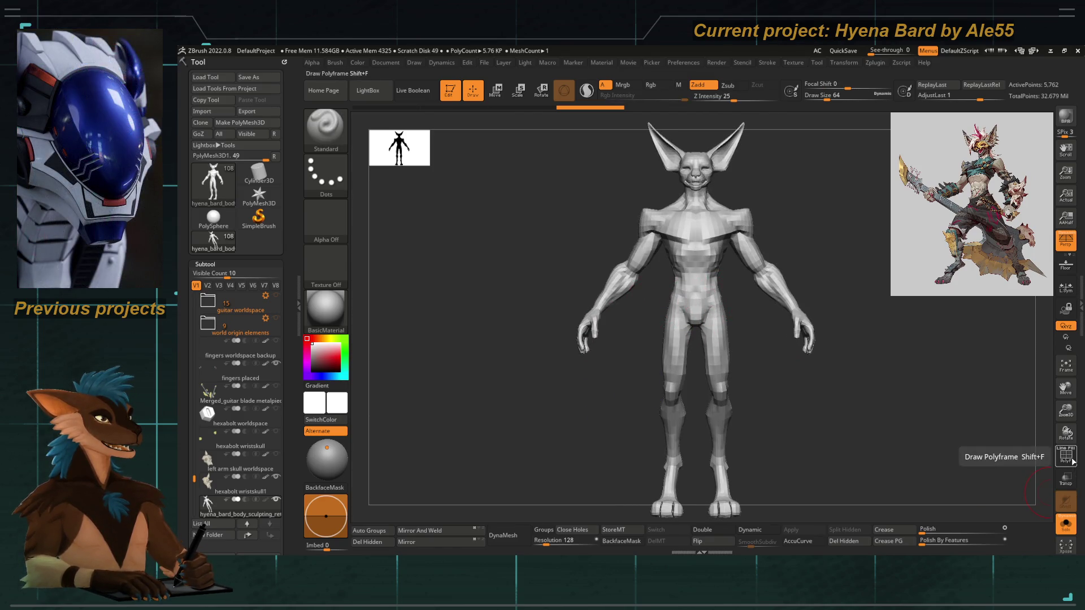
drag(192, 481, 194, 293)
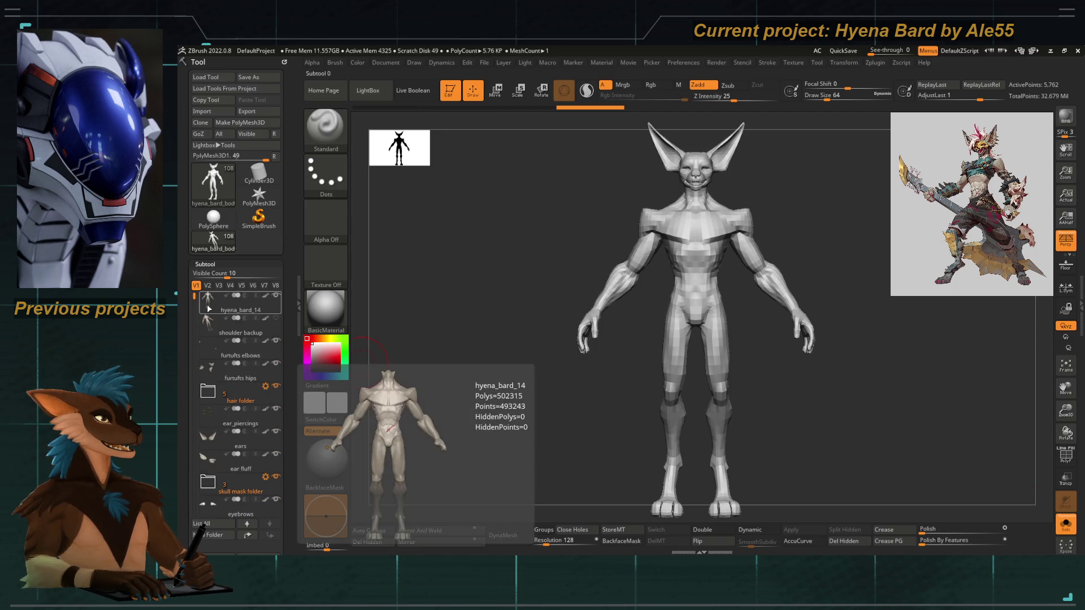
click(1066, 455)
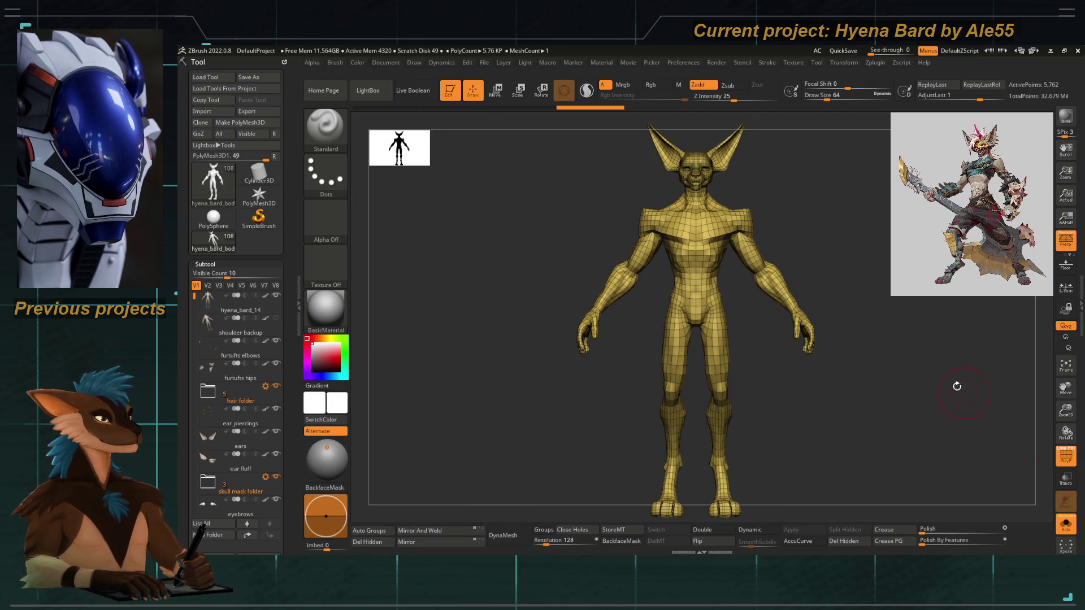
drag(962, 390, 974, 393)
drag(811, 357, 785, 380)
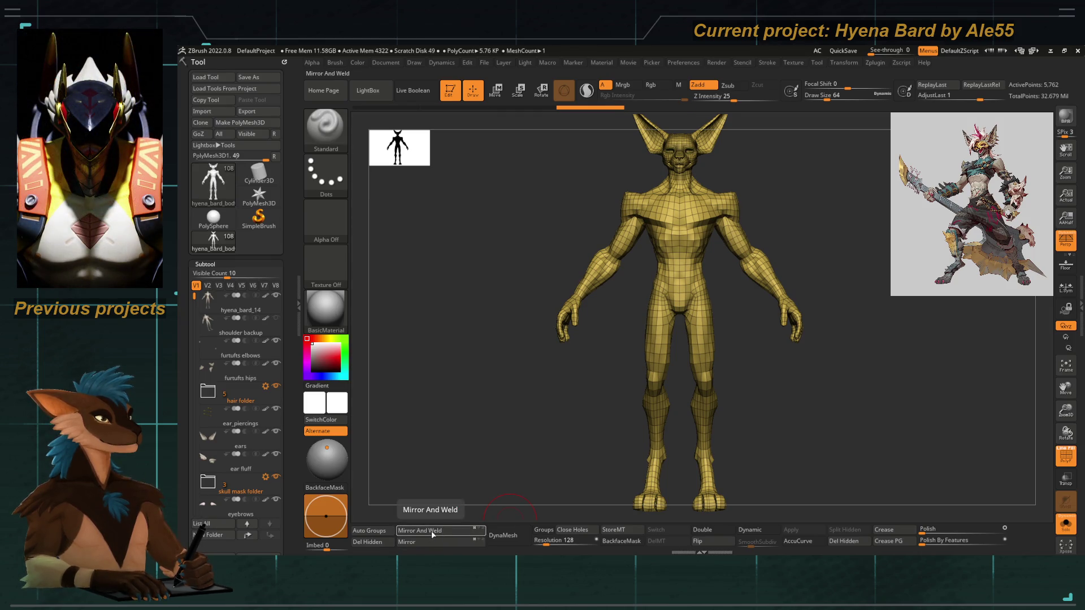
drag(491, 282, 598, 351)
Enable Dynamic Subdiv to preview the body smoothed, then view it from behind.
key(d)
click(622, 212)
mouse_move(576, 303)
mouse_down()
mouse_move(743, 212)
mouse_move(899, 225)
mouse_move(831, 216)
mouse_move(836, 230)
mouse_up()
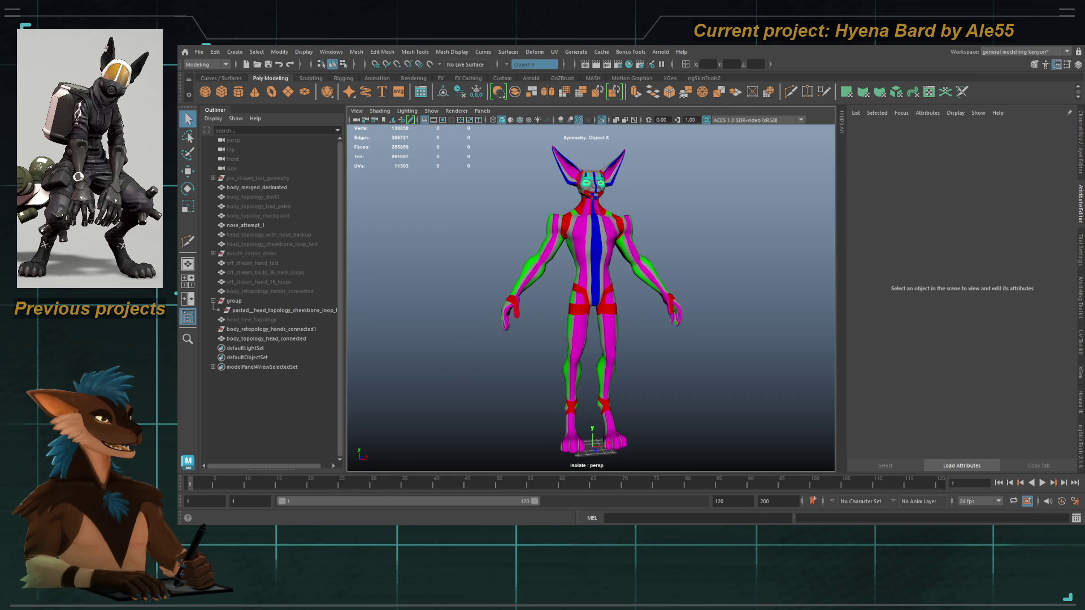
Select the body_topology_head_connected mesh and switch to component selection with F8.
click(596, 216)
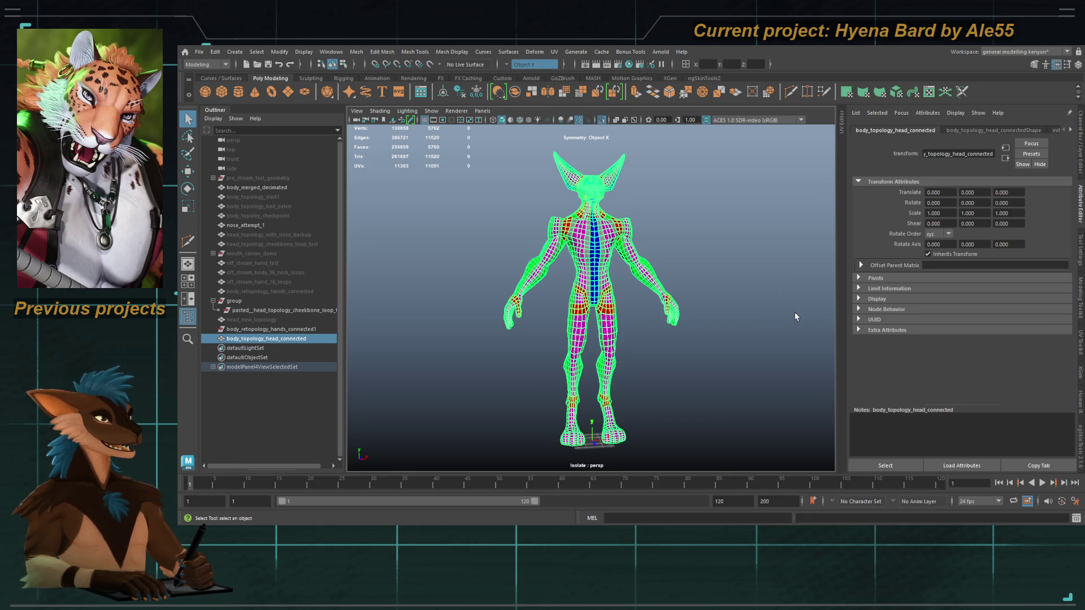
key(F8)
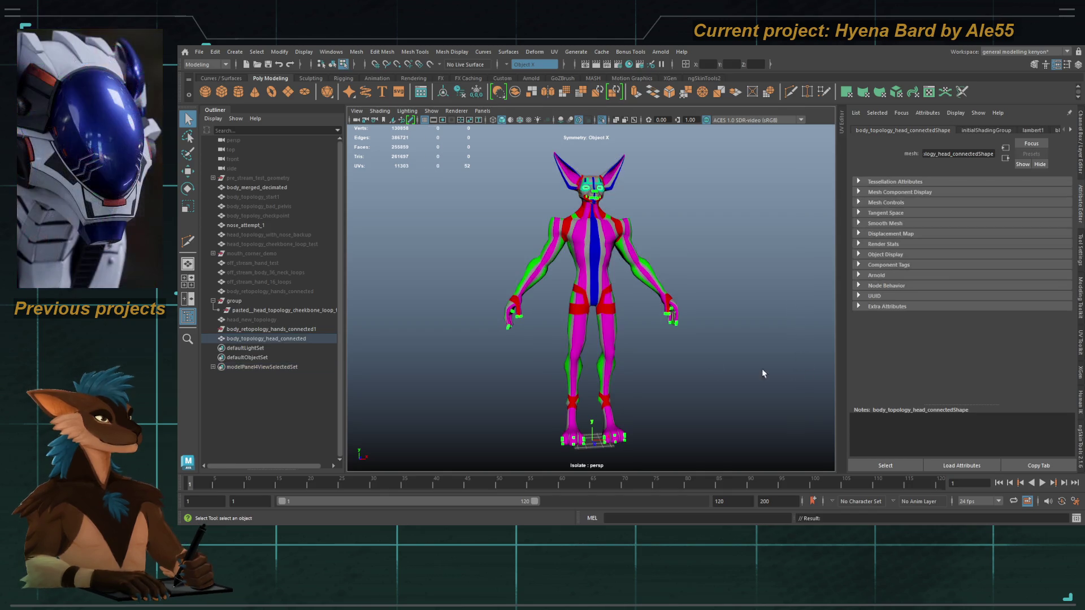
alt+drag(650, 344, 603, 330)
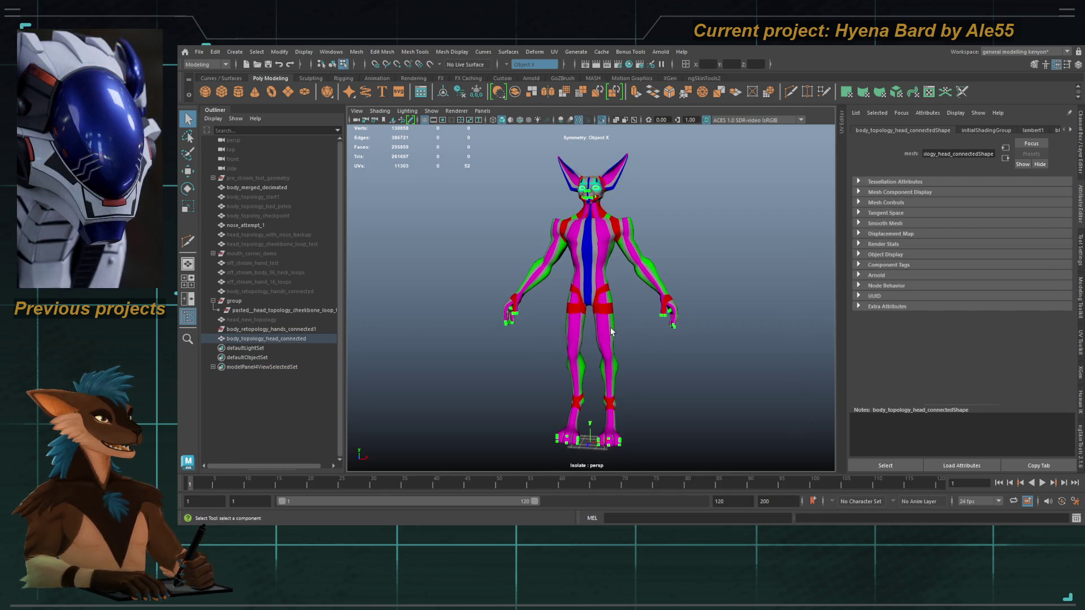
click(519, 119)
click(519, 120)
scroll(594, 322, up, 5)
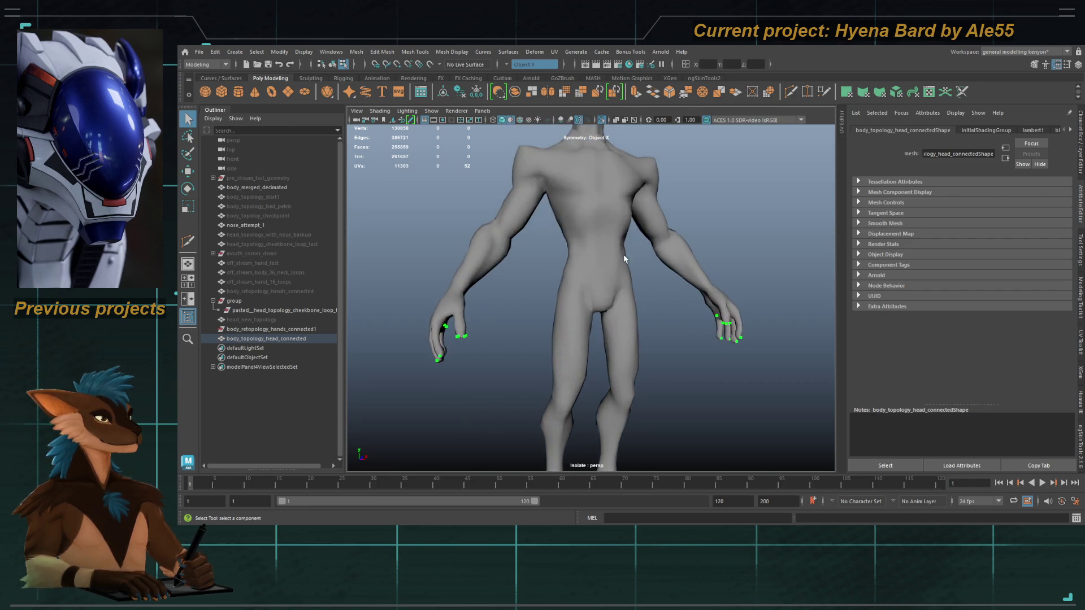
scroll(601, 350, down, 2)
scroll(647, 273, up, 3)
alt+drag(647, 274, 555, 249)
scroll(591, 264, up, 3)
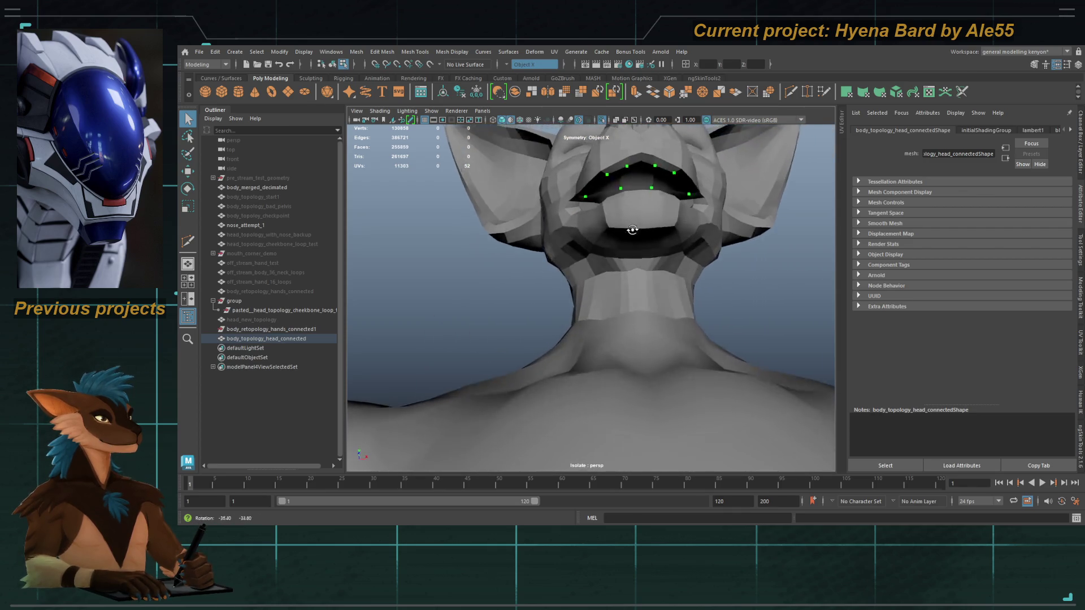
scroll(556, 249, down, 5)
scroll(443, 294, up, 4)
mouse_move(467, 297)
alt+mouse_down()
mouse_move(577, 253)
mouse_move(688, 257)
alt+mouse_up()
key(F8)
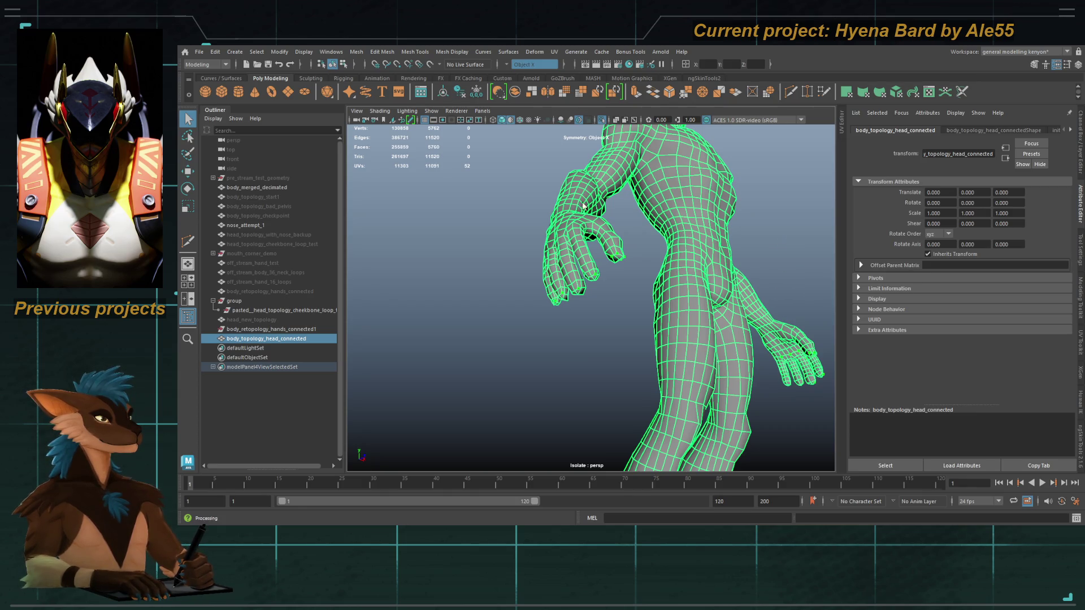
ctrl+click(639, 267)
alt+drag(639, 267, 547, 235)
click(802, 260)
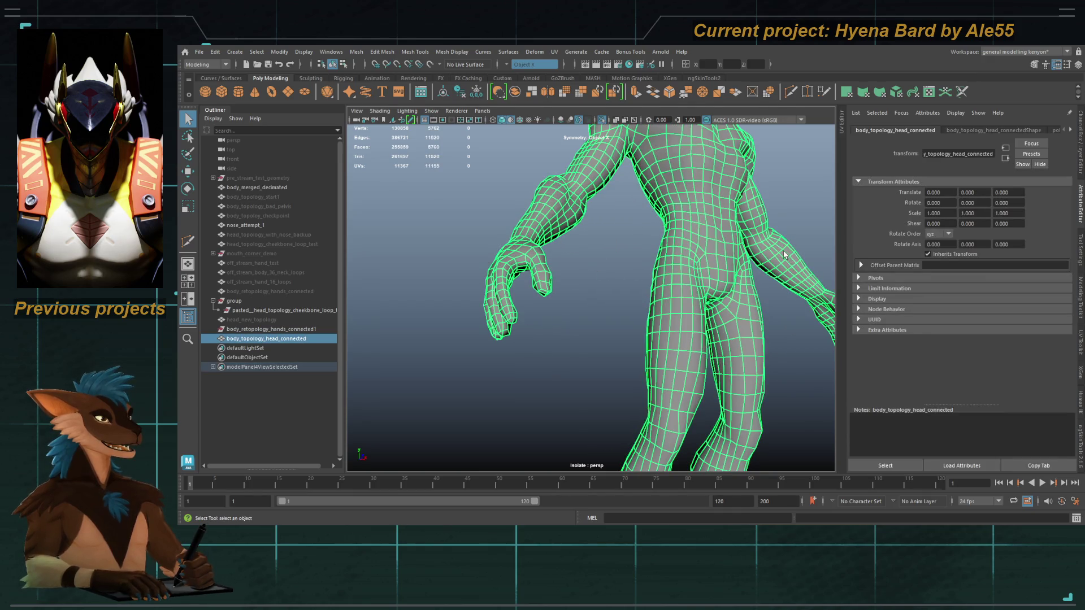
click(819, 361)
alt+drag(760, 348, 630, 267)
click(643, 243)
key(f)
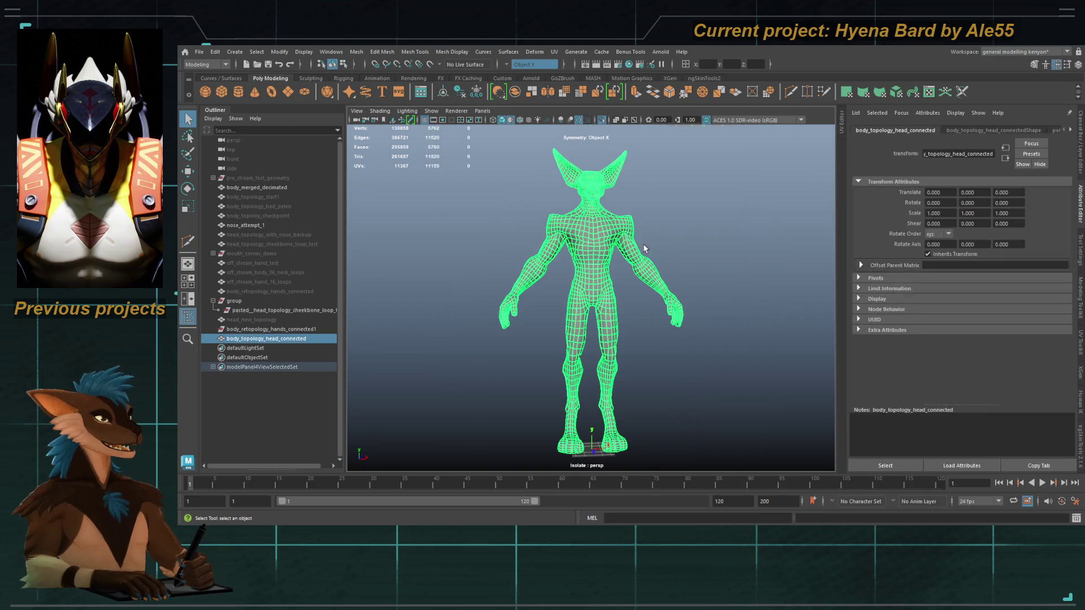
click(649, 205)
mouse_move(649, 204)
alt+right_down()
mouse_move(620, 291)
mouse_move(605, 254)
alt+right_up()
click(605, 254)
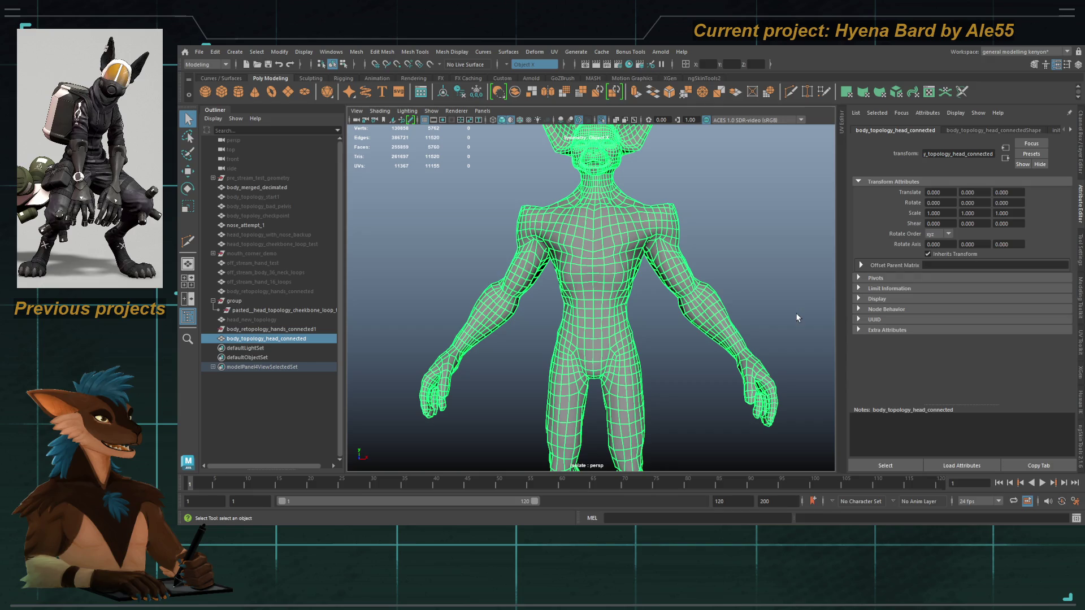
click(812, 372)
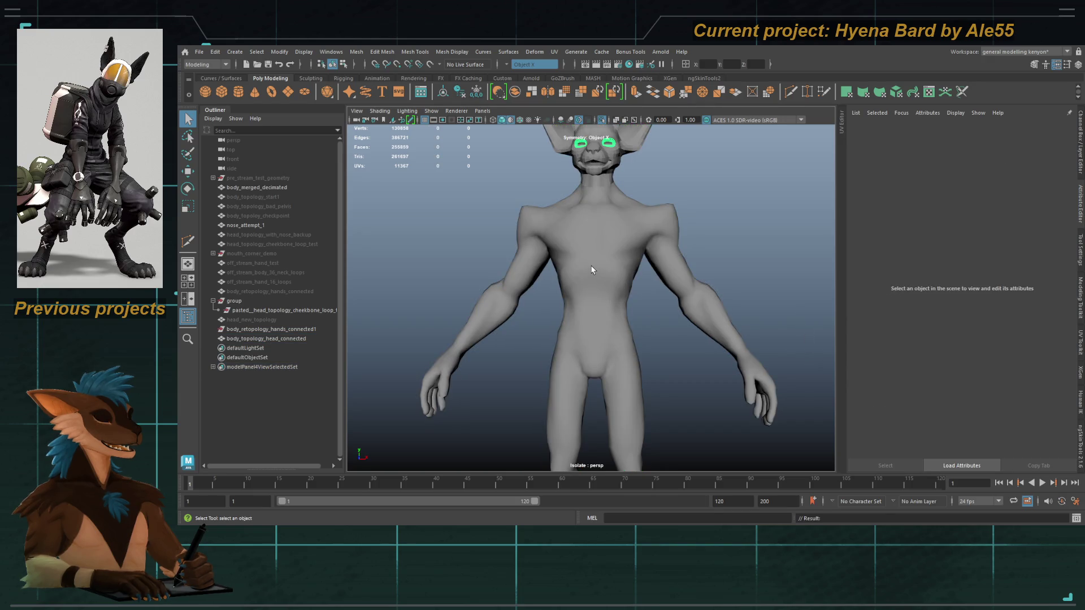
Inspect the head, box-select the whole figure, then clear the selection before switching to ZBrush.
alt+right_drag(591, 270, 684, 355)
mouse_move(440, 236)
alt+mouse_down()
mouse_move(497, 245)
mouse_move(560, 285)
alt+mouse_up()
click(497, 246)
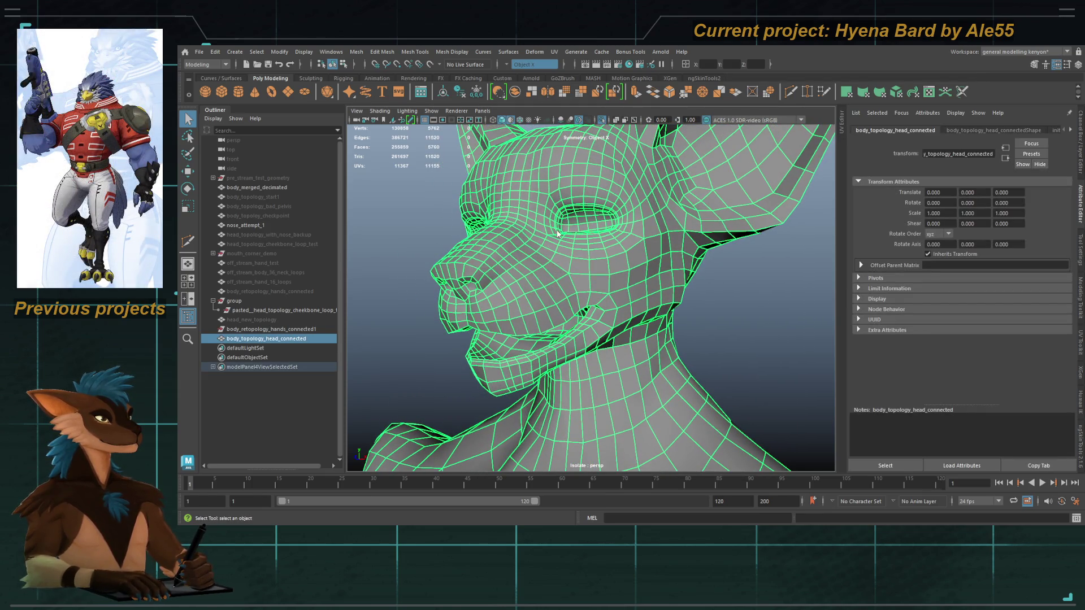
alt+right_drag(560, 237, 521, 314)
drag(507, 221, 631, 374)
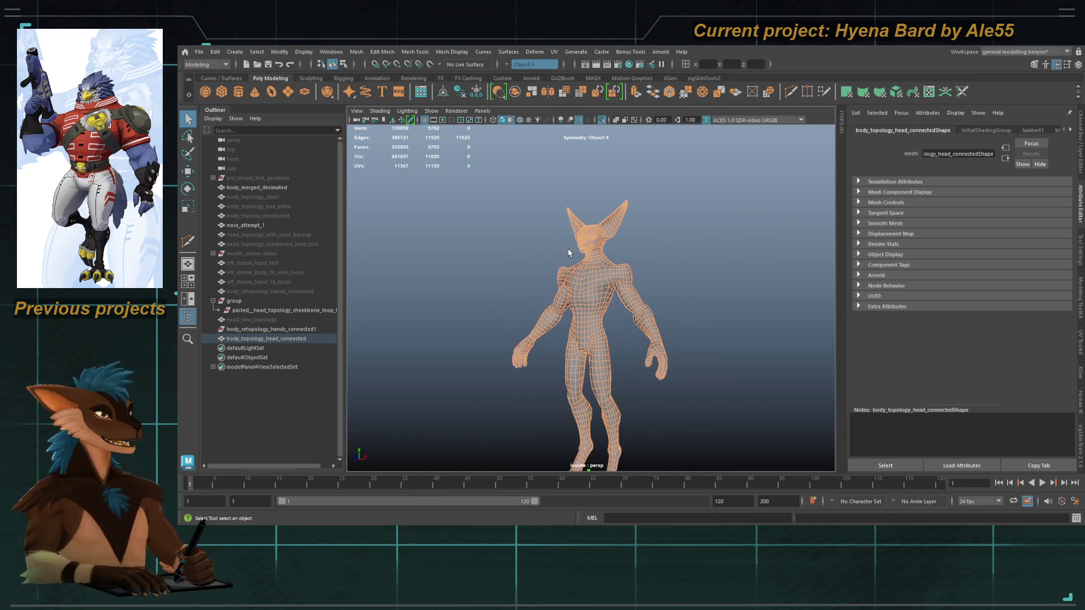
click(608, 253)
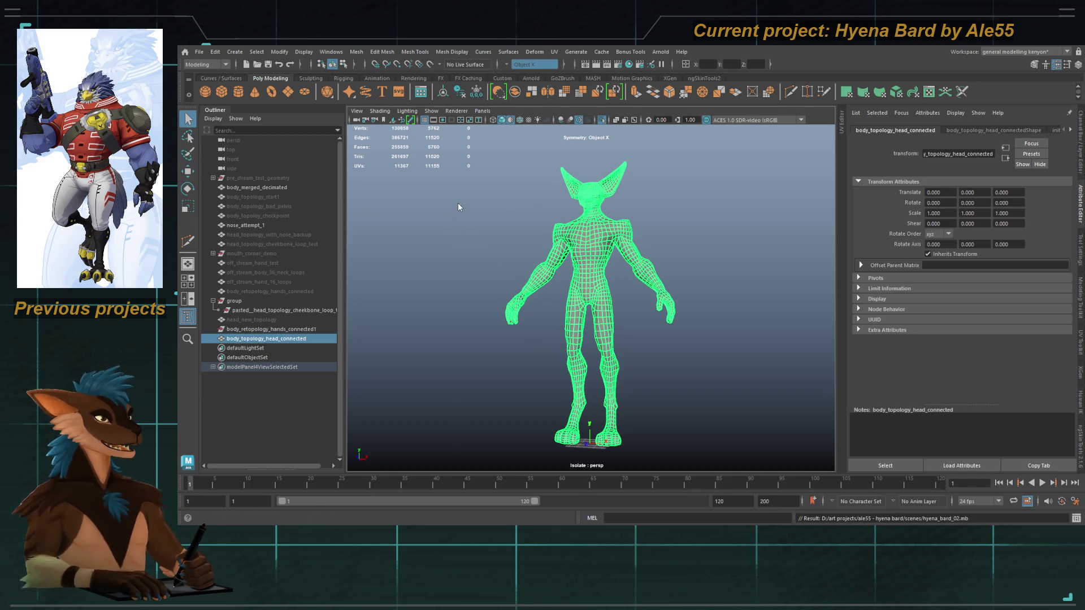
click(485, 349)
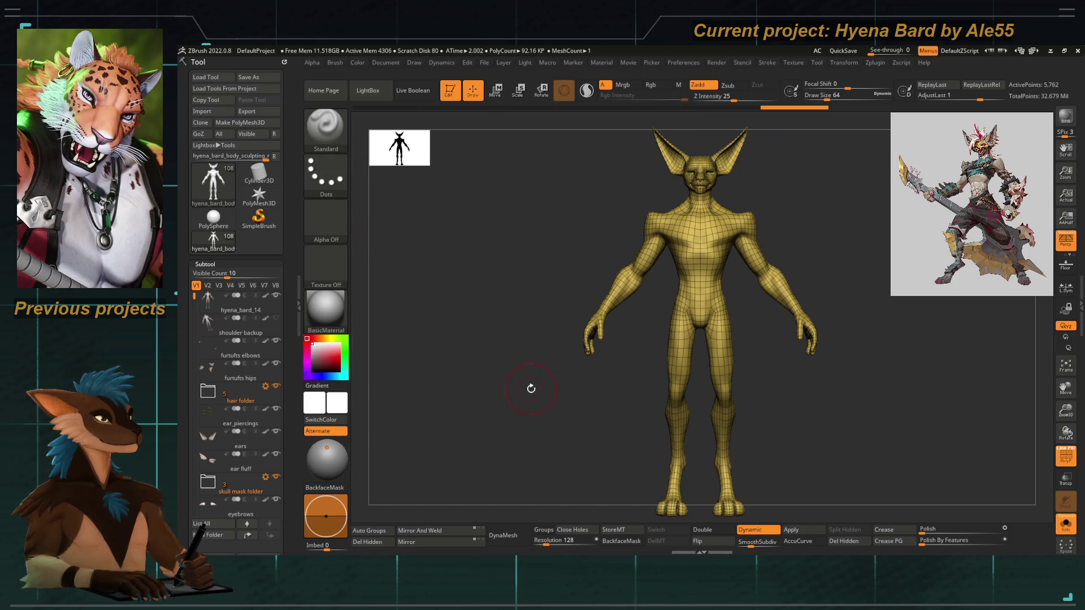
Toggle the polyframe off and on while framing the torso and full figure.
drag(531, 387, 784, 429)
key(shift+f)
alt+drag(964, 399, 838, 386)
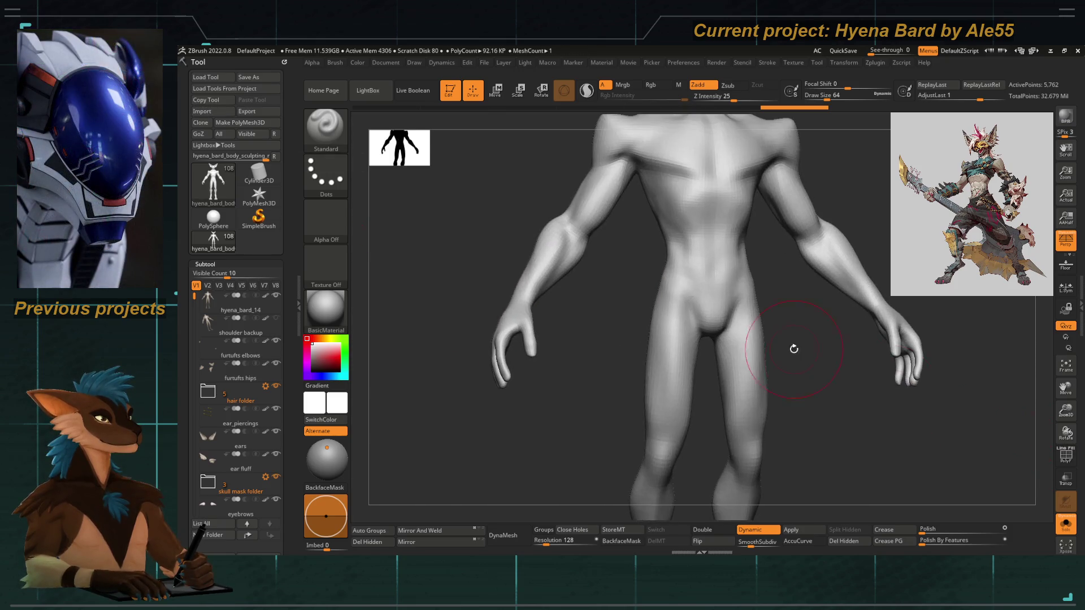
key(f)
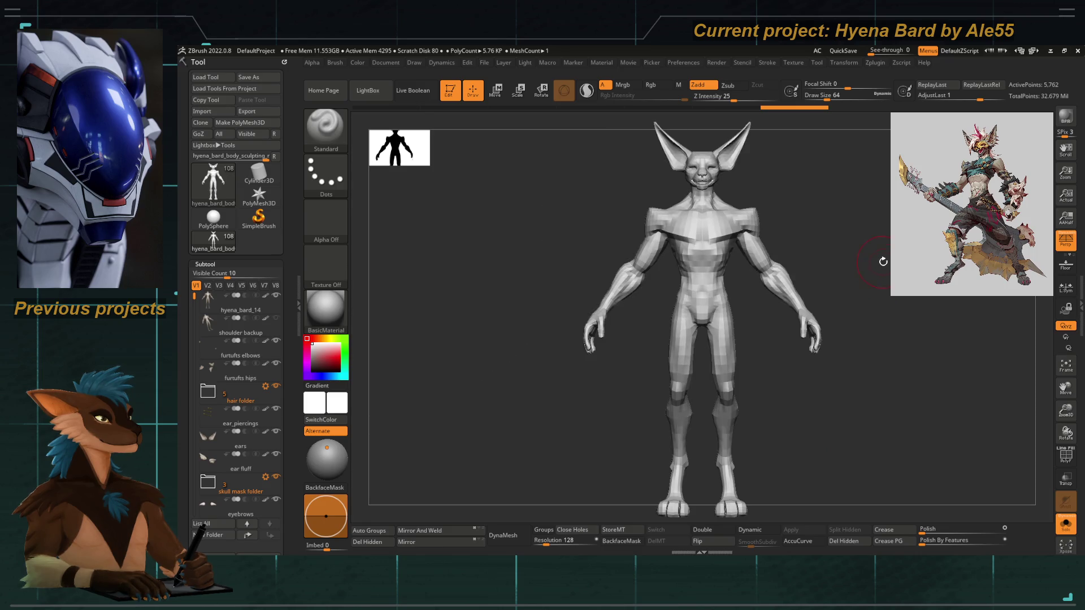
alt+drag(883, 261, 749, 441)
key(shift+f)
mouse_move(961, 345)
mouse_down()
mouse_move(877, 291)
mouse_move(852, 290)
mouse_up()
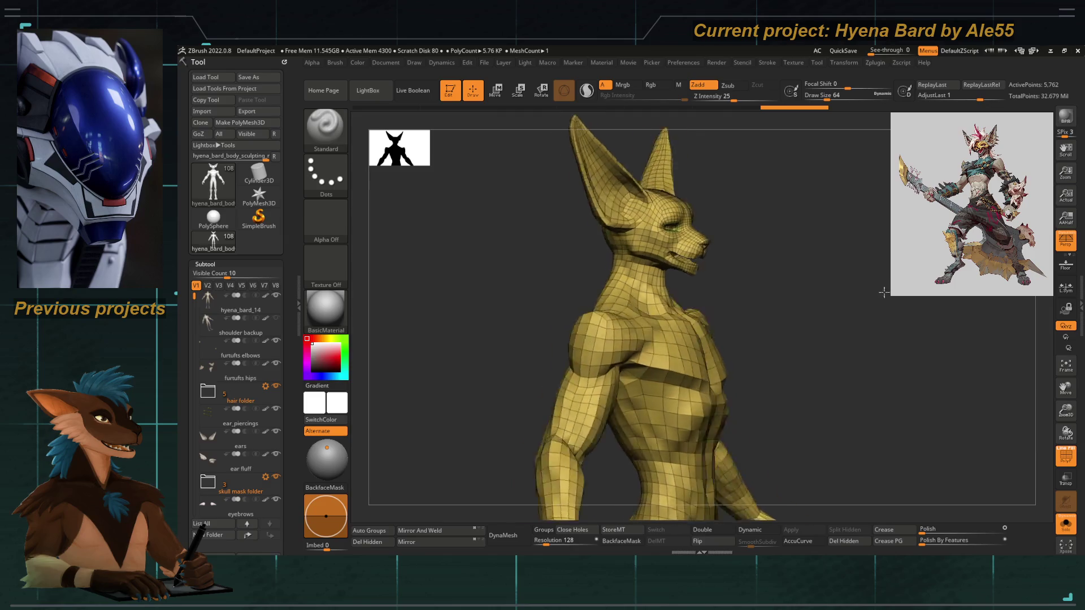
key(f)
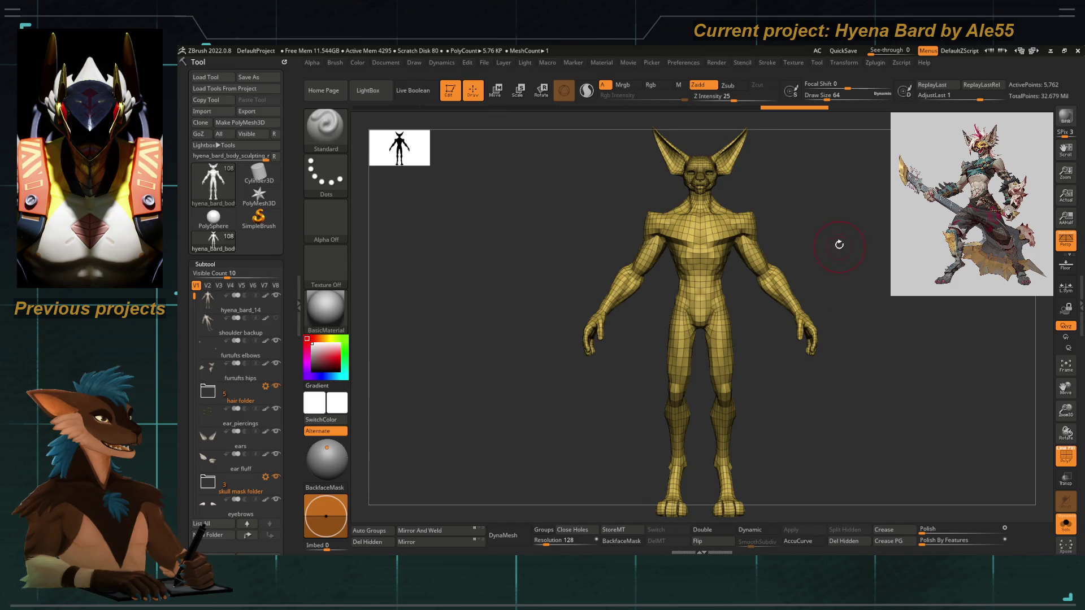
Orbit around the head and bust from profile to front, then bring up the brush picker.
mouse_move(839, 246)
alt+mouse_down()
mouse_move(872, 328)
mouse_move(818, 249)
mouse_move(863, 303)
alt+mouse_up()
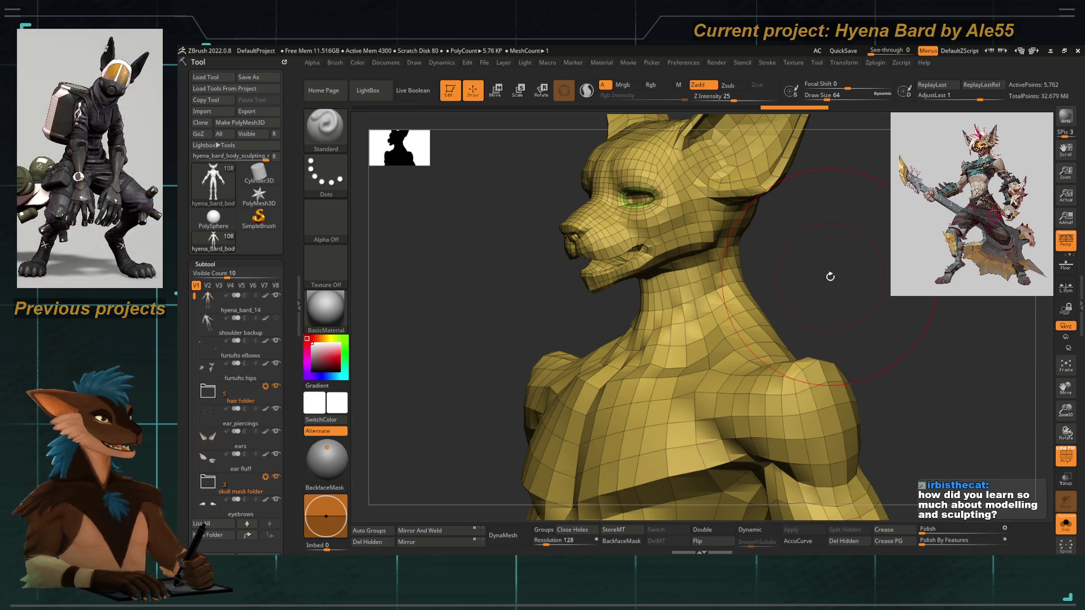
mouse_move(461, 284)
mouse_down()
mouse_move(557, 297)
mouse_move(501, 342)
mouse_move(441, 342)
mouse_up()
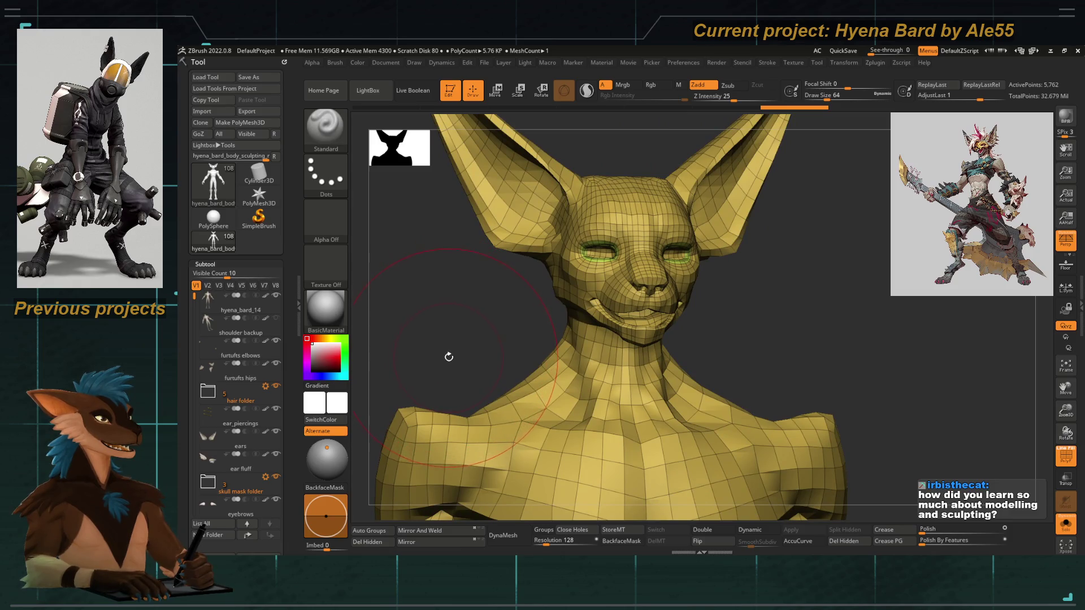
mouse_move(460, 328)
mouse_down()
mouse_move(551, 280)
mouse_move(569, 284)
mouse_up()
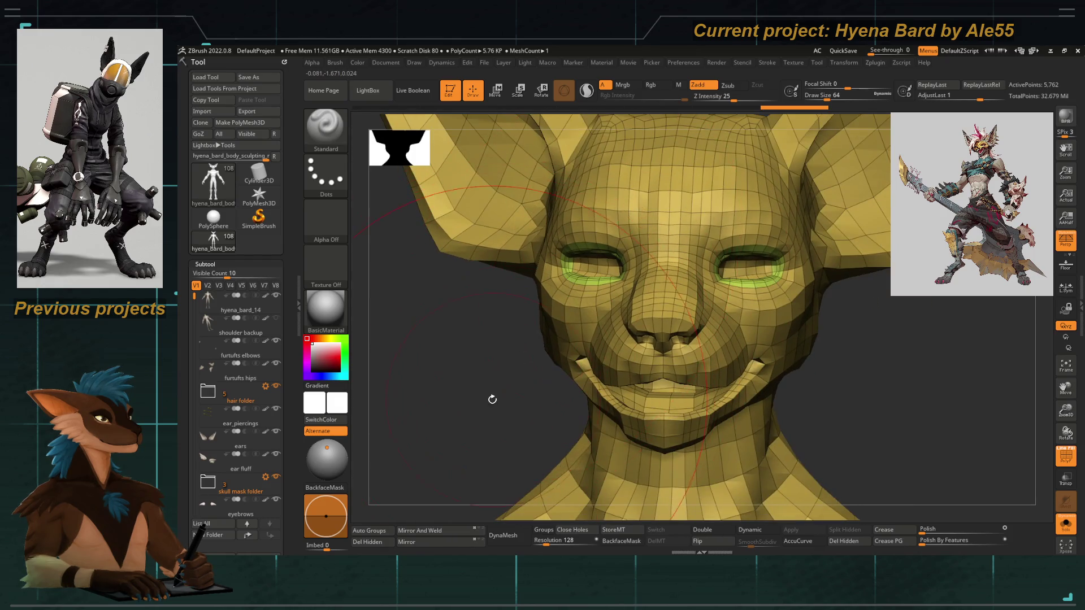
mouse_move(493, 399)
mouse_down()
mouse_move(480, 366)
mouse_move(512, 370)
mouse_up()
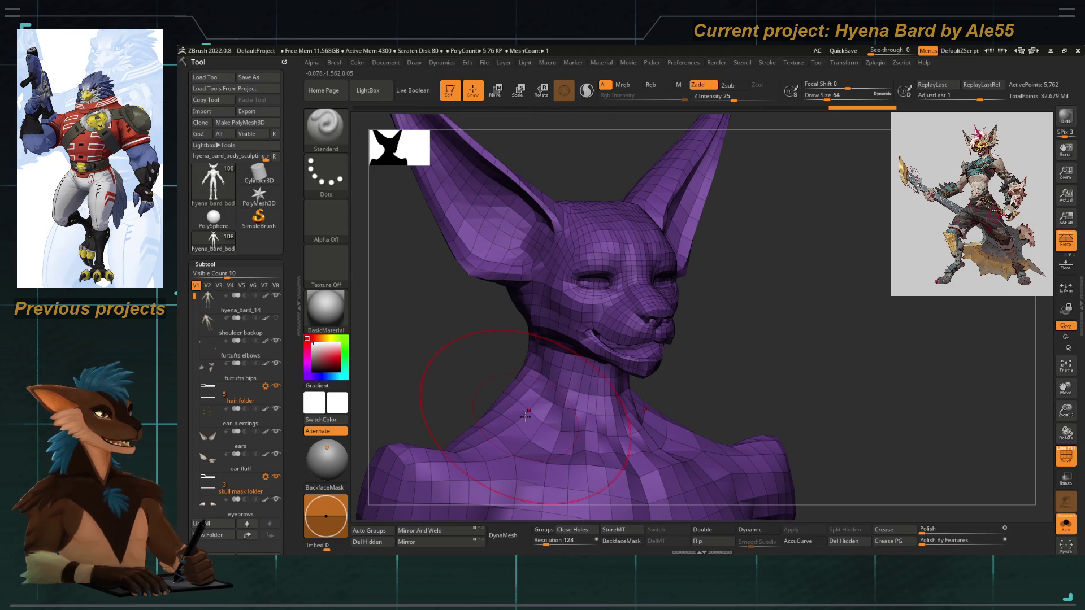
mouse_move(509, 323)
mouse_down()
mouse_move(521, 291)
mouse_move(491, 303)
mouse_move(519, 299)
mouse_up()
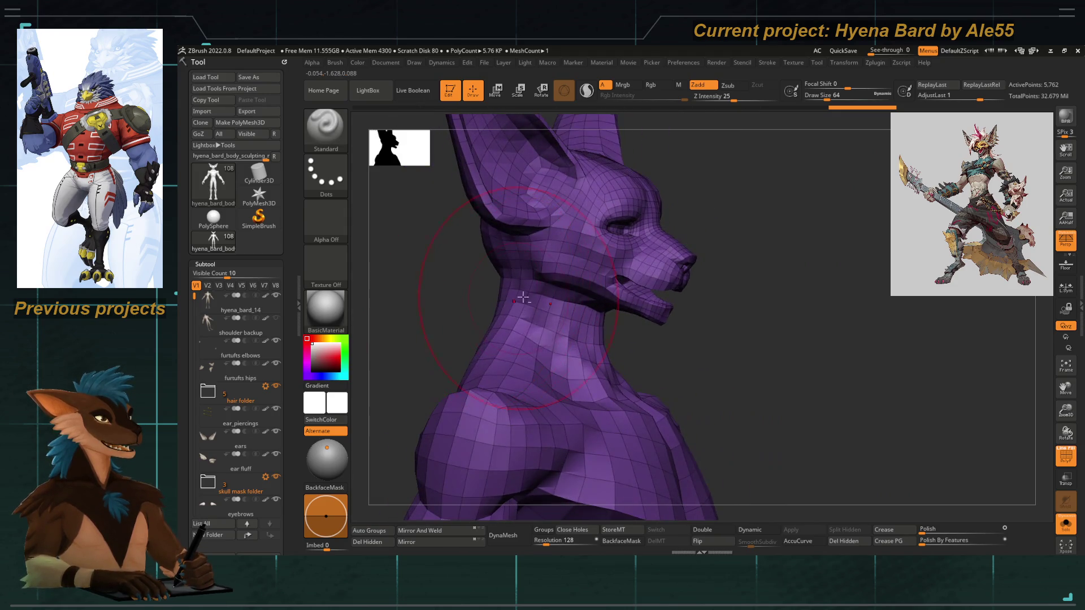
right_drag(552, 300, 560, 312)
mouse_move(483, 314)
mouse_down()
mouse_move(470, 310)
mouse_move(504, 296)
mouse_move(478, 280)
mouse_move(470, 297)
mouse_move(529, 314)
mouse_move(483, 294)
mouse_move(493, 286)
mouse_move(473, 245)
mouse_move(562, 303)
mouse_move(543, 279)
mouse_move(532, 329)
mouse_move(551, 339)
mouse_move(620, 336)
mouse_move(620, 312)
mouse_up()
key(b)
key(z)
key(m)
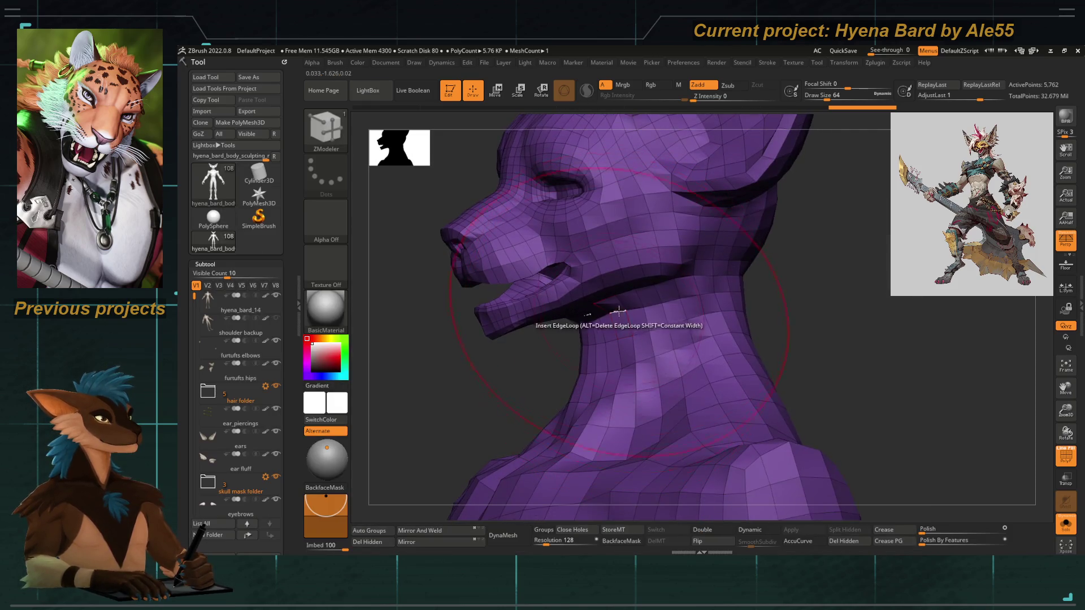
key(space)
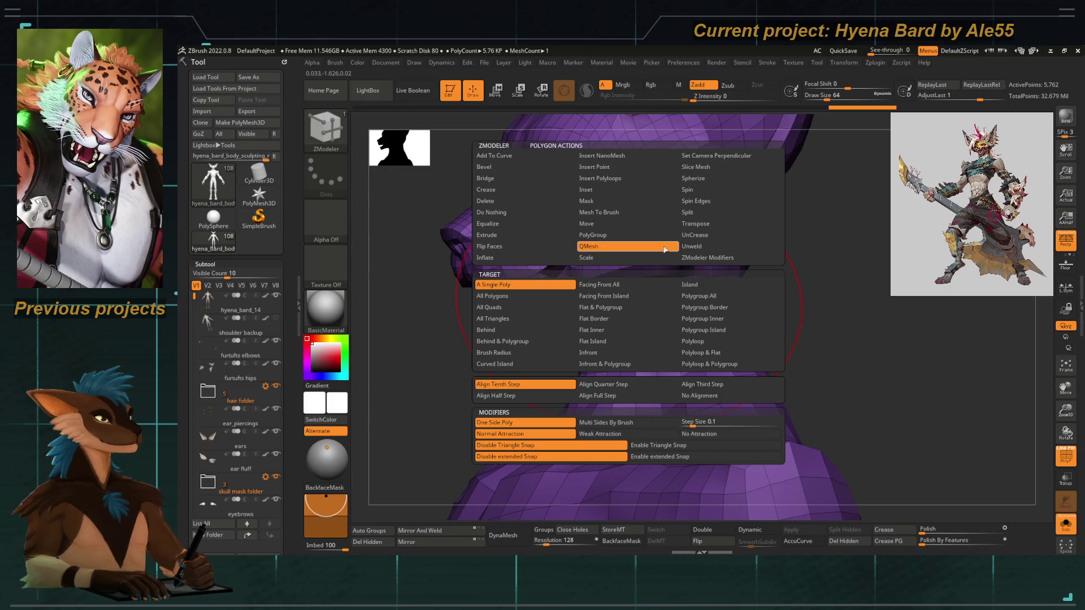
click(584, 235)
click(693, 342)
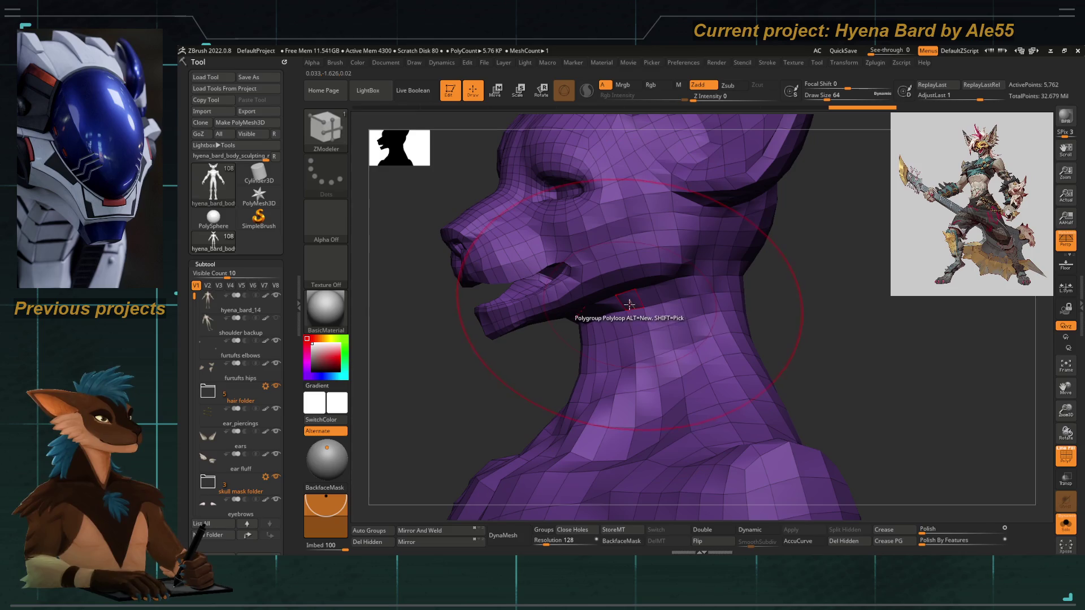
click(626, 303)
mouse_move(533, 328)
mouse_down()
mouse_move(558, 339)
mouse_move(460, 346)
mouse_move(507, 364)
mouse_move(626, 326)
mouse_up()
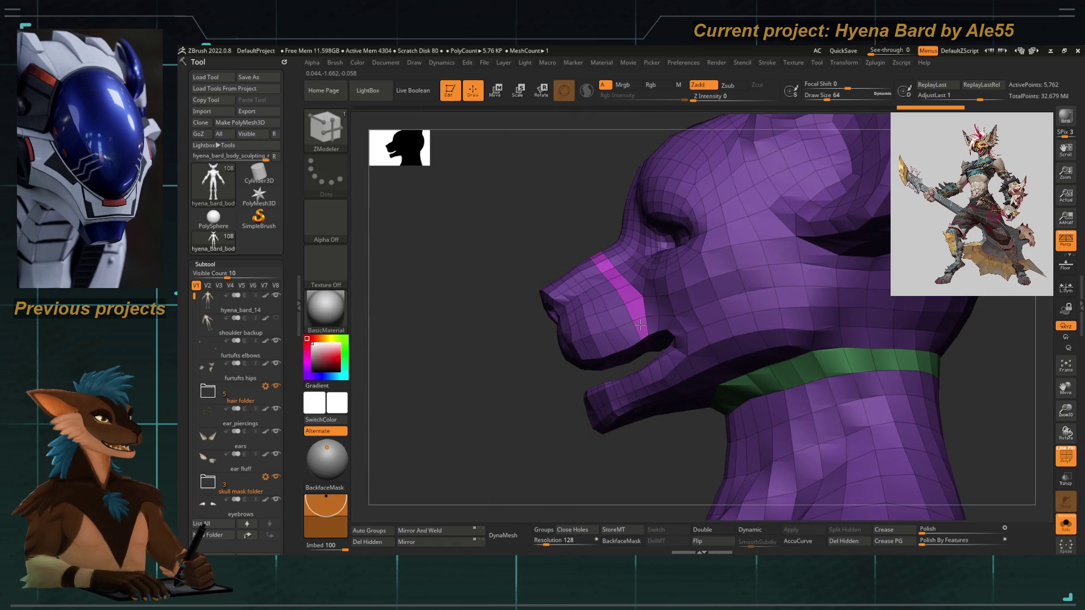
click(657, 367)
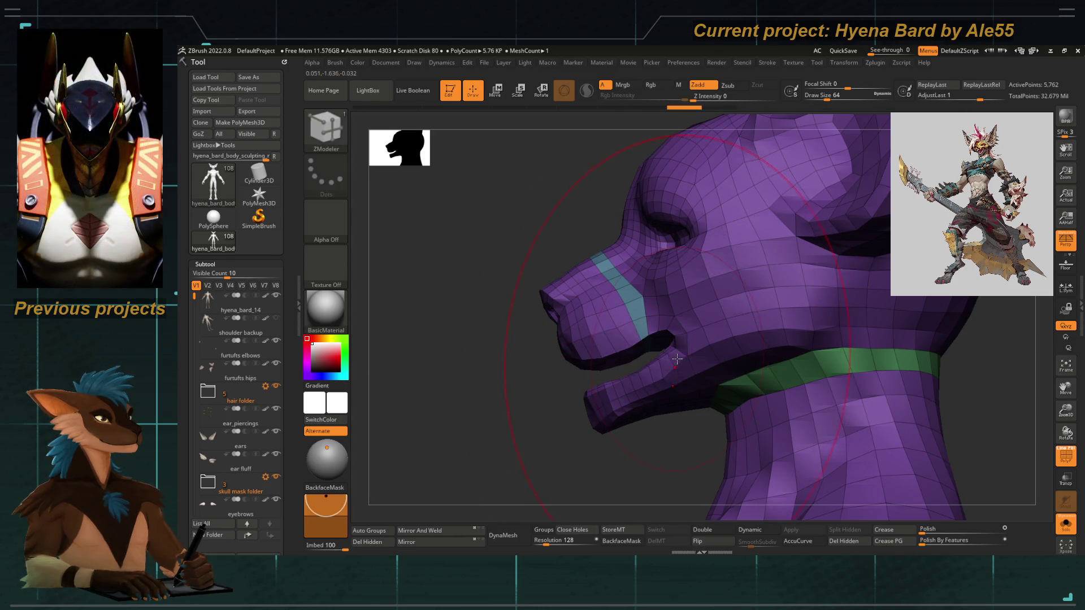
mouse_move(500, 381)
mouse_down()
mouse_move(518, 313)
mouse_move(568, 364)
mouse_move(512, 384)
mouse_move(546, 314)
mouse_up()
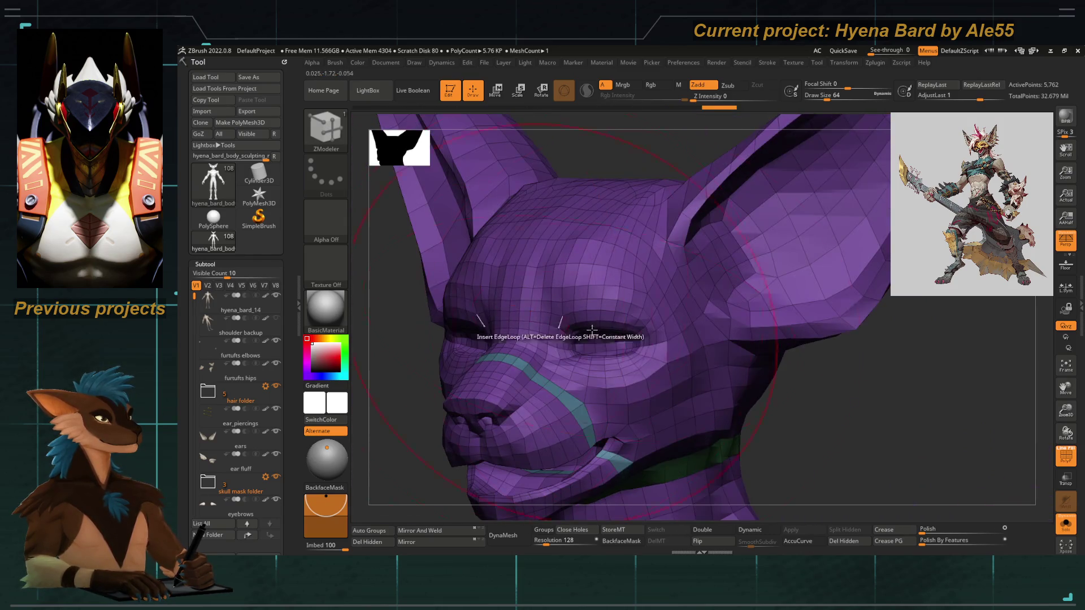
mouse_move(668, 235)
mouse_down()
mouse_move(727, 395)
mouse_move(807, 467)
mouse_move(638, 274)
mouse_up()
click(644, 271)
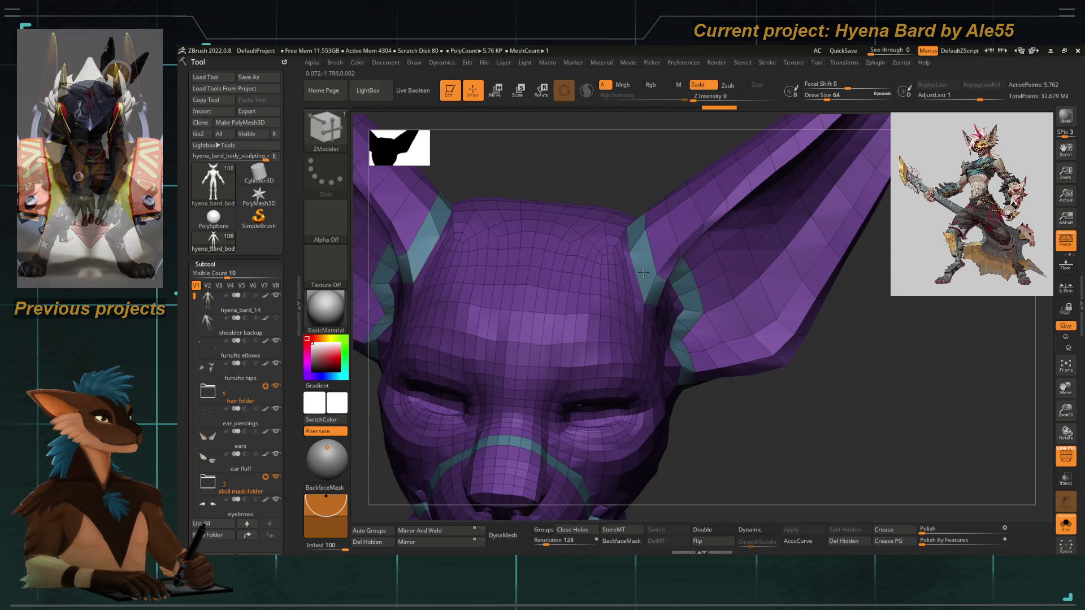
mouse_move(644, 272)
mouse_down()
mouse_move(758, 461)
mouse_move(654, 318)
mouse_up()
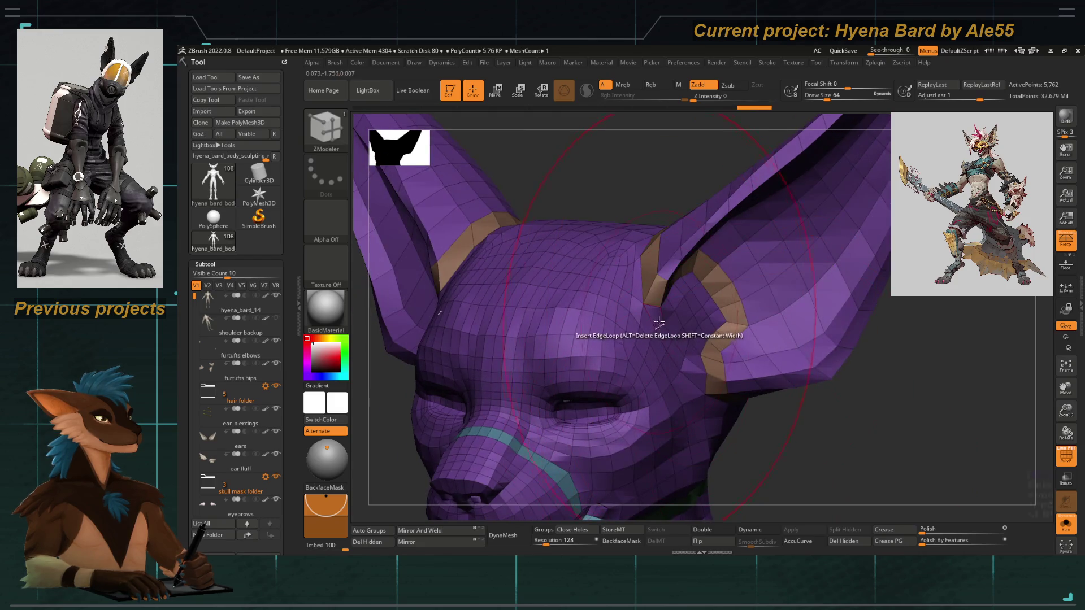
key(space)
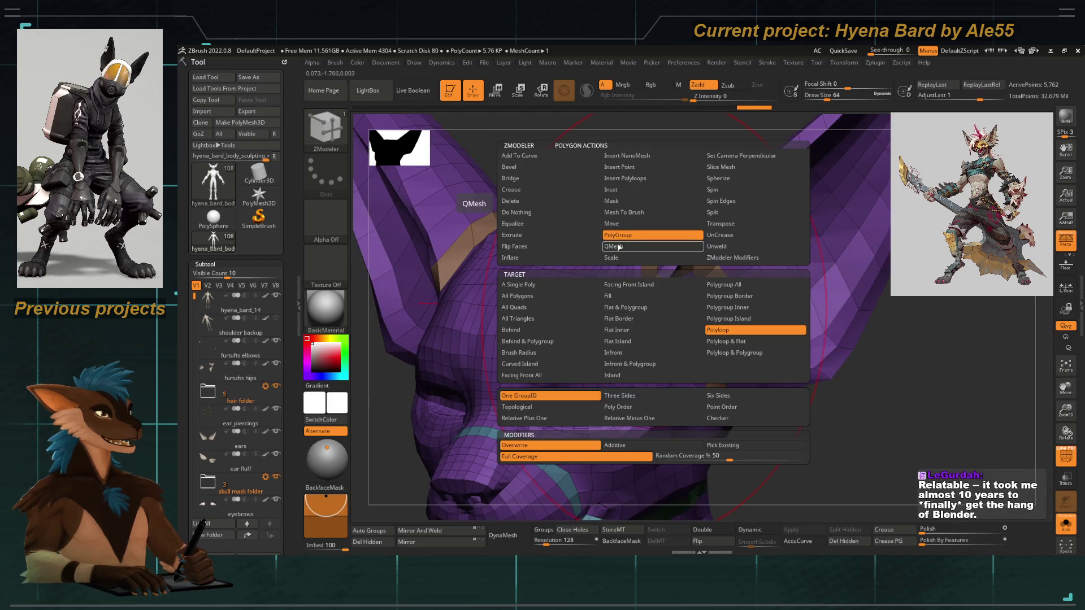
click(541, 286)
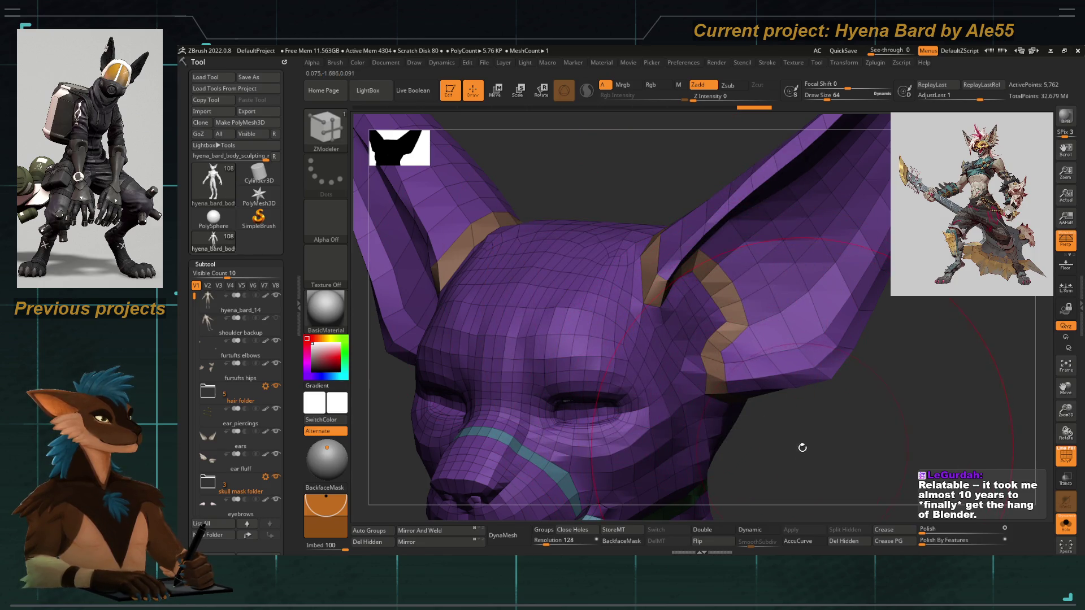
drag(809, 437, 764, 397)
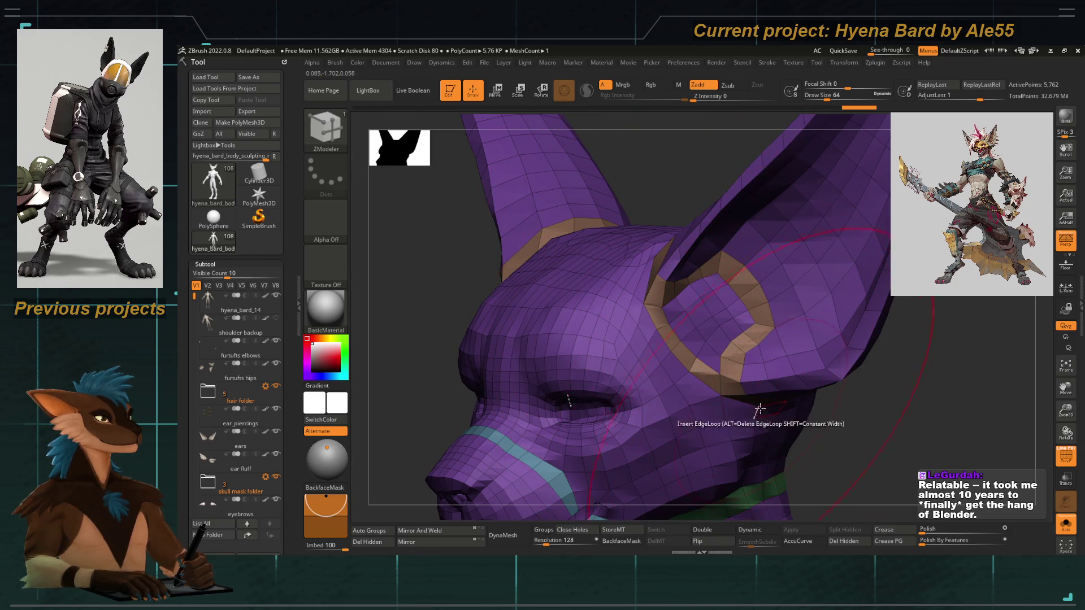
drag(761, 411, 680, 353)
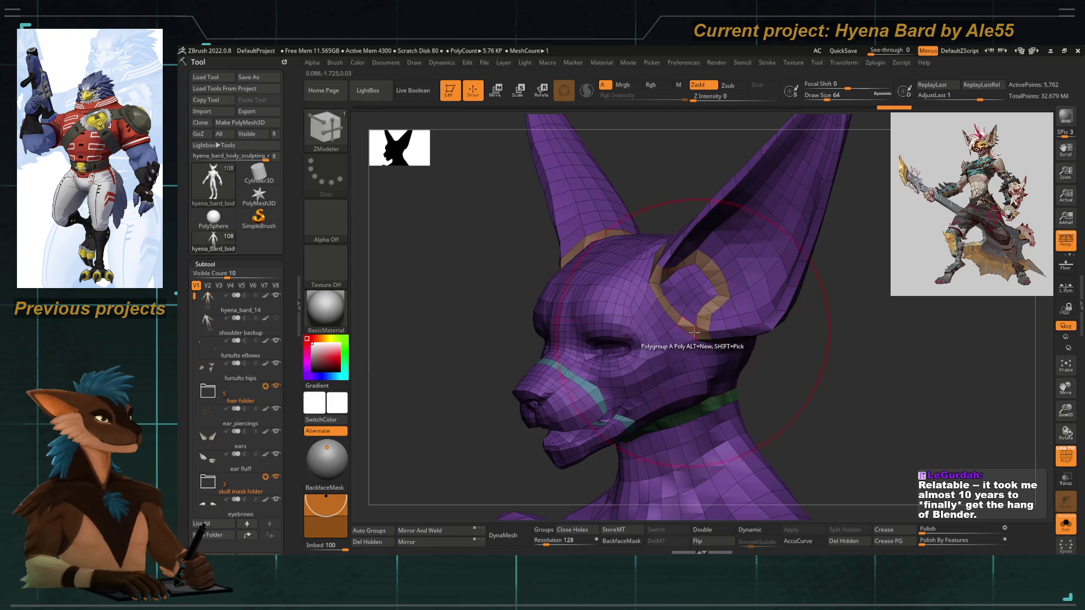
mouse_move(754, 333)
mouse_down()
mouse_move(750, 310)
mouse_move(797, 377)
mouse_up()
alt+drag(703, 363, 709, 269)
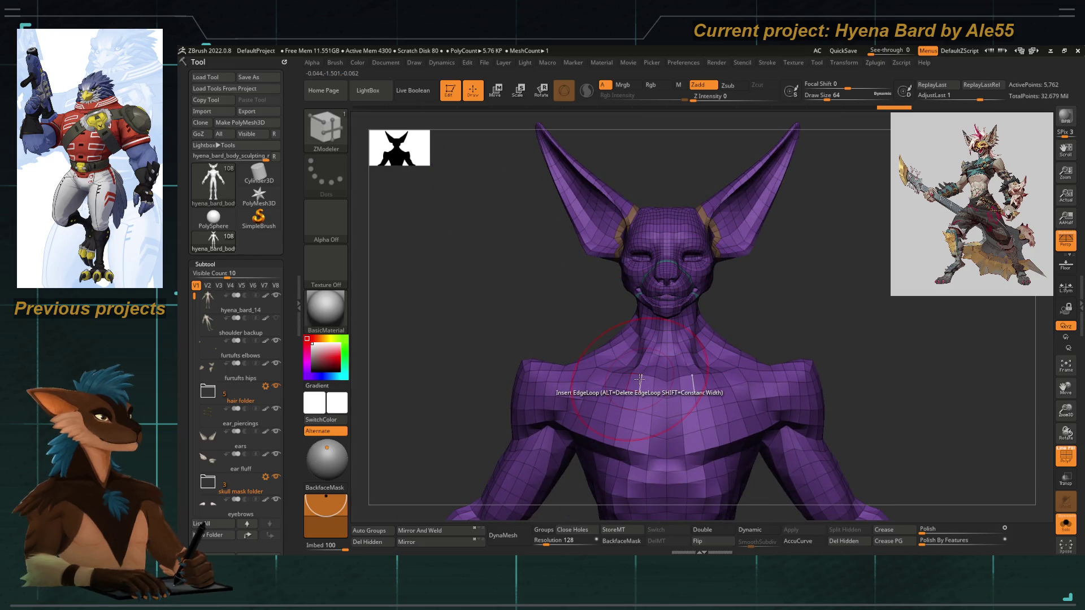
Set the ZModeler PolyGroup target to Polygroup Island and regroup both ears as their own polygroup.
mouse_move(594, 279)
alt+mouse_down()
mouse_move(572, 378)
mouse_move(603, 342)
mouse_move(558, 344)
alt+mouse_up()
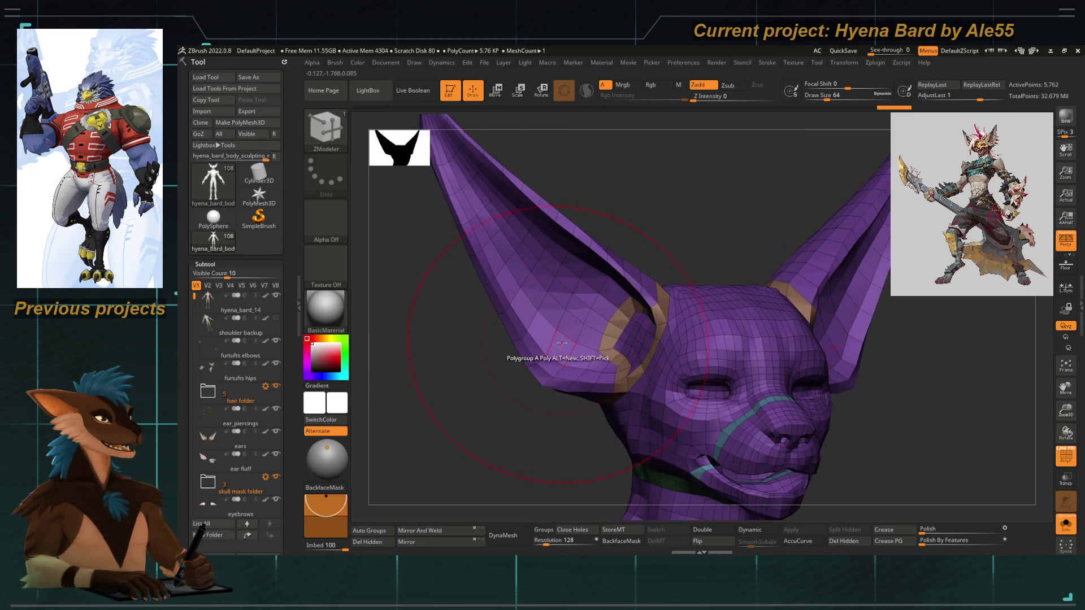
key(space)
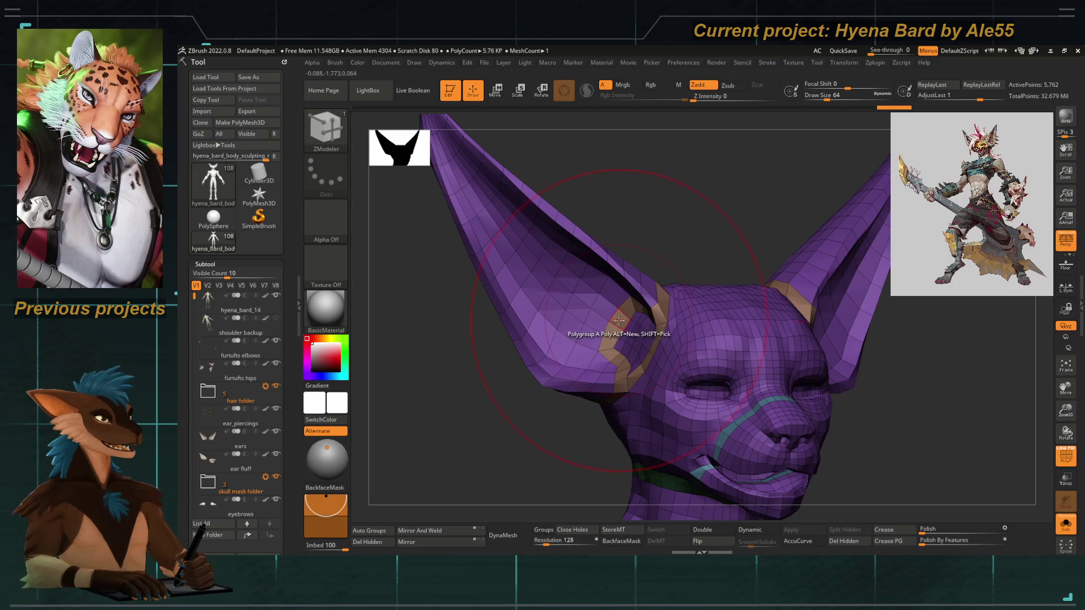
key(space)
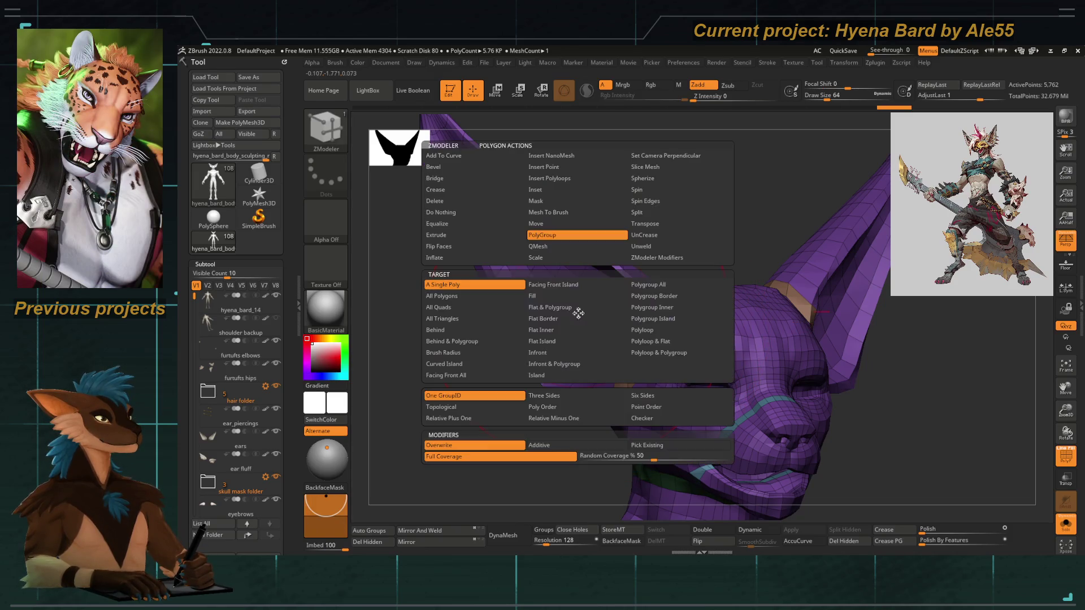
click(645, 321)
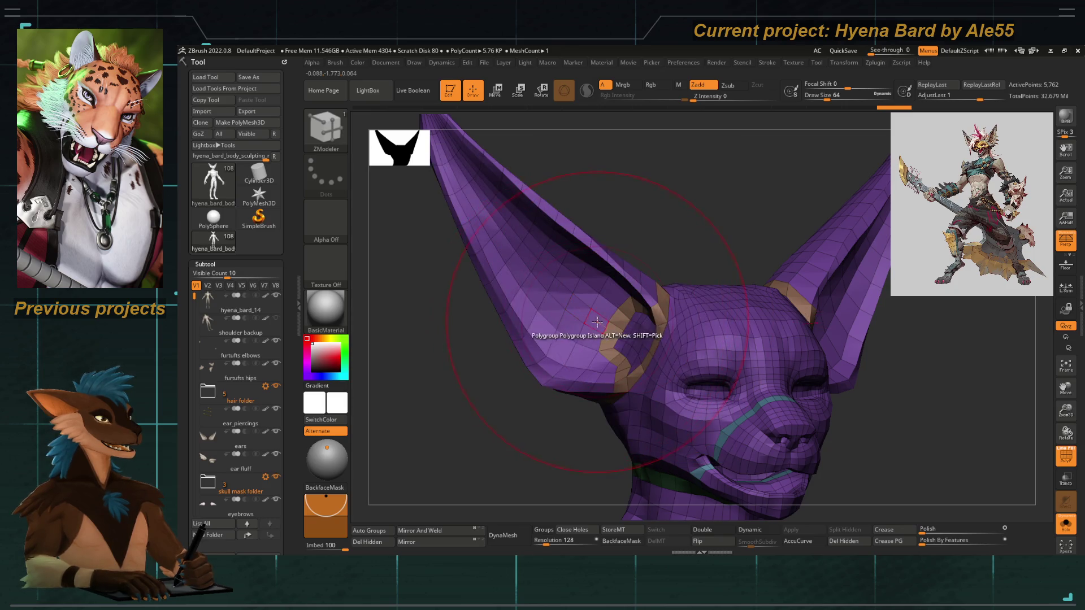
click(597, 320)
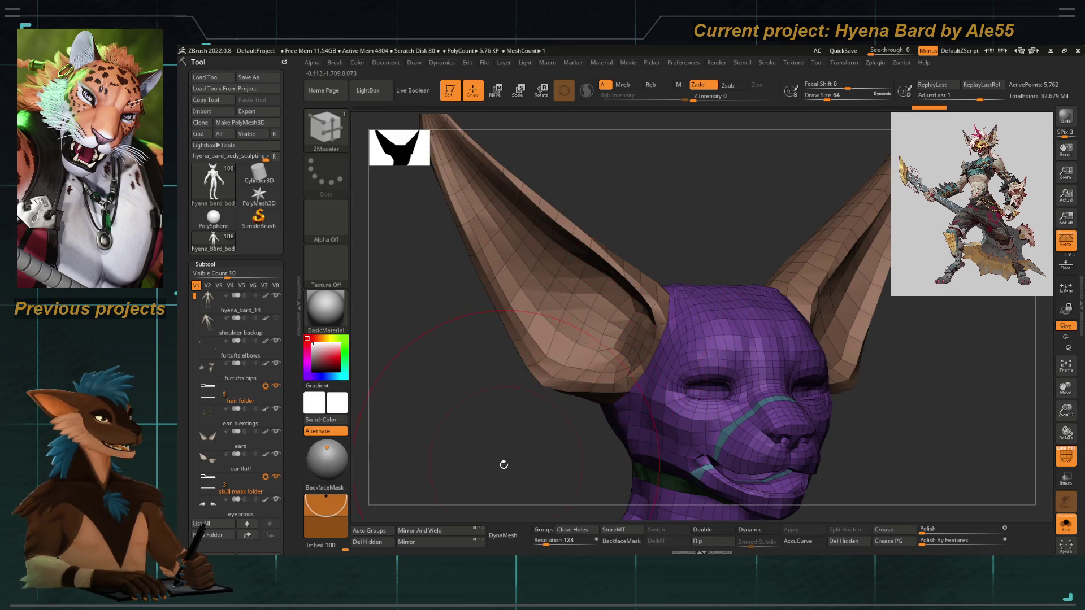
Regroup the neck-and-torso as a green polygroup and zoom out to the full body.
drag(505, 462, 539, 301)
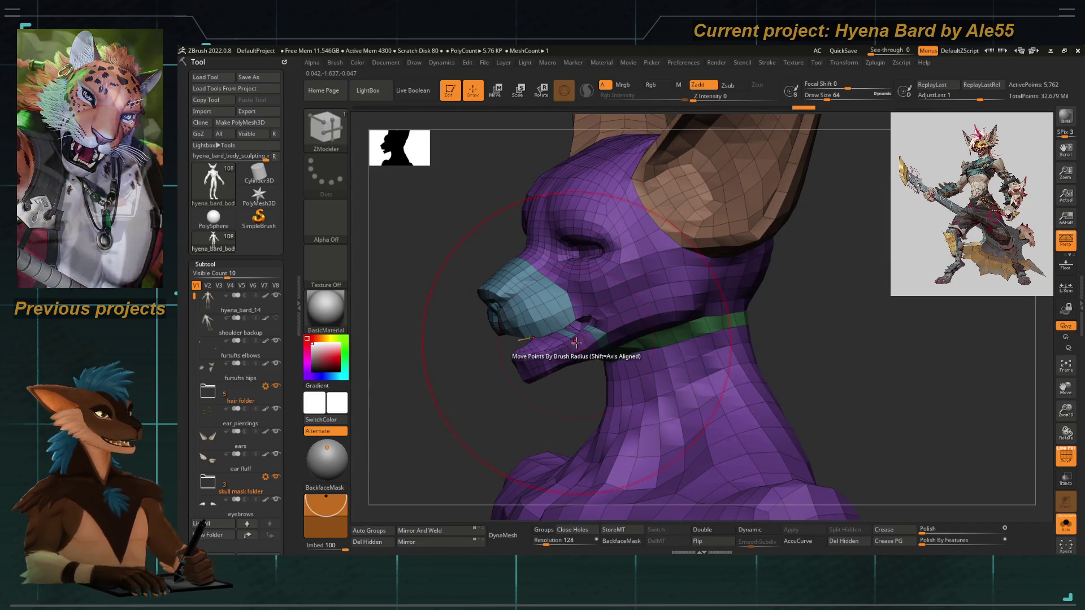
right_drag(570, 329, 575, 332)
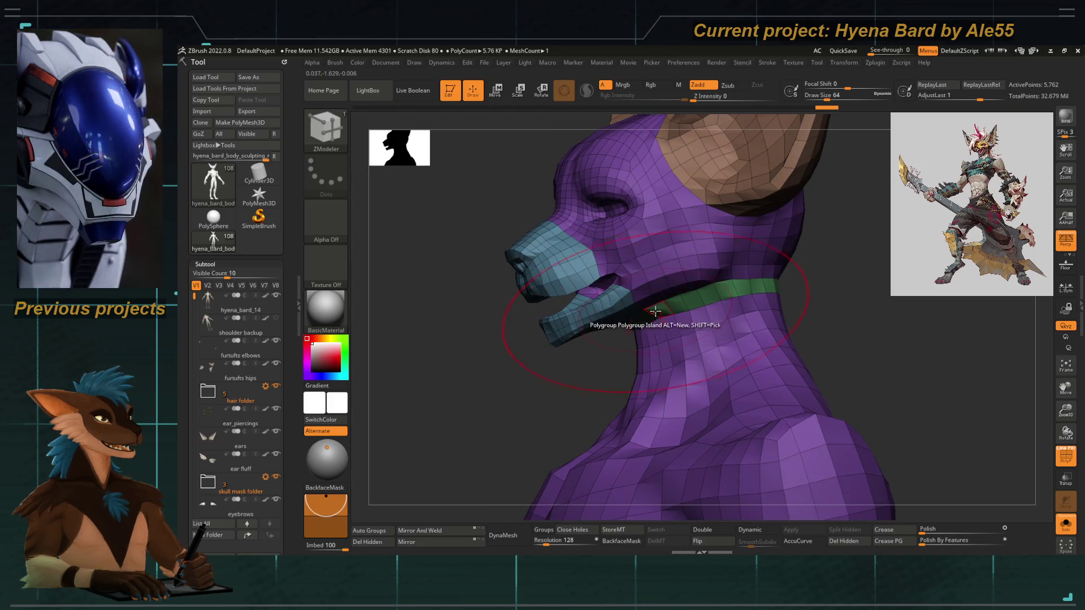
click(666, 326)
mouse_move(666, 325)
right_down()
mouse_move(492, 368)
mouse_move(478, 347)
mouse_move(526, 276)
mouse_move(552, 276)
mouse_move(625, 342)
mouse_move(519, 289)
mouse_move(545, 242)
mouse_move(473, 364)
mouse_move(601, 441)
mouse_move(605, 351)
mouse_move(594, 346)
right_up()
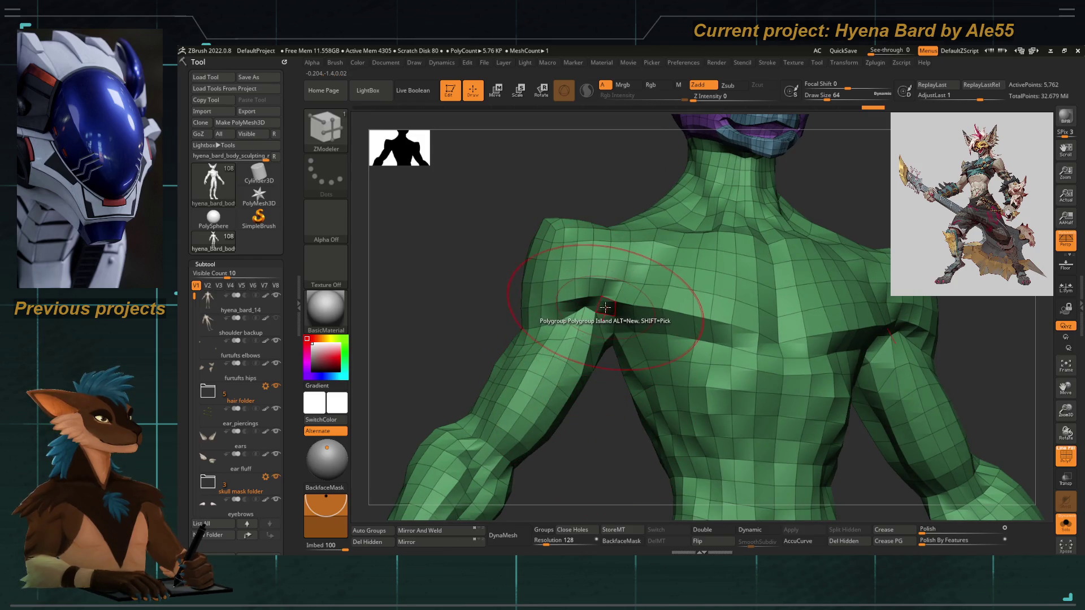
Switch the PolyGroup target between Polyloop and Polygroup Island and regroup both arms as a red polygroup.
key(space)
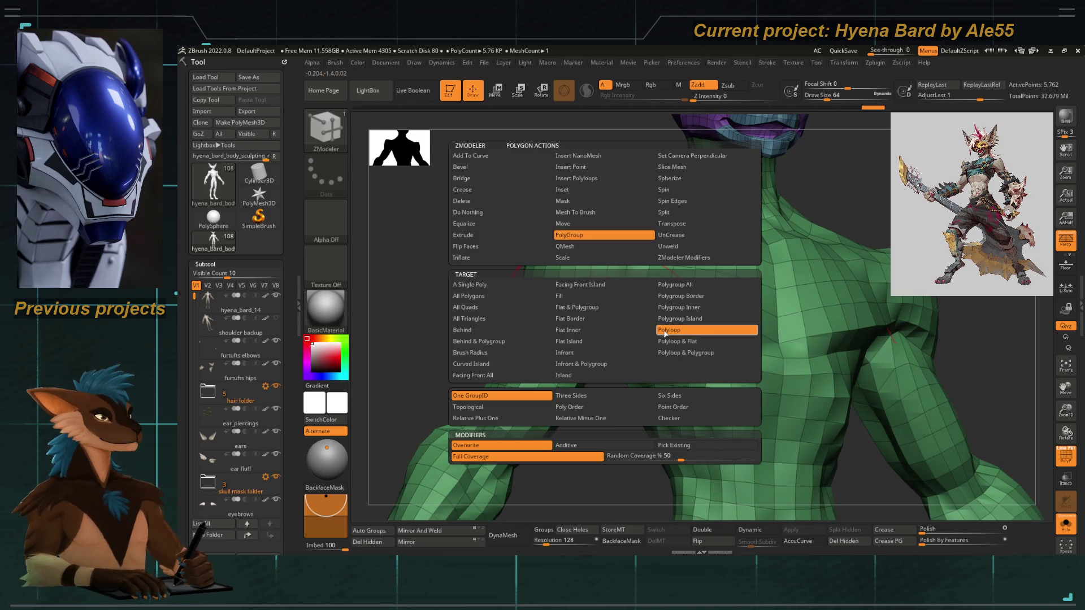
click(667, 331)
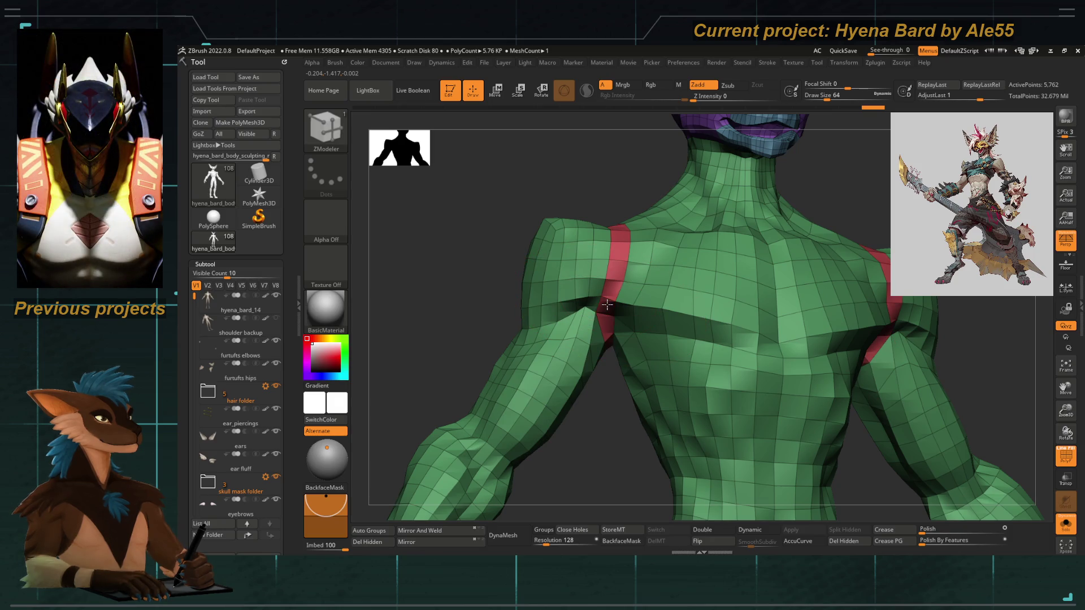
right_drag(609, 308, 581, 334)
key(space)
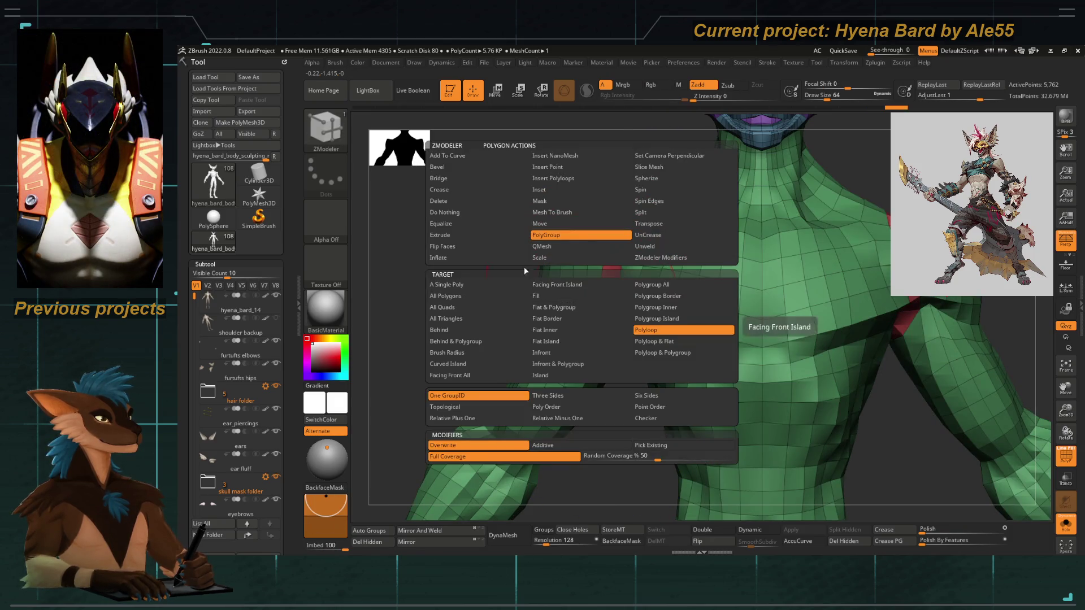
click(657, 319)
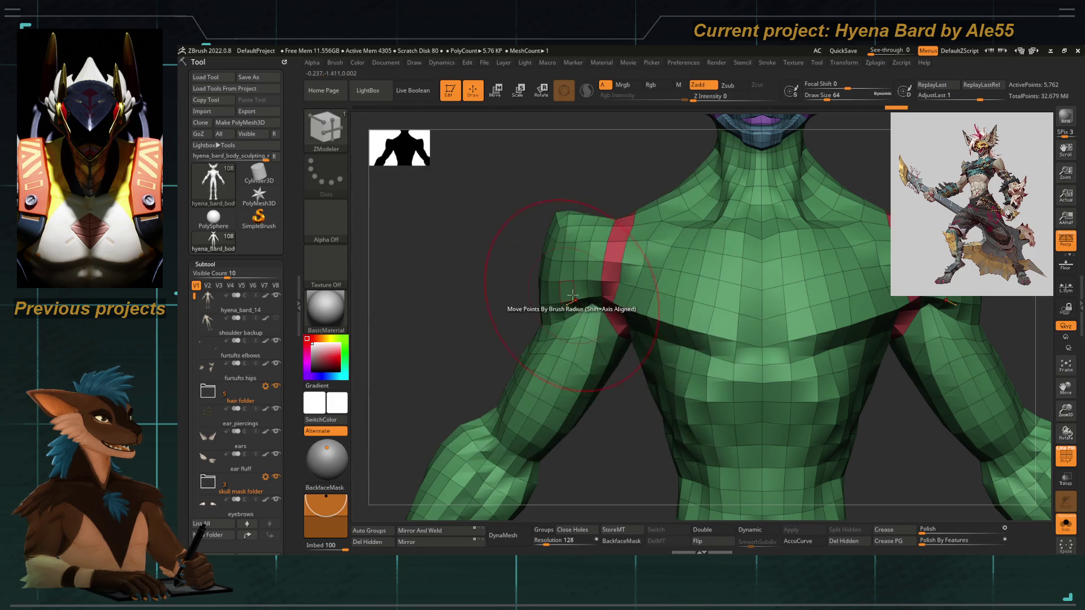
click(581, 293)
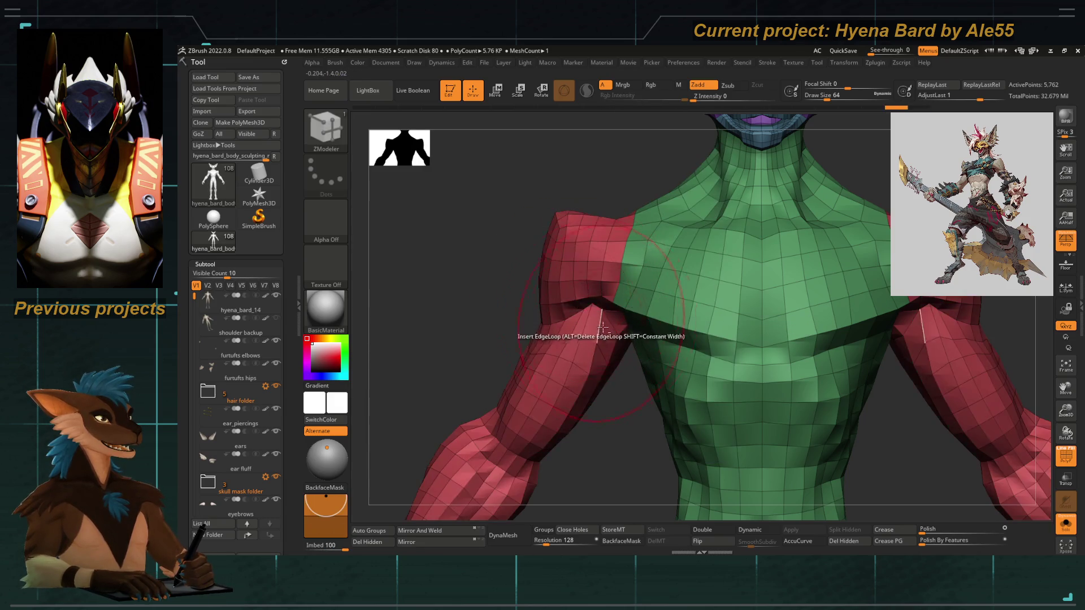
key(f)
Zoom on the forearm and hand and set the Polygroup Island target to group the hands separately.
mouse_move(577, 278)
right_down()
mouse_move(647, 286)
mouse_move(538, 334)
mouse_move(546, 364)
right_up()
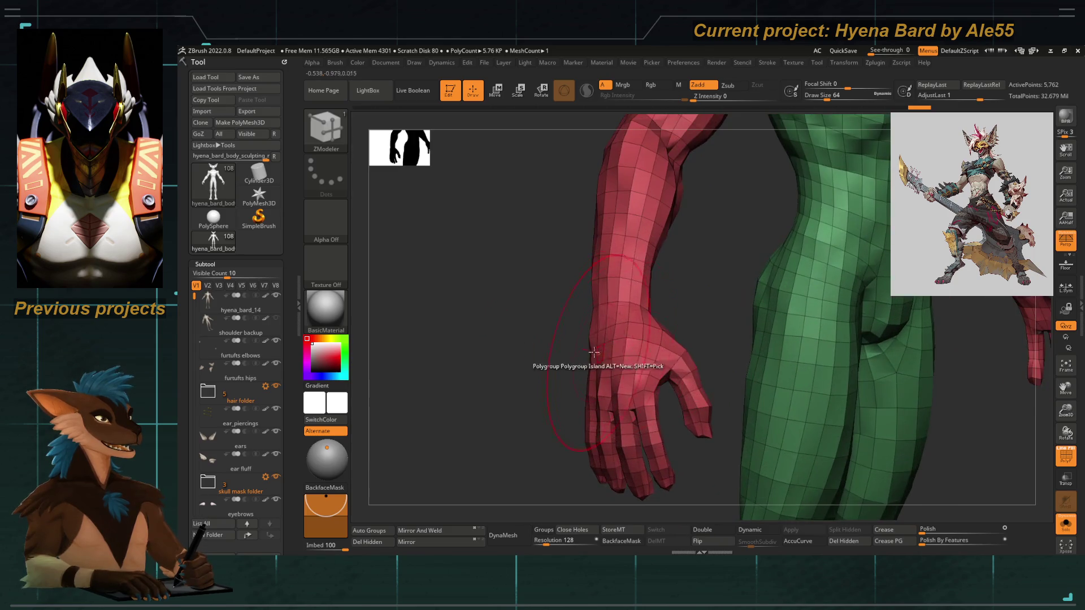
right_drag(542, 311, 592, 320)
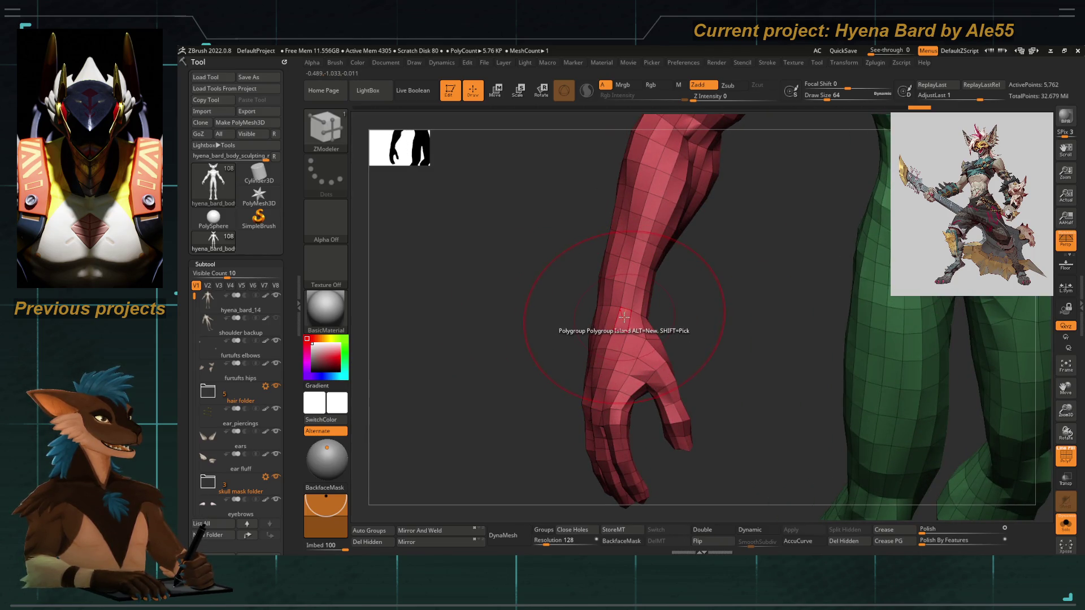
key(space)
ctrl+right_drag(625, 320, 642, 316)
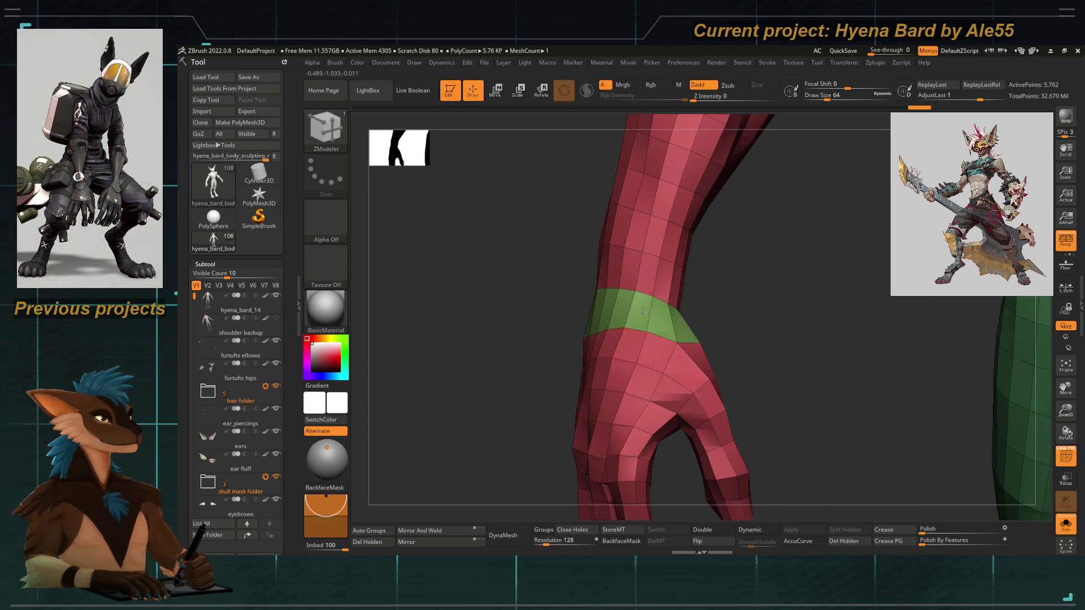
key(space)
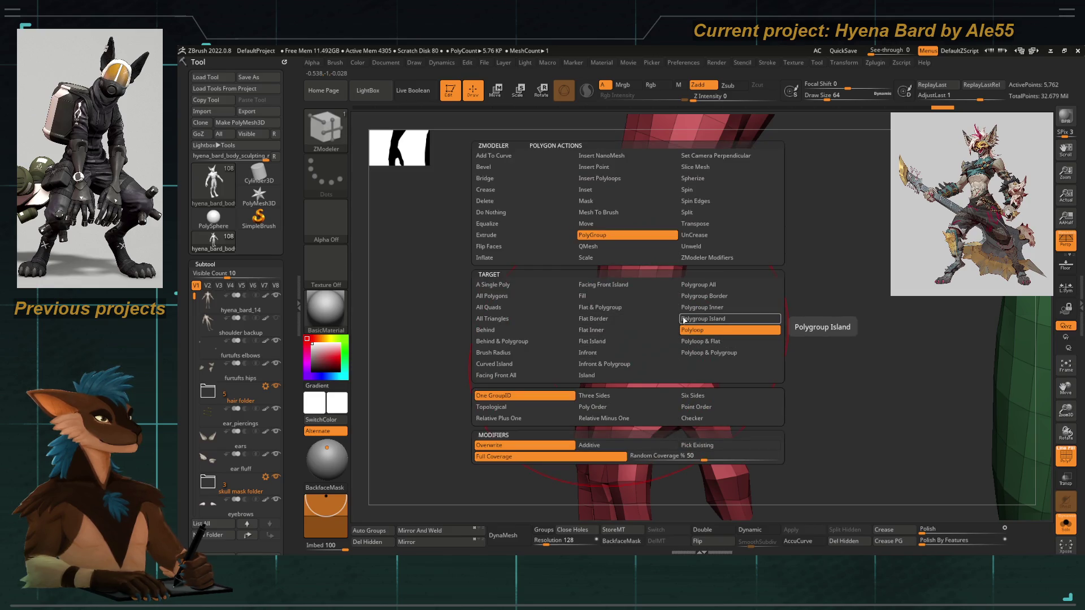
click(684, 321)
key(f)
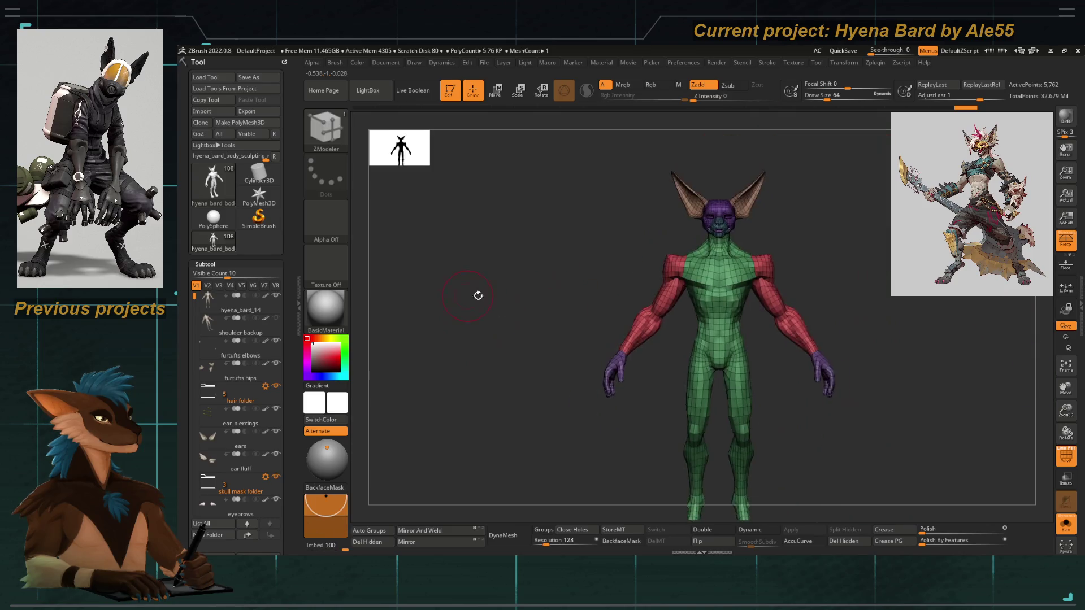
mouse_move(504, 256)
ctrl+right_down()
mouse_move(586, 415)
mouse_move(565, 302)
mouse_move(603, 284)
mouse_move(568, 311)
mouse_move(514, 477)
ctrl+right_up()
Inspect the head by isolating the snout polygroup on its own and revealing the mesh again.
mouse_move(632, 337)
right_down()
mouse_move(627, 375)
mouse_move(545, 347)
mouse_move(576, 371)
right_up()
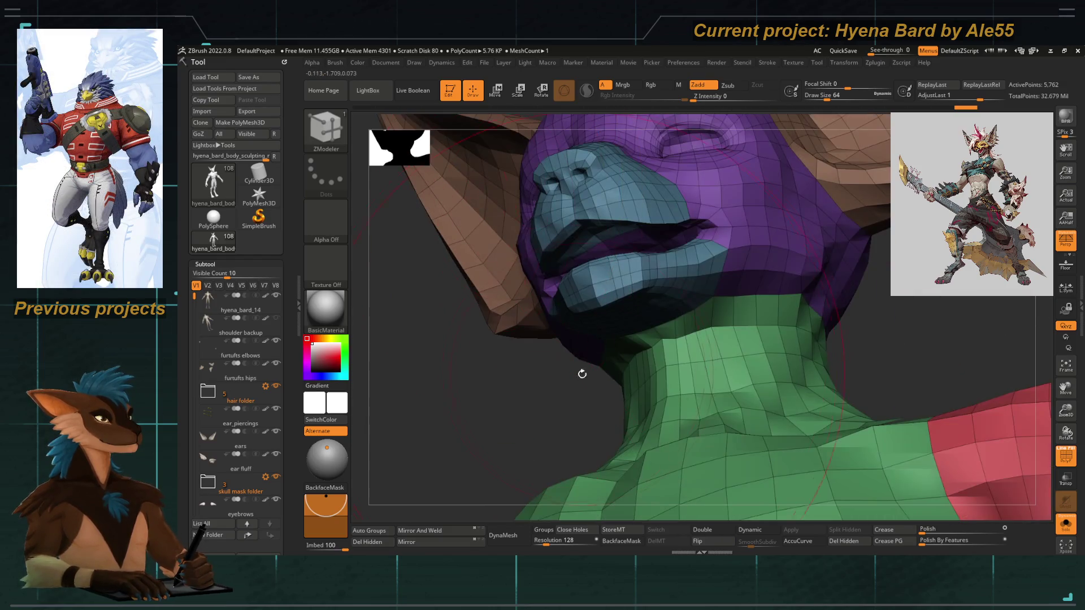
ctrl+shift+drag(693, 393, 639, 314)
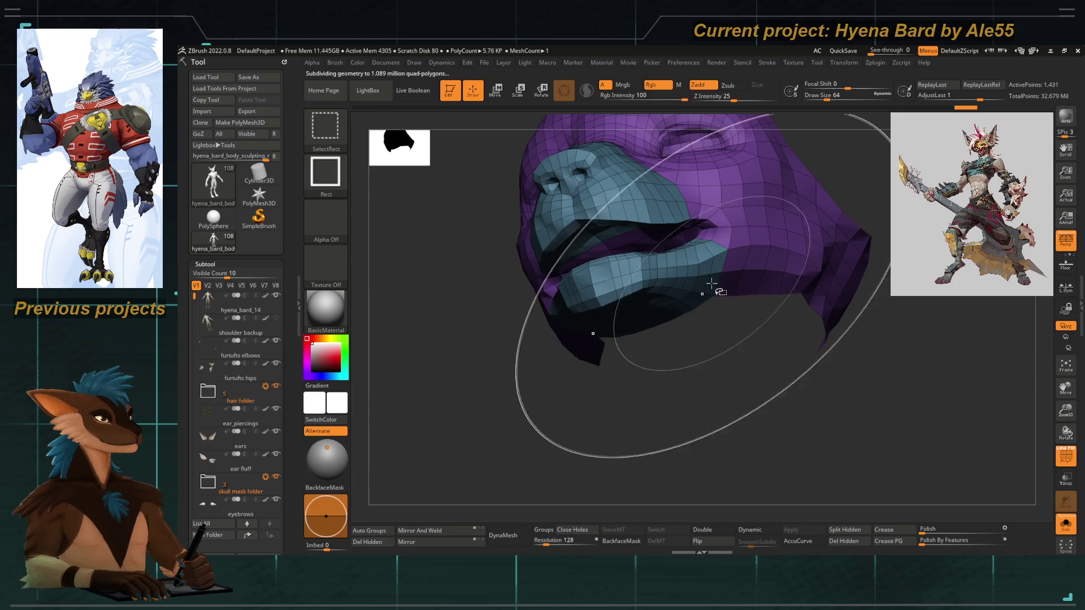
mouse_move(640, 313)
right_down()
mouse_move(578, 373)
mouse_move(623, 317)
mouse_move(584, 242)
mouse_move(550, 342)
mouse_move(576, 342)
right_up()
ctrl+shift+click(517, 286)
mouse_move(517, 285)
right_down()
mouse_move(538, 294)
mouse_move(504, 381)
mouse_move(530, 360)
right_up()
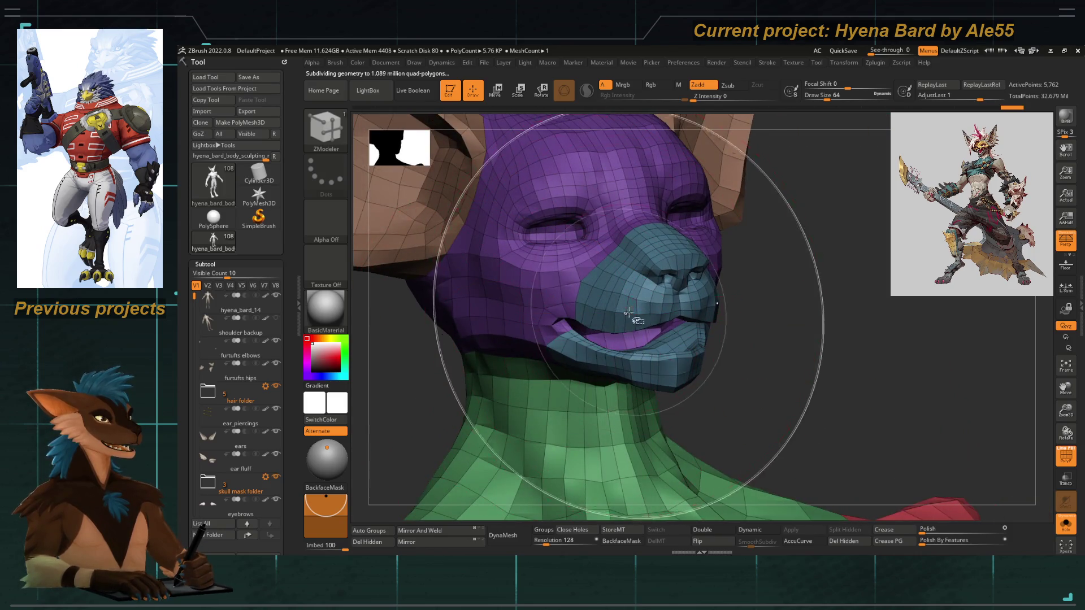
ctrl+shift+click(629, 309)
mouse_move(629, 309)
right_down()
mouse_move(766, 364)
mouse_move(705, 354)
mouse_move(721, 368)
mouse_move(807, 383)
mouse_move(657, 389)
right_up()
ctrl+shift+click(721, 368)
Set the ZModeler PolyGroup target to Polyloop and check the yellow jaw polygroup in isolation.
key(space)
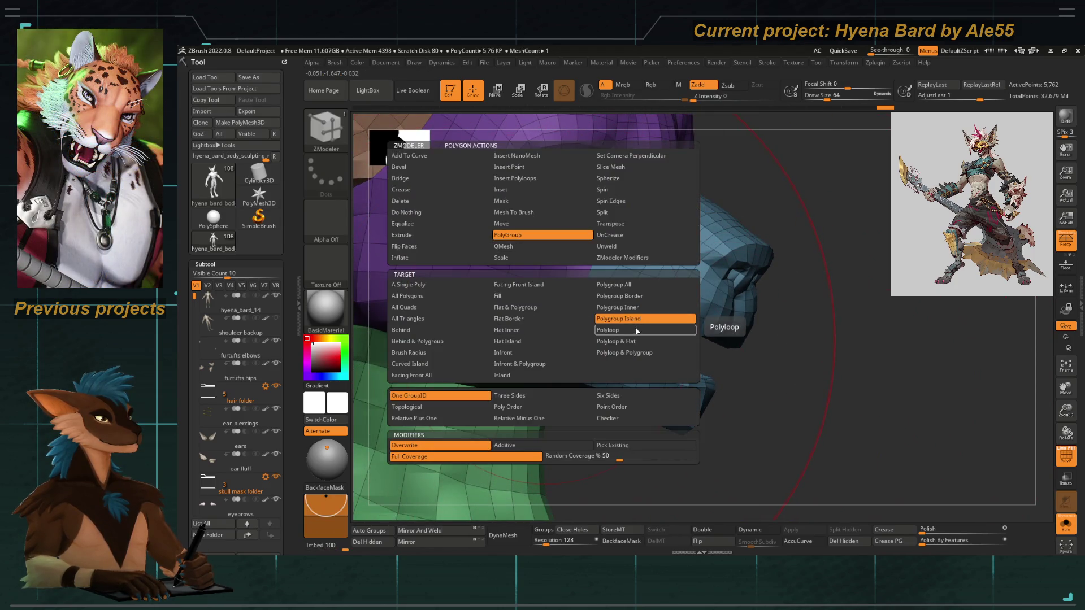
click(636, 329)
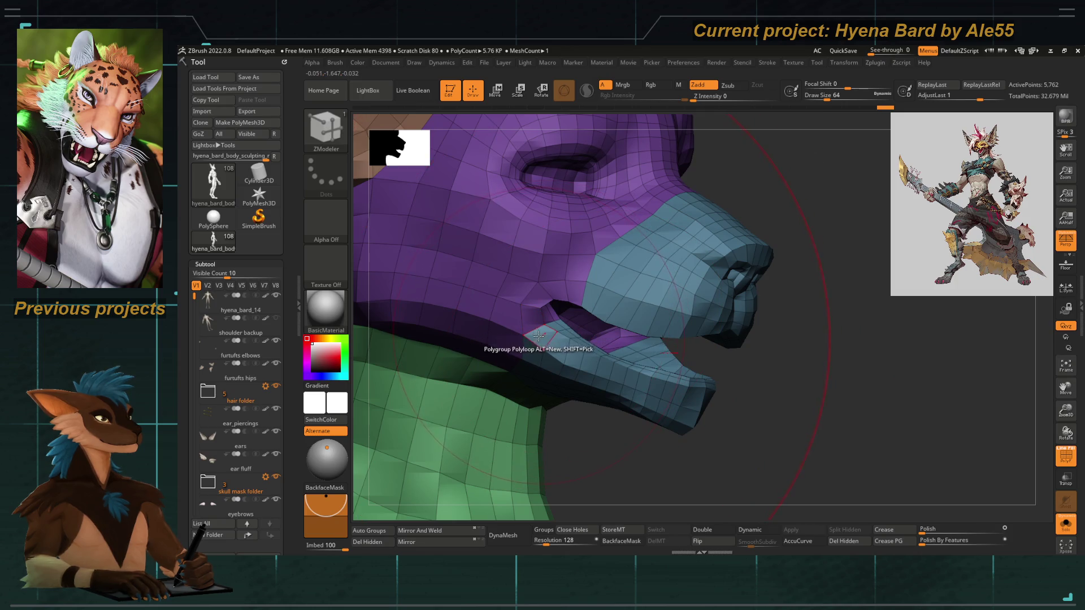
key(space)
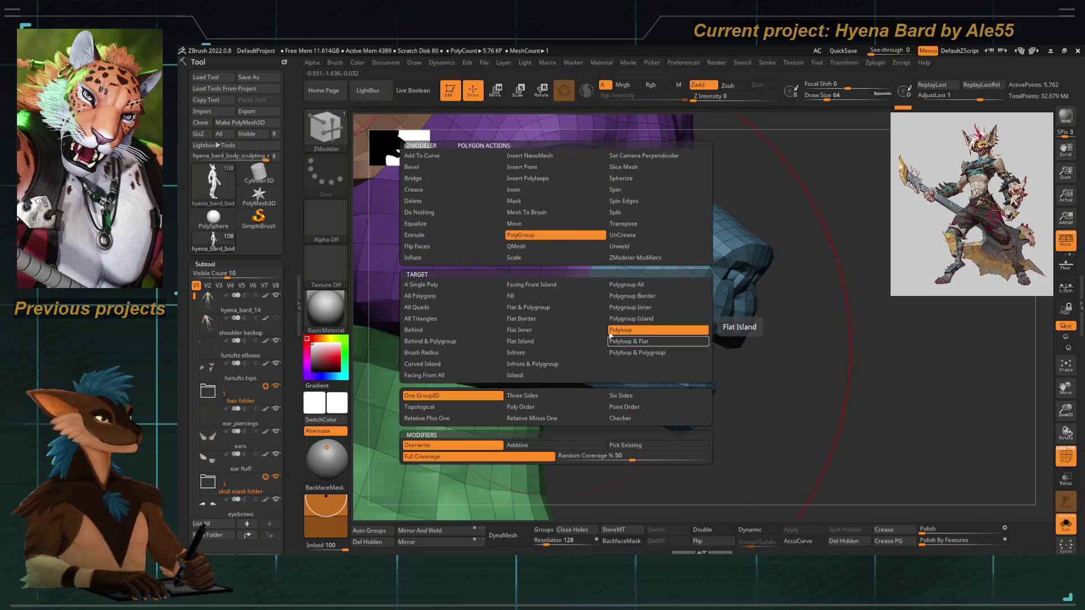
drag(686, 468, 654, 376)
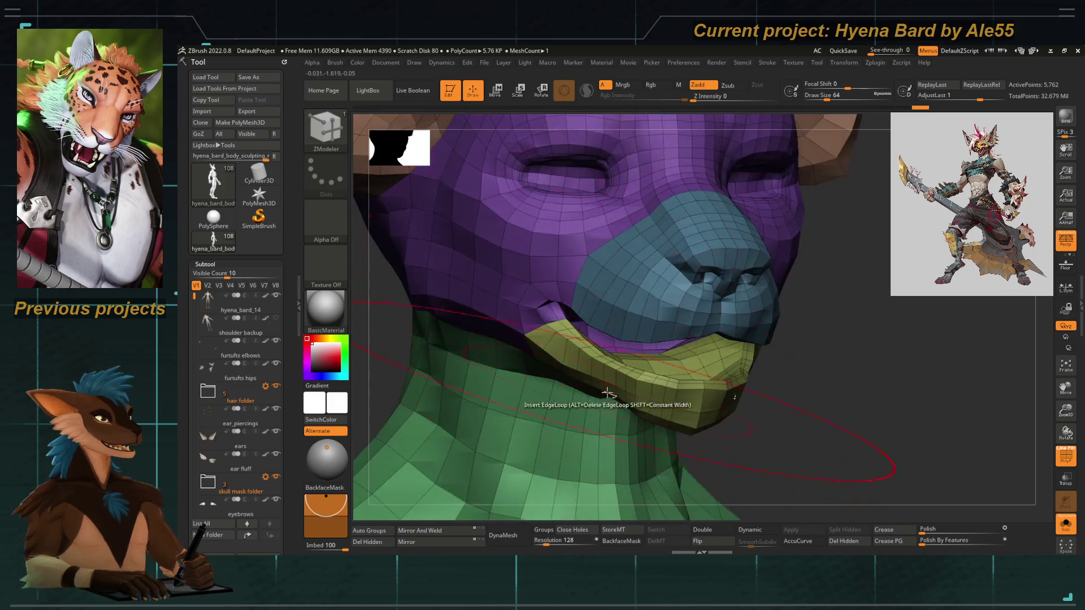
ctrl+shift+click(747, 339)
drag(786, 342, 666, 283)
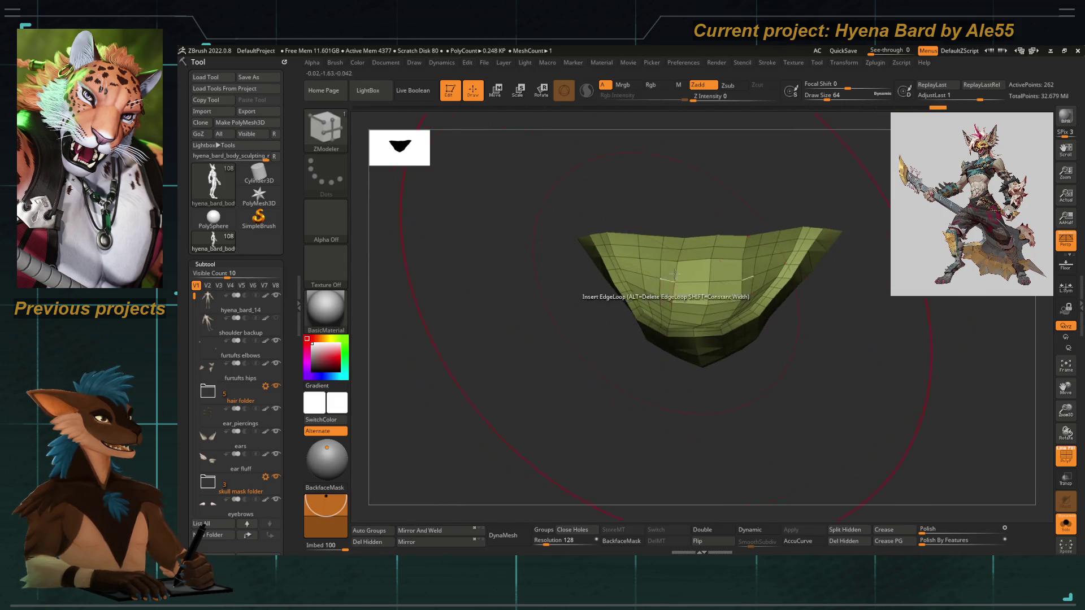
ctrl+shift+click(492, 363)
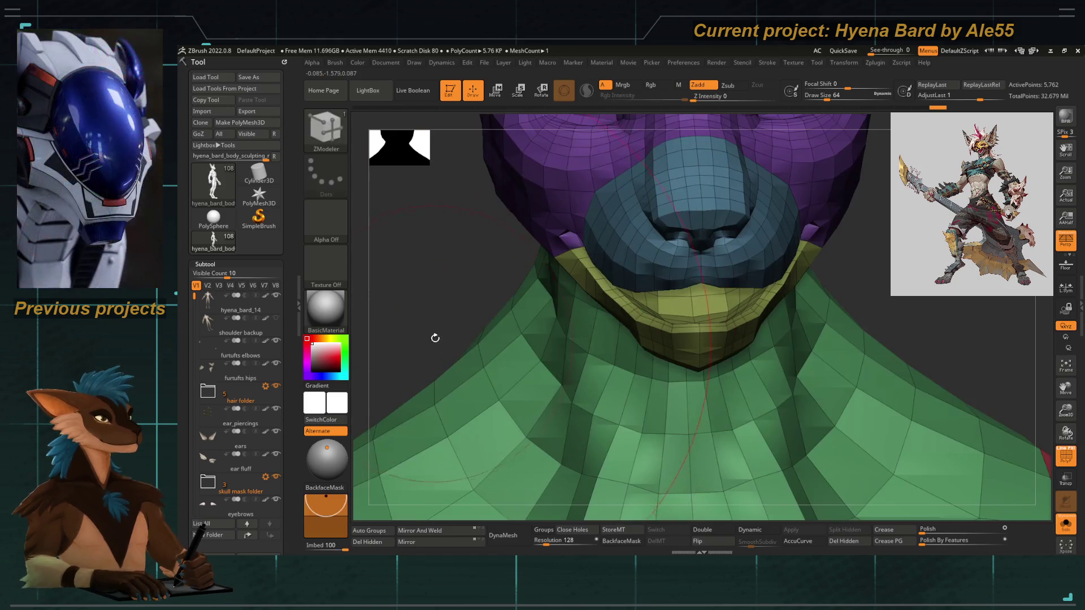
ctrl+shift+click(676, 366)
ctrl+shift+click(484, 359)
mouse_move(484, 359)
mouse_down()
mouse_move(444, 260)
mouse_move(701, 391)
mouse_move(720, 287)
mouse_up()
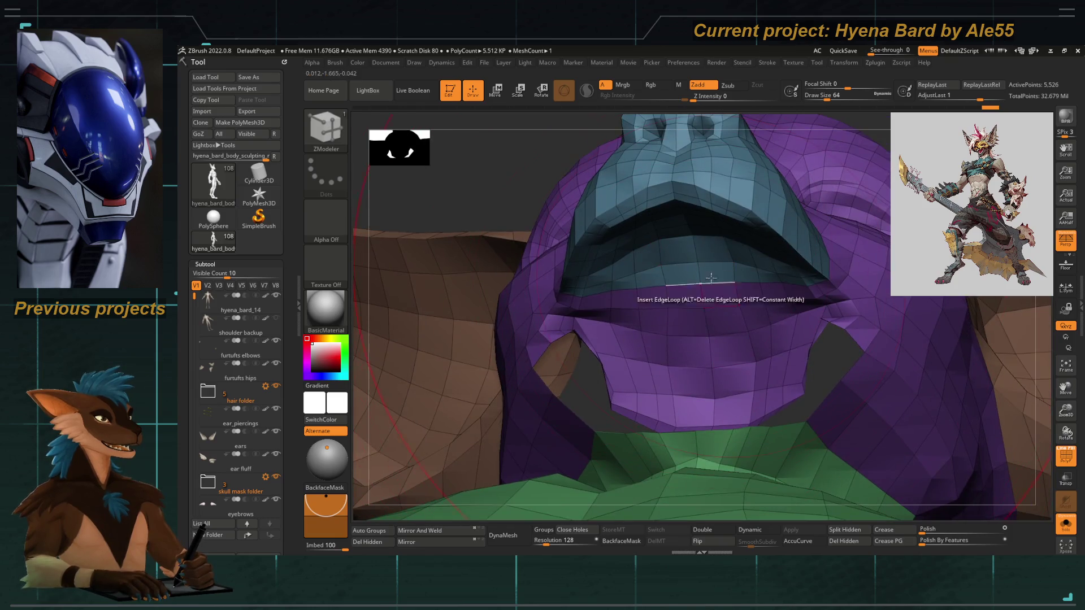
drag(517, 282, 523, 242)
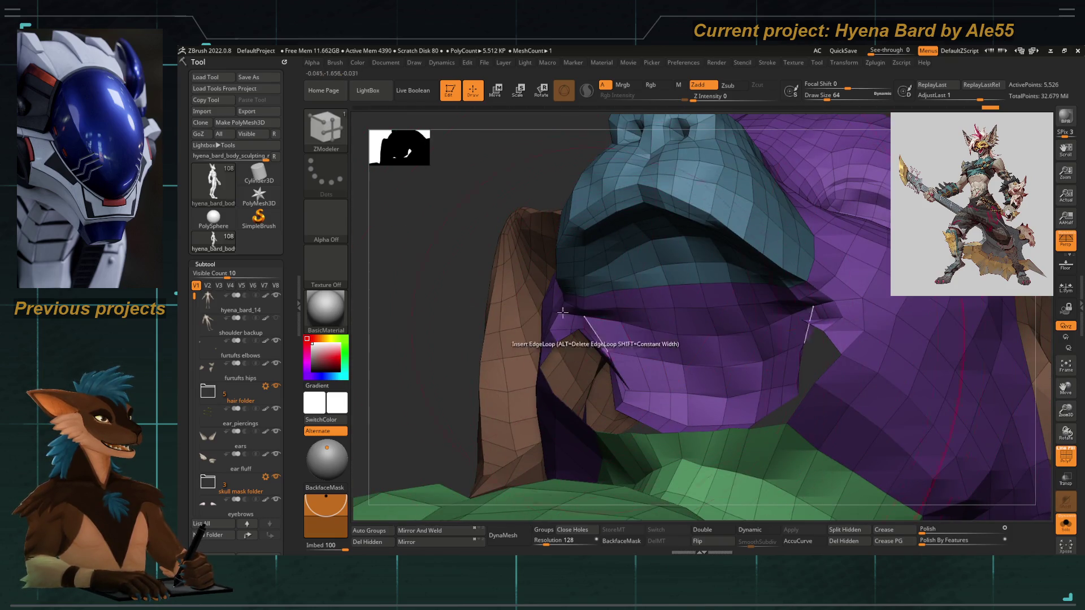
mouse_move(424, 253)
mouse_down()
mouse_move(467, 261)
mouse_move(499, 295)
mouse_move(472, 300)
mouse_move(477, 267)
mouse_move(576, 324)
mouse_move(480, 350)
mouse_move(496, 359)
mouse_move(665, 380)
mouse_move(565, 277)
mouse_move(703, 399)
mouse_move(721, 438)
mouse_move(707, 433)
mouse_move(718, 416)
mouse_move(636, 286)
mouse_move(791, 425)
mouse_move(566, 299)
mouse_up()
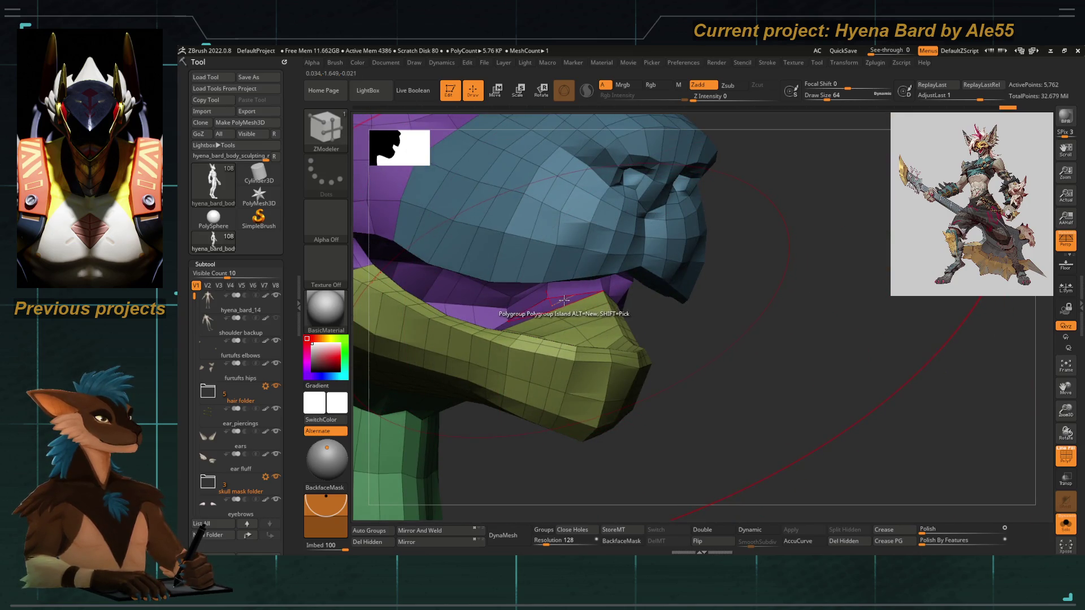
Insert an edge loop across the head, regroup the loop under the jaw, then switch to Polygroup Island and verify the jaw group.
key(space)
click(638, 334)
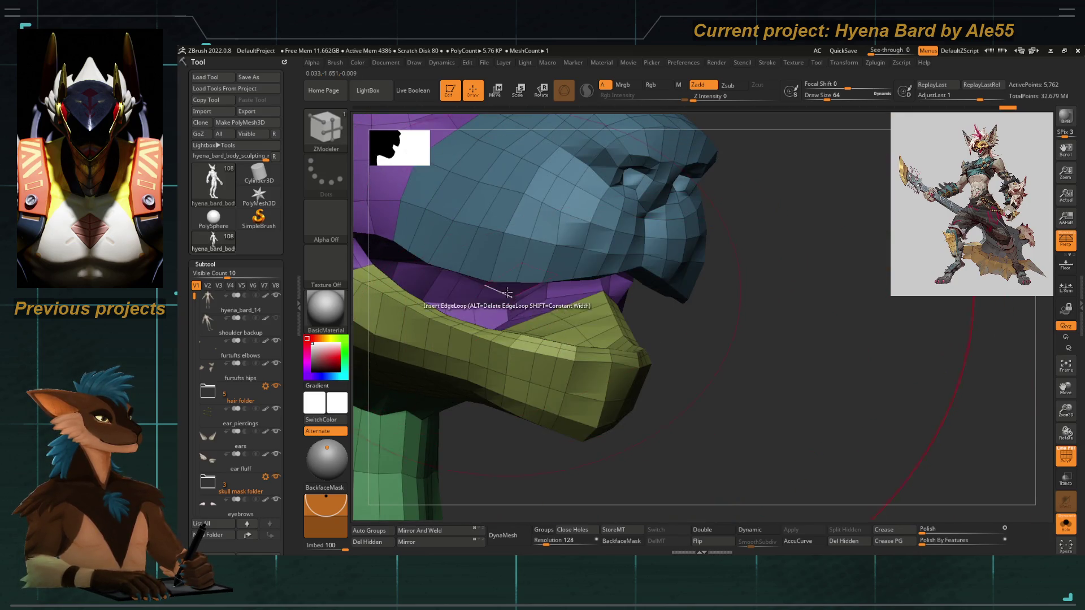
click(543, 301)
click(548, 308)
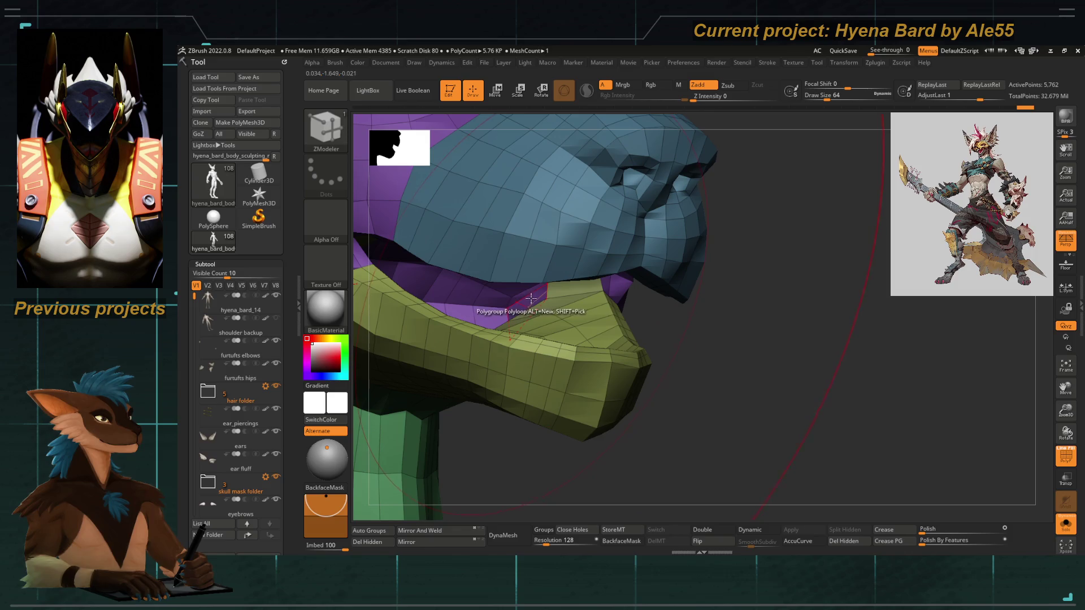
key(space)
click(654, 325)
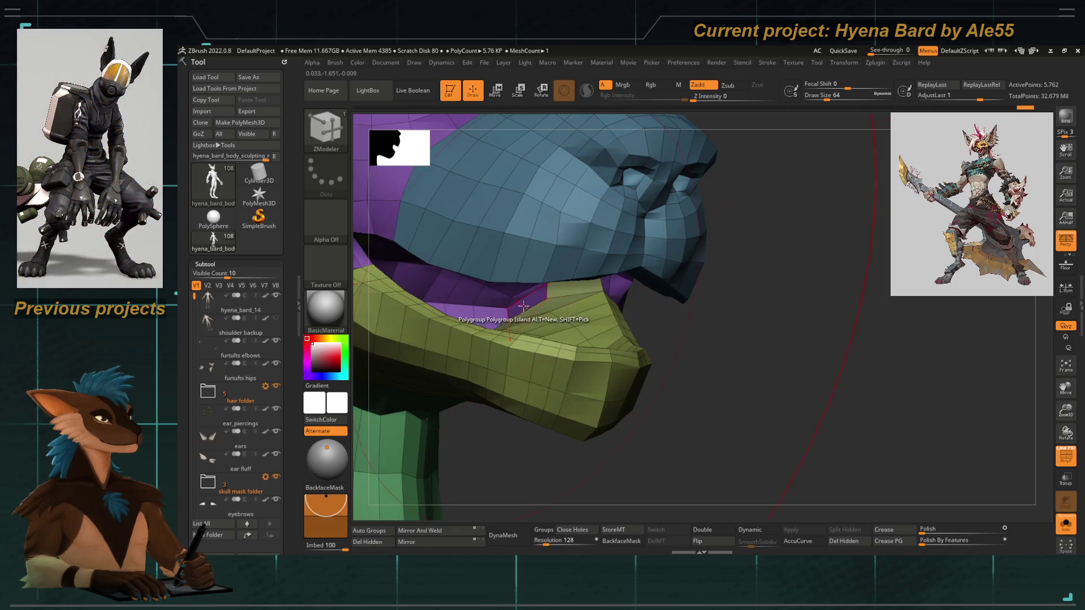
mouse_move(726, 393)
mouse_down()
mouse_move(702, 306)
mouse_move(439, 339)
mouse_move(552, 360)
mouse_up()
ctrl+shift+click(543, 357)
ctrl+shift+click(520, 370)
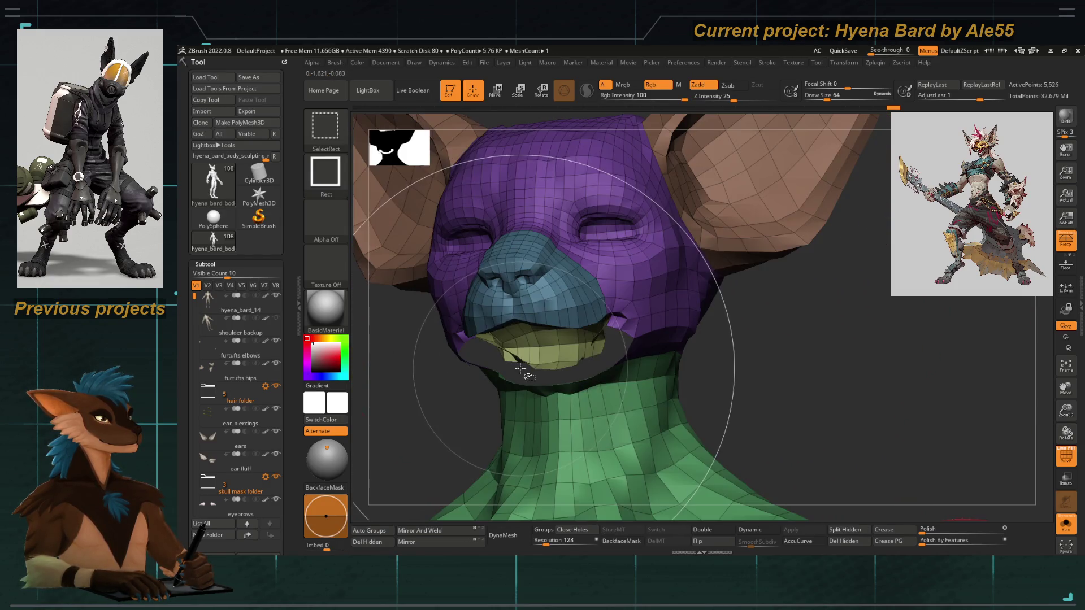
Isolate the jaw, then the jaw with the muzzle, orbiting each before showing all polygroups again.
ctrl+shift+click(539, 343)
drag(455, 418, 437, 373)
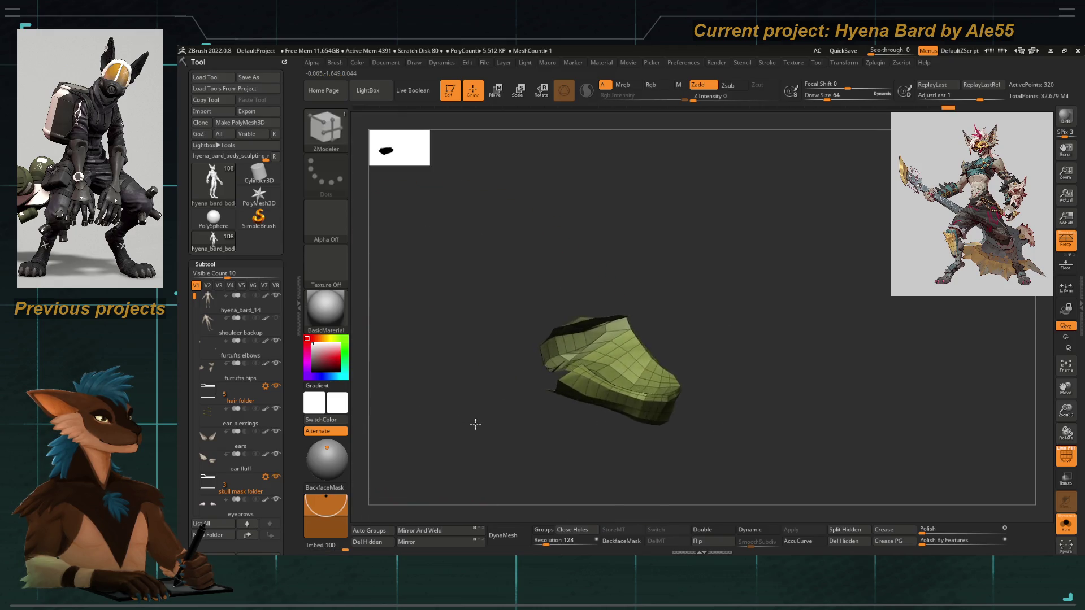
ctrl+shift+click(412, 399)
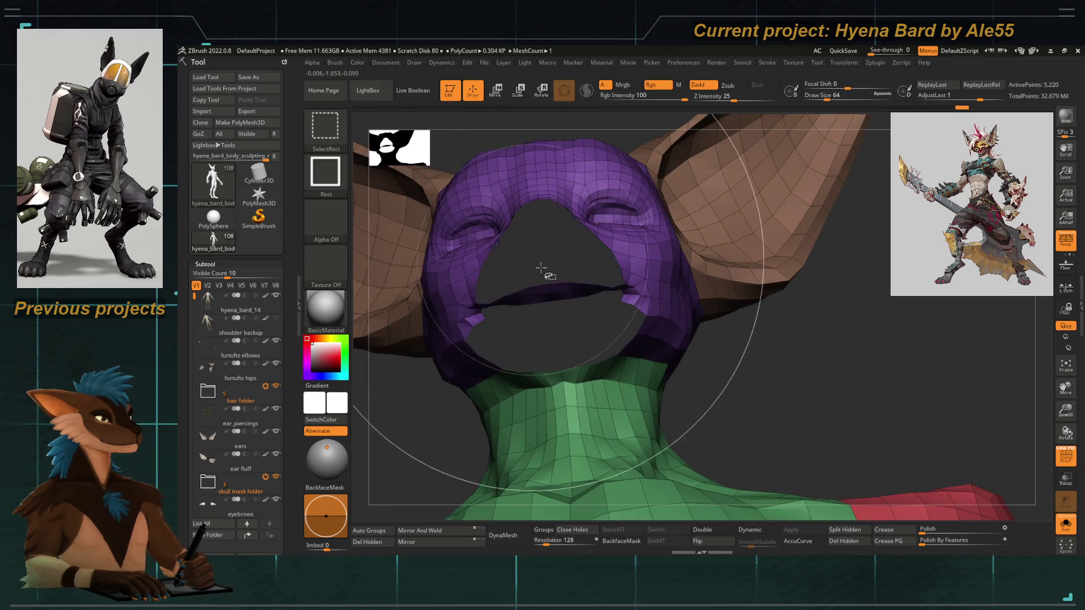
ctrl+shift+click(795, 361)
mouse_move(796, 362)
mouse_down()
mouse_move(752, 364)
mouse_move(734, 348)
mouse_move(759, 349)
mouse_move(485, 303)
mouse_move(455, 354)
mouse_move(444, 342)
mouse_move(458, 320)
mouse_move(448, 310)
mouse_move(616, 298)
mouse_up()
ctrl+shift+click(738, 355)
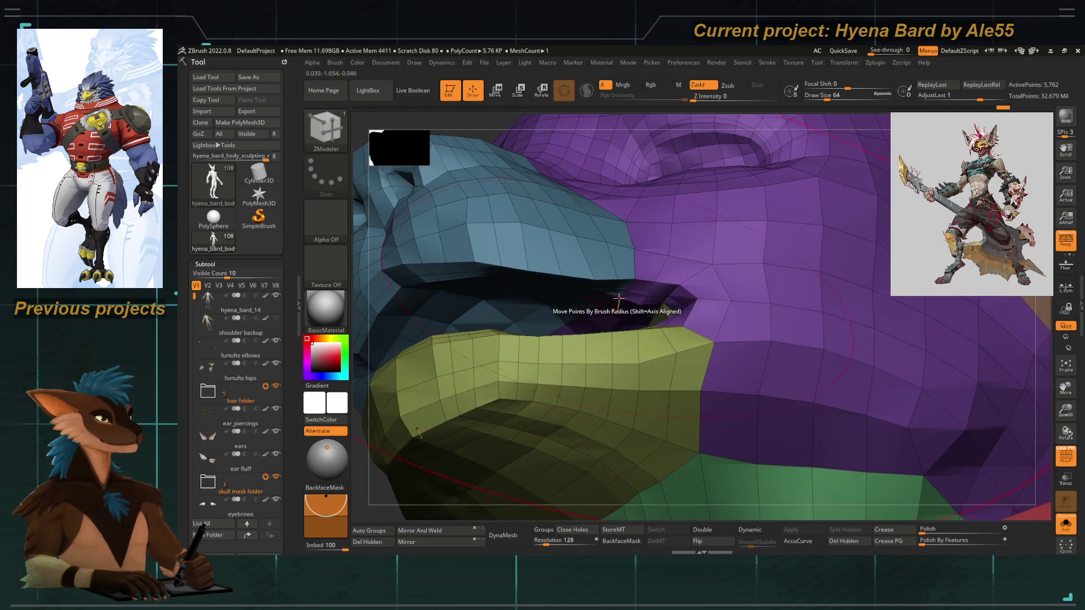
Set the PolyGroup target back to Polyloop and close in on the muzzle and jaw from the side.
key(space)
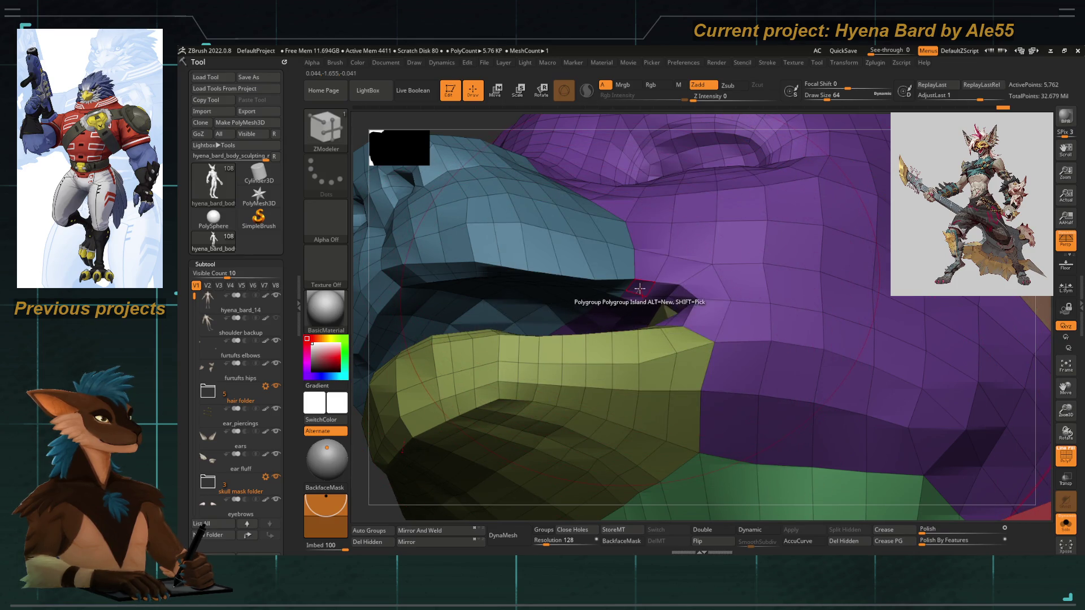
key(space)
click(712, 330)
mouse_move(617, 305)
mouse_down()
mouse_move(444, 237)
mouse_move(429, 260)
mouse_move(434, 281)
mouse_move(462, 299)
mouse_up()
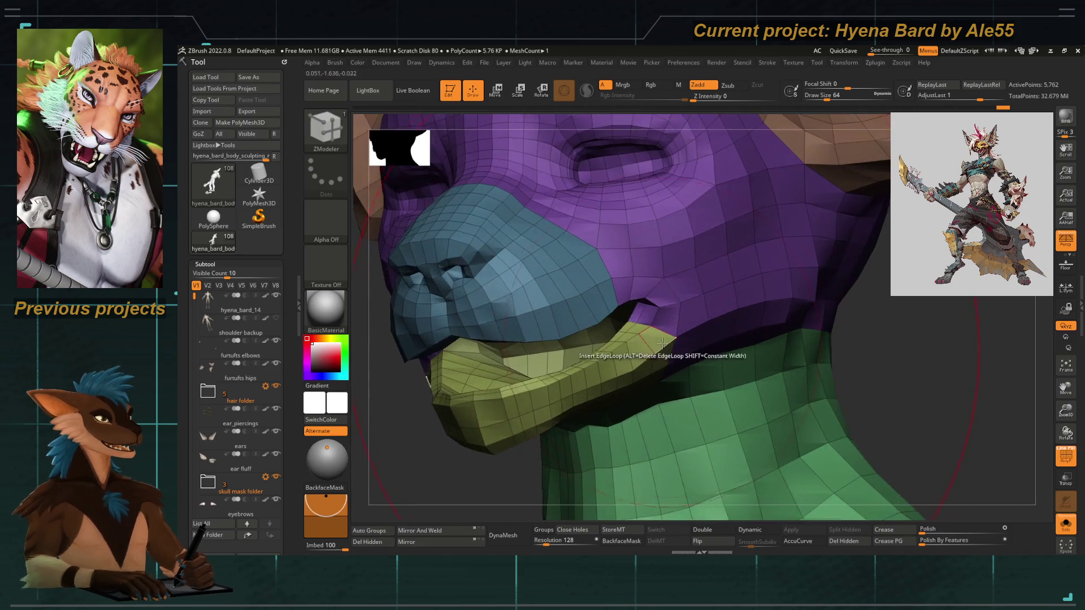
mouse_move(436, 322)
mouse_down()
mouse_move(400, 481)
mouse_move(505, 497)
mouse_move(542, 407)
mouse_move(594, 335)
mouse_up()
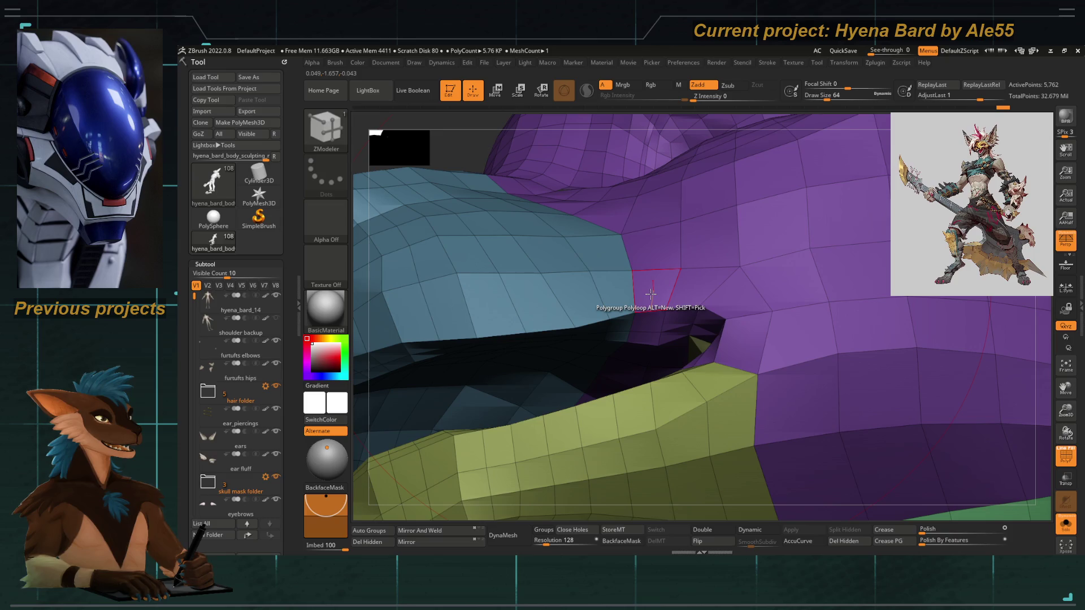
Regroup a polygon loop on the muzzle, then switch to A Single Poly and add one face to the jaw group.
key(space)
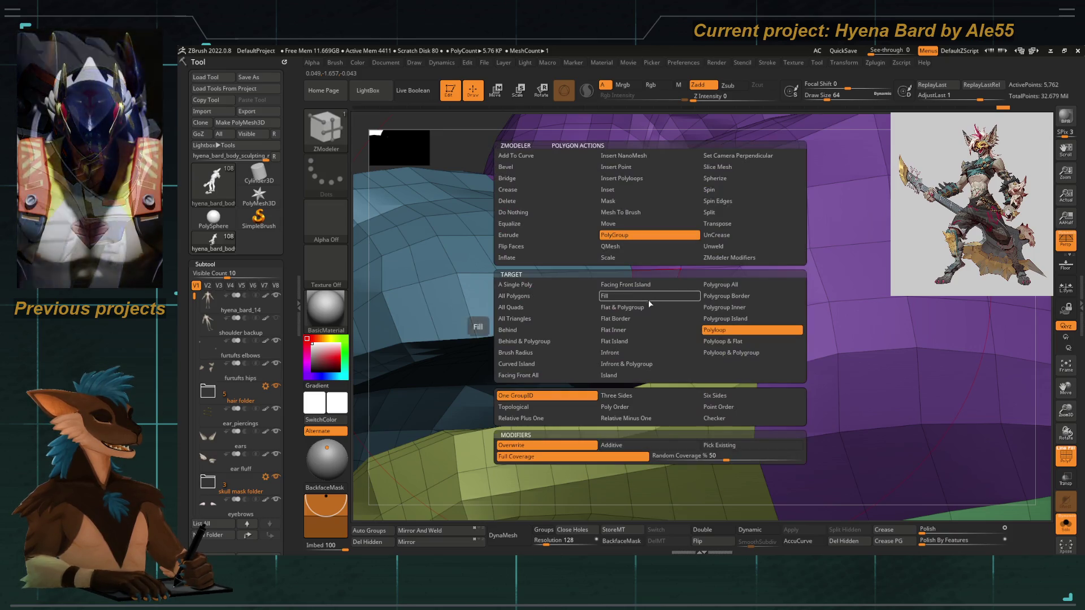
click(708, 340)
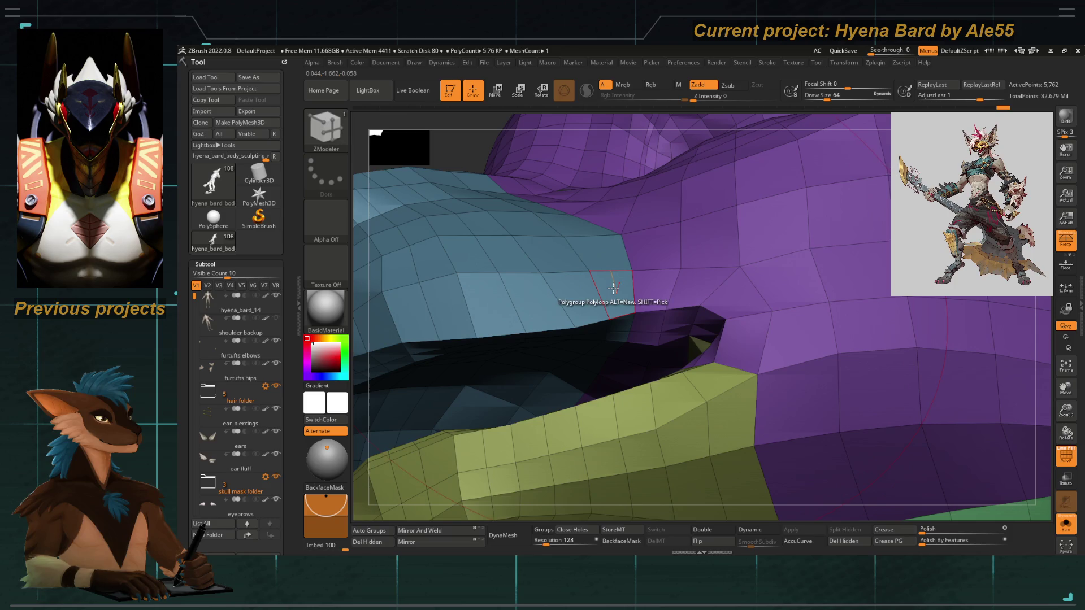
click(614, 288)
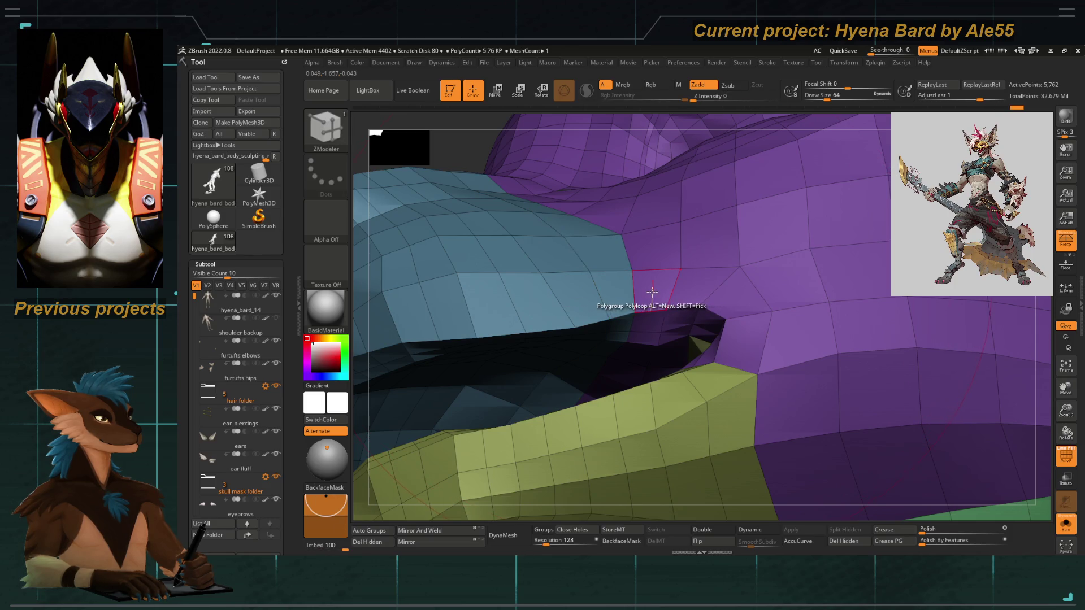
key(space)
click(543, 287)
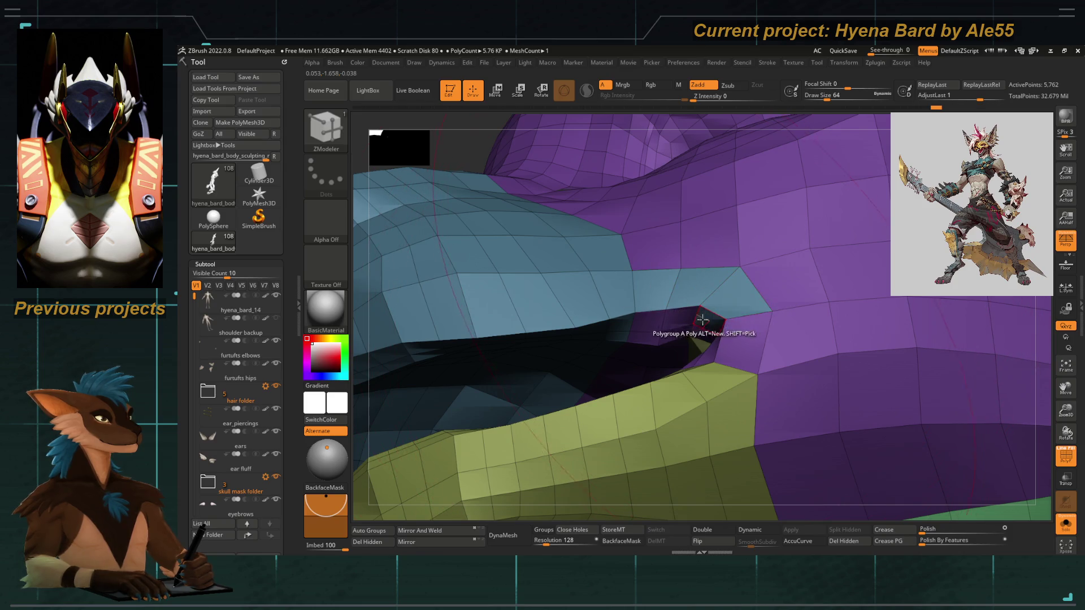
click(675, 336)
Add the stray mouth-corner polygons to the yellow-green jaw polygroup.
mouse_move(675, 320)
right_down()
mouse_move(689, 271)
mouse_move(534, 252)
right_up()
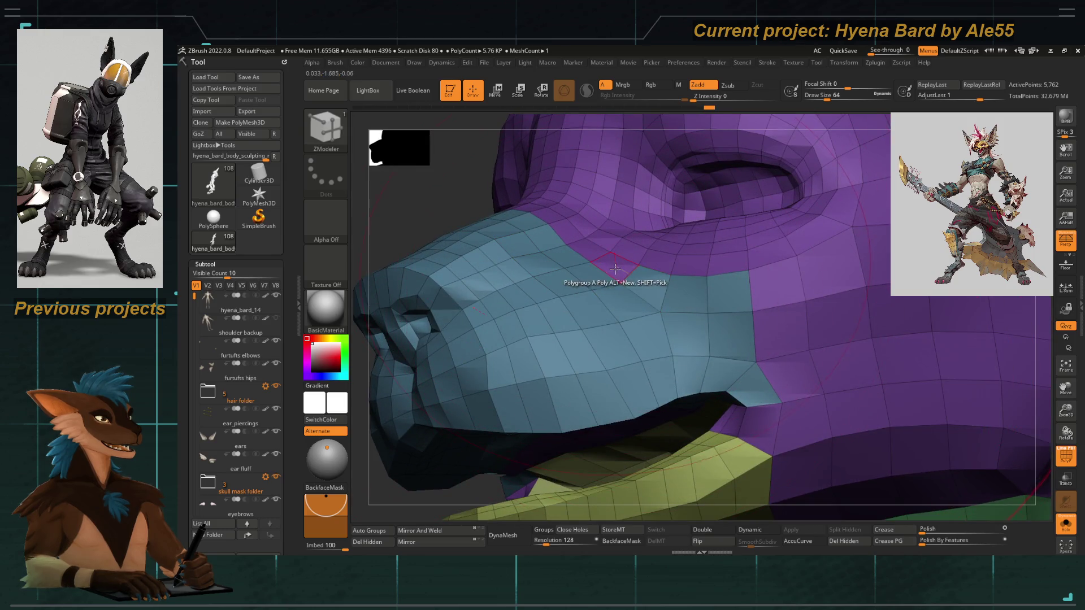
mouse_move(460, 178)
right_down()
mouse_move(410, 188)
mouse_move(432, 281)
mouse_move(477, 336)
mouse_move(641, 323)
mouse_move(640, 342)
right_up()
click(668, 319)
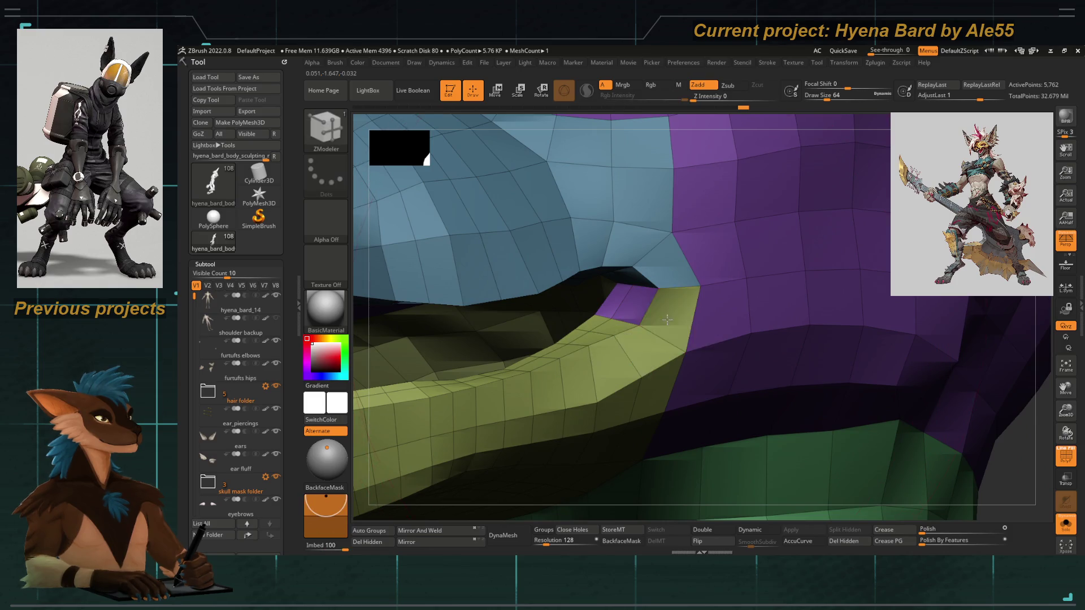
click(617, 299)
mouse_move(617, 299)
right_down()
mouse_move(889, 407)
mouse_move(515, 324)
mouse_move(577, 295)
mouse_move(628, 330)
mouse_move(674, 317)
right_up()
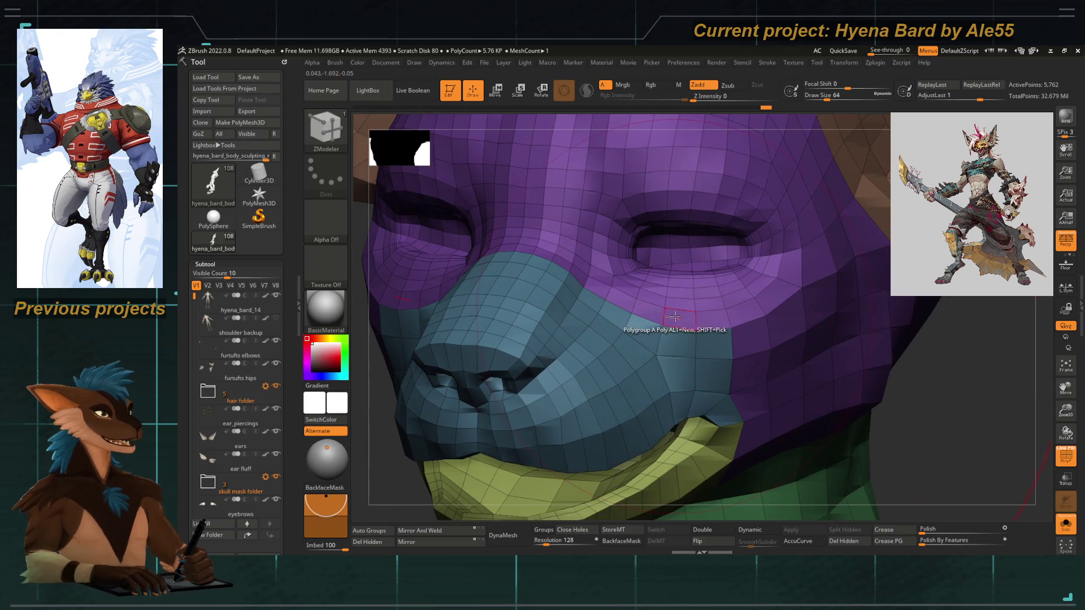
With the Polyloop target, give the outer and inner rings around the eye socket their own polygroups.
key(space)
click(784, 332)
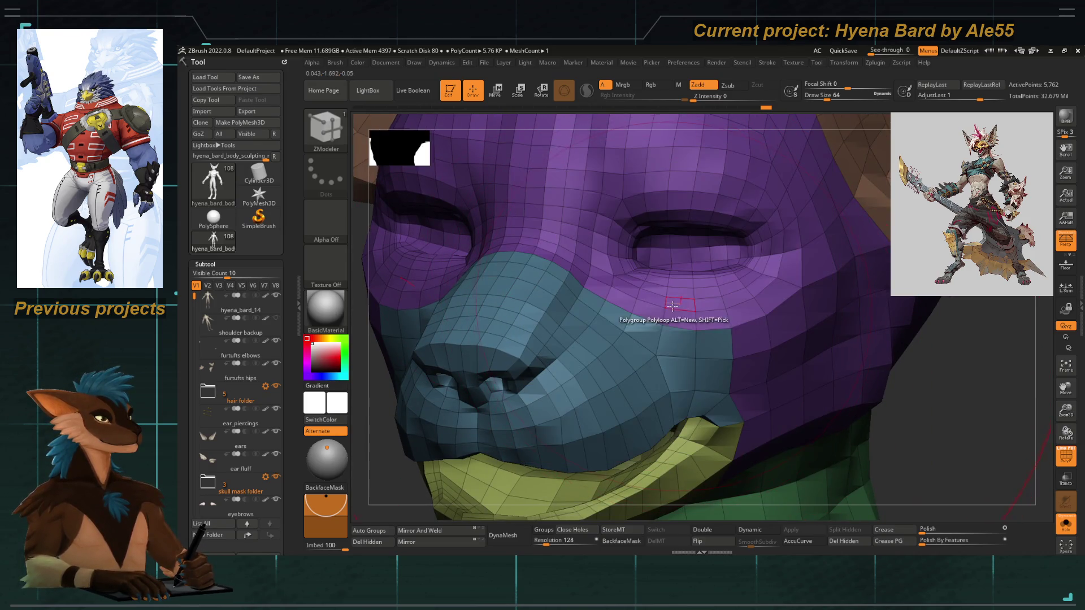
click(678, 318)
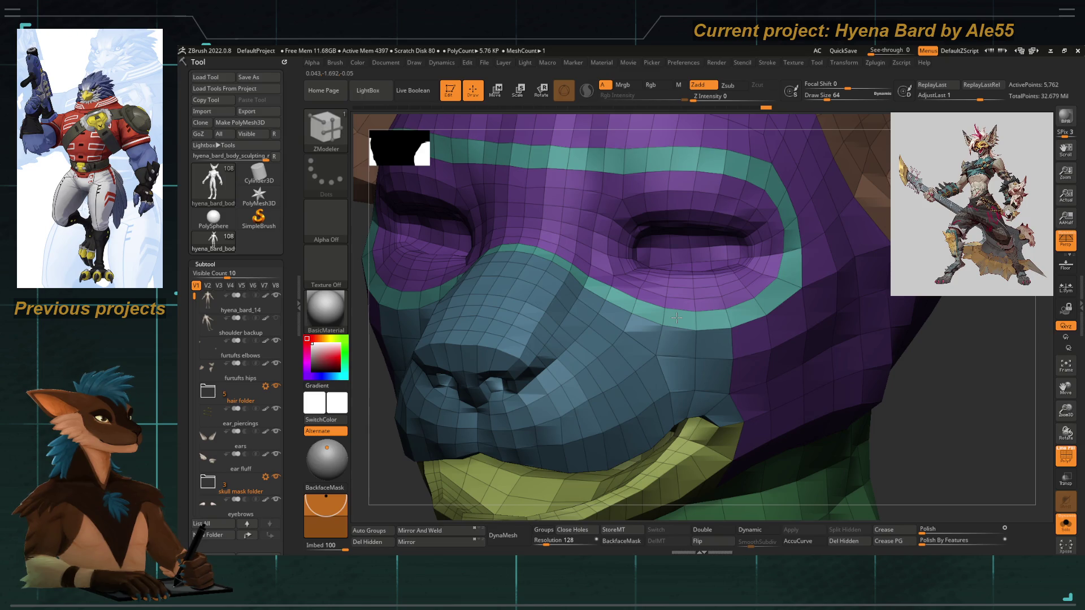
alt+right_drag(677, 304, 641, 308)
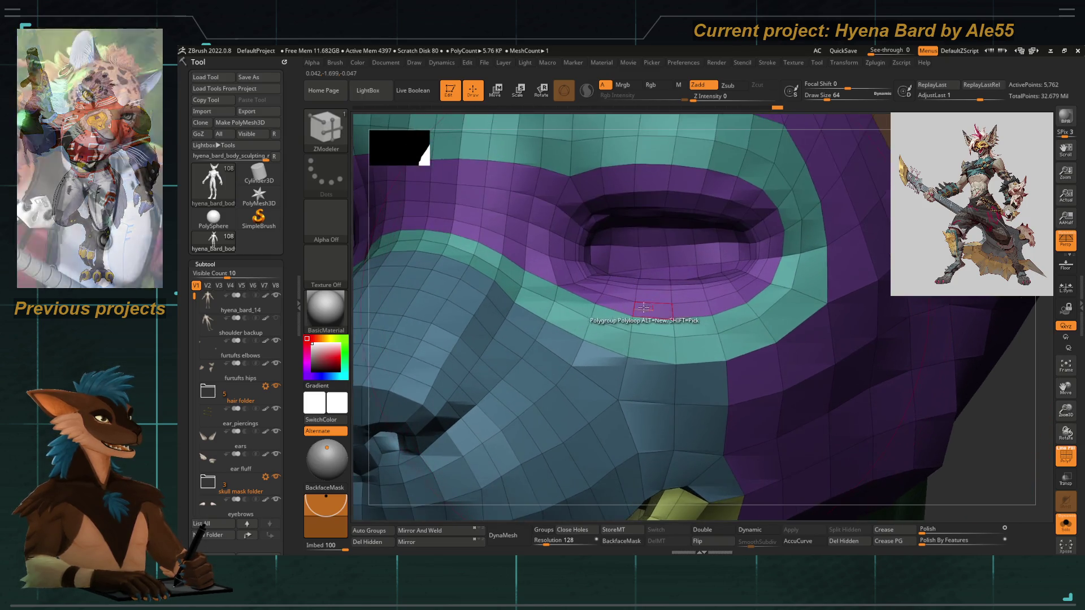
click(642, 308)
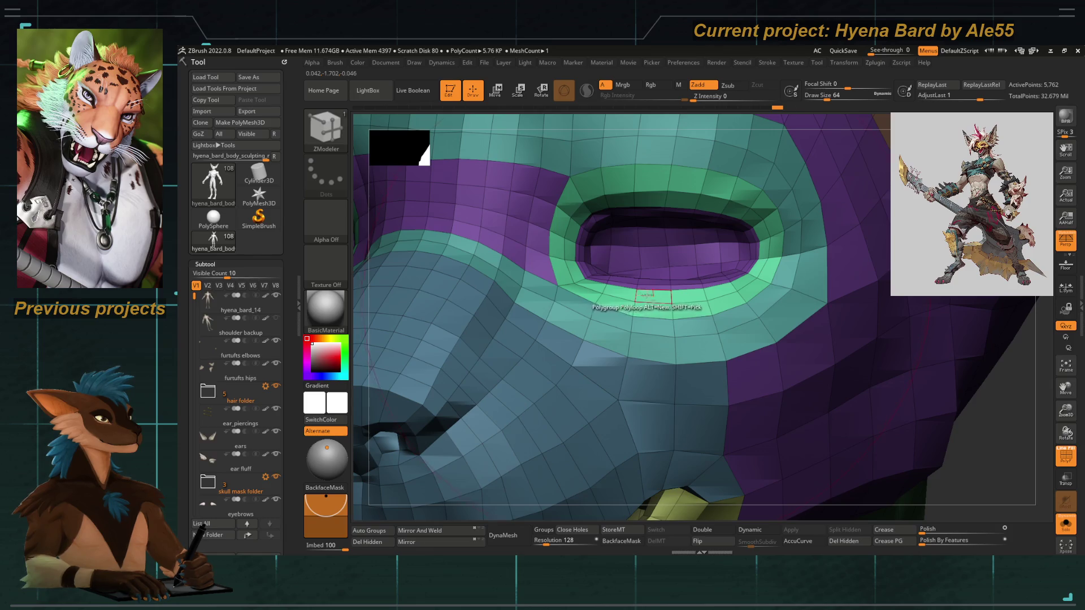
key(f)
ctrl+right_drag(448, 283, 599, 350)
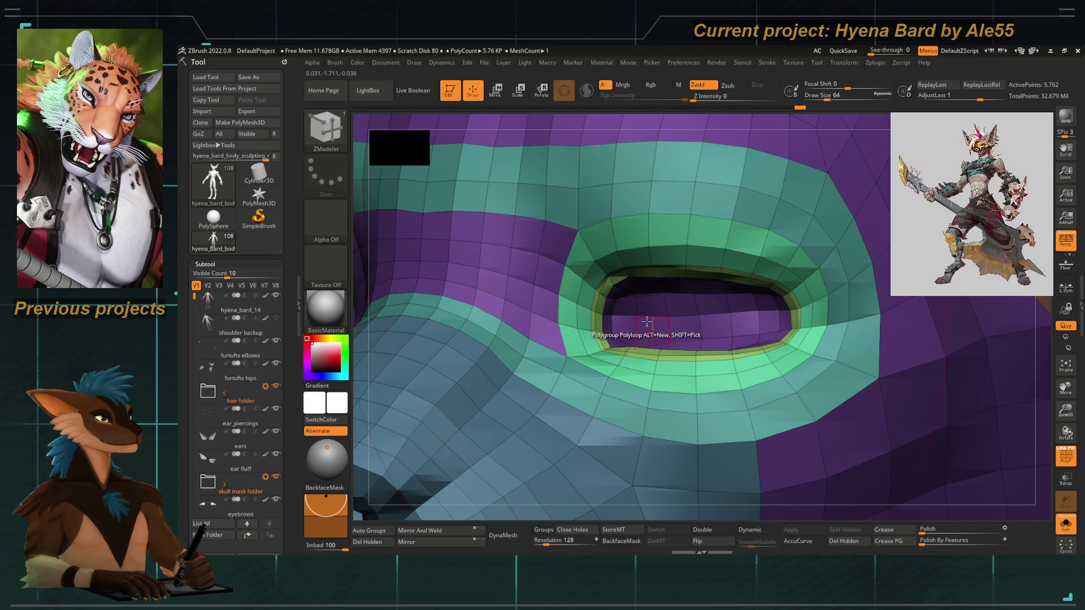
Switch the PolyGroup target to Polygroup Island and frame the whole body from the front.
key(space)
click(746, 314)
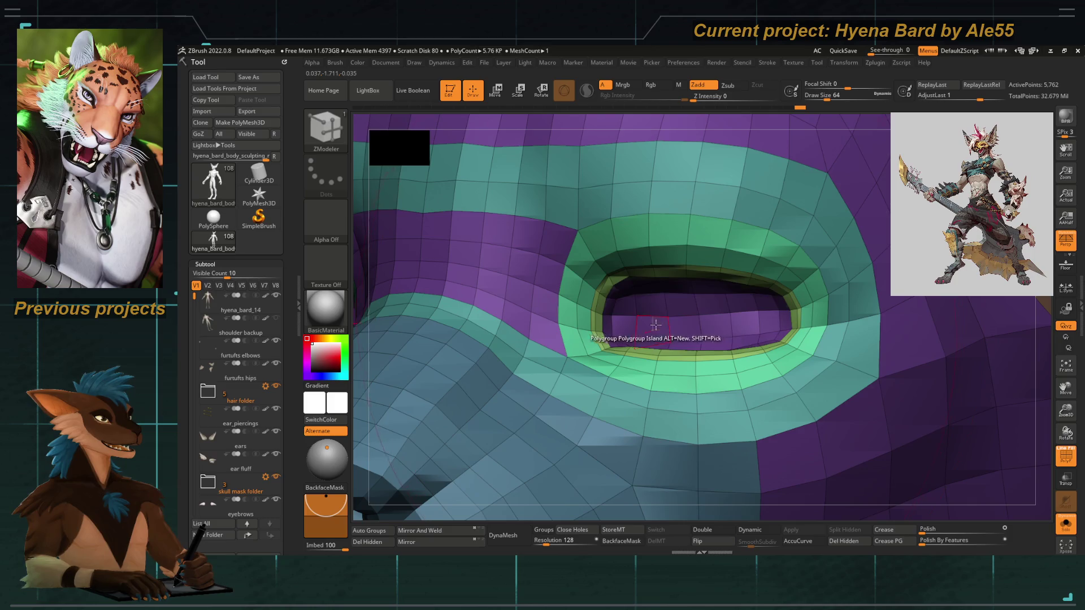
key(f)
mouse_move(444, 356)
mouse_down()
mouse_move(540, 269)
mouse_move(480, 332)
mouse_move(518, 261)
mouse_move(521, 274)
mouse_up()
key(f)
mouse_move(480, 313)
alt+mouse_down()
mouse_move(562, 328)
mouse_move(551, 335)
mouse_move(534, 315)
alt+mouse_up()
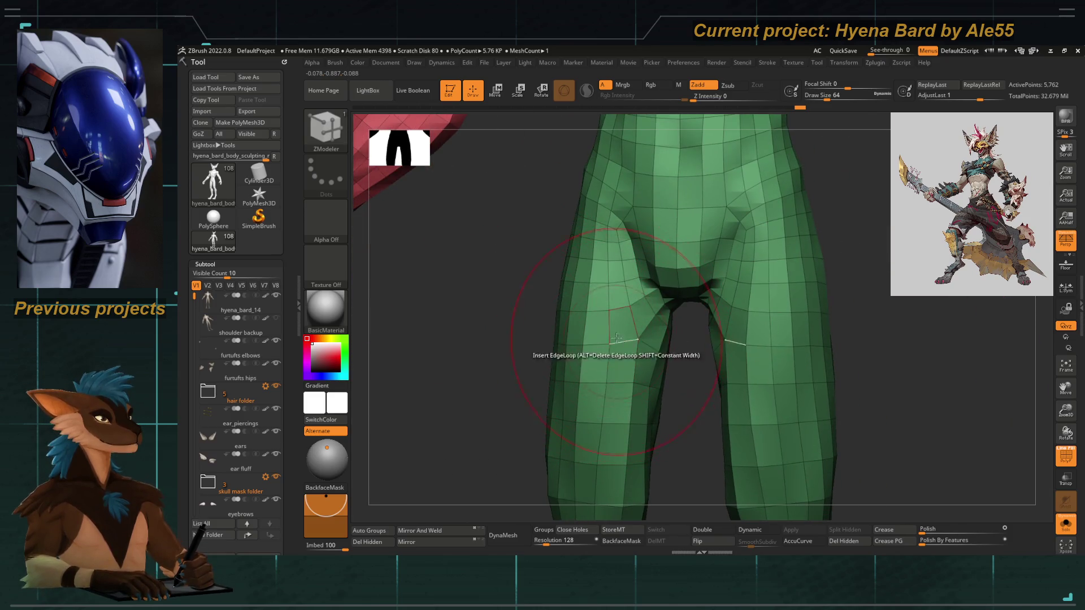
Orbit down to the legs and tilt the foot to view the toes from above.
mouse_move(520, 323)
mouse_down()
mouse_move(586, 340)
mouse_move(526, 337)
mouse_move(487, 384)
mouse_move(510, 378)
mouse_up()
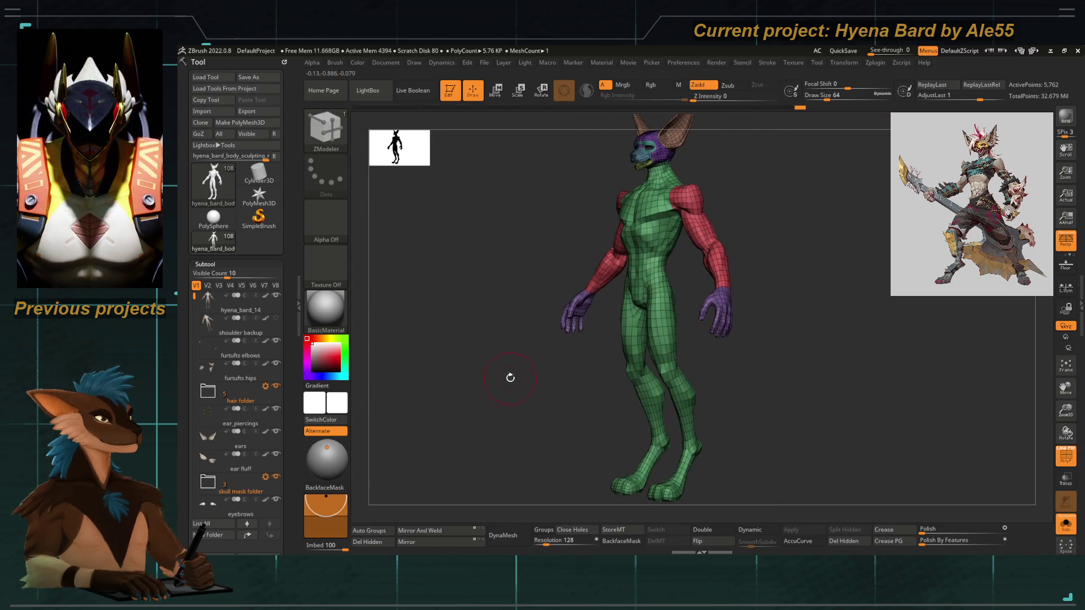
mouse_move(594, 375)
mouse_down()
mouse_move(533, 371)
mouse_move(559, 259)
mouse_move(637, 385)
mouse_move(588, 368)
mouse_move(623, 294)
mouse_up()
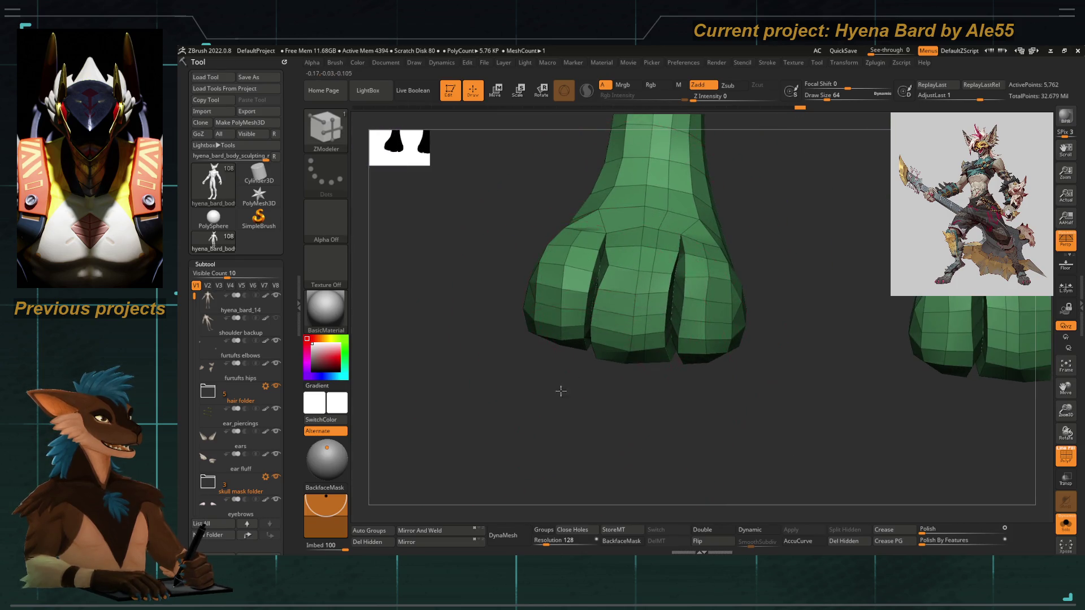
mouse_move(560, 388)
mouse_down()
mouse_move(528, 415)
mouse_move(553, 305)
mouse_up()
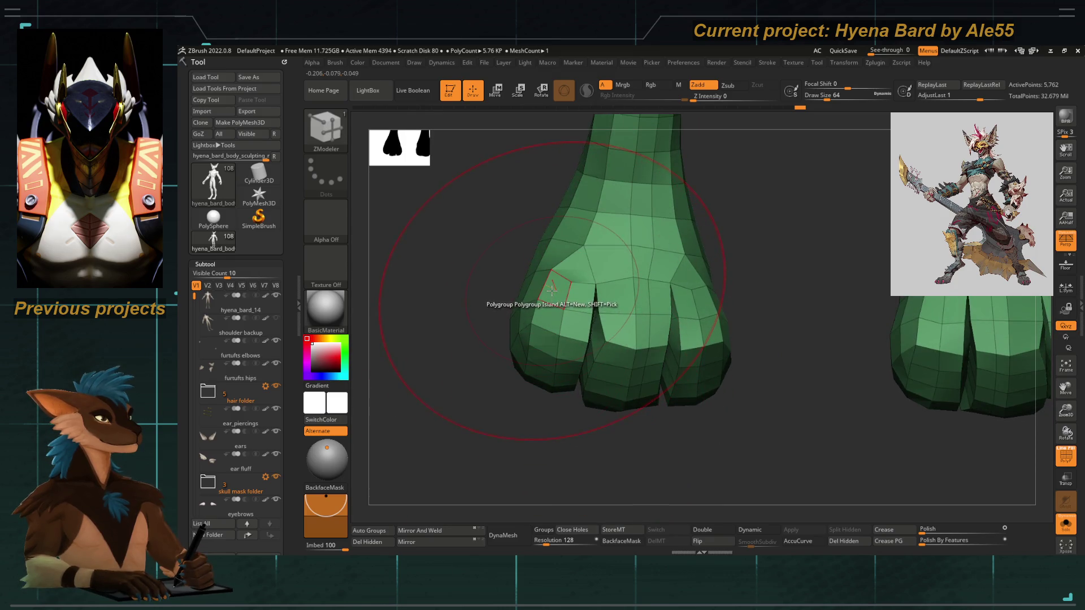
key(space)
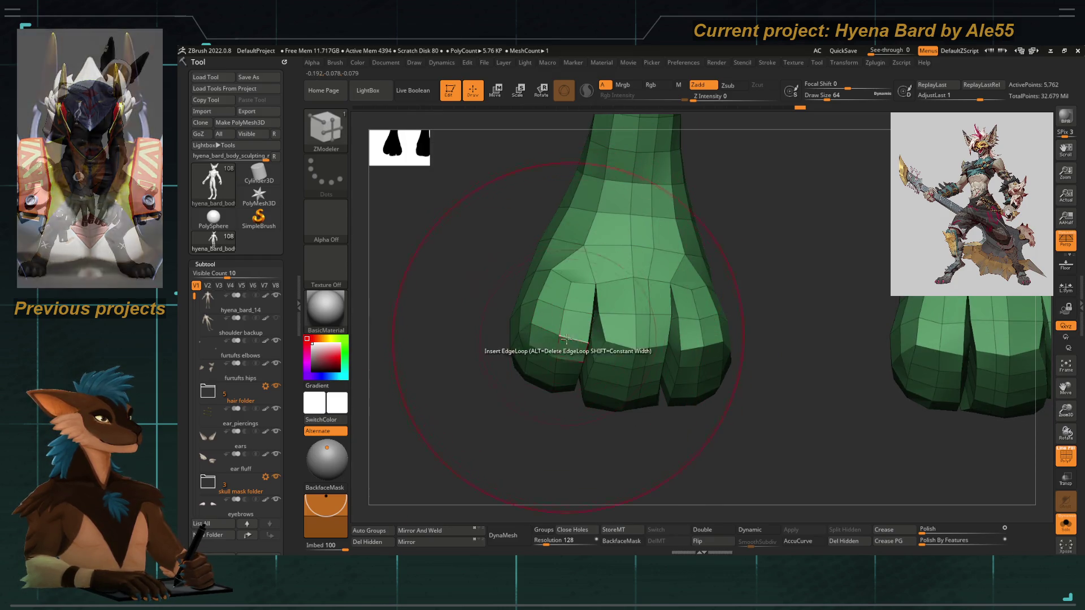
mouse_move(546, 437)
mouse_down()
mouse_move(556, 352)
mouse_move(626, 364)
mouse_up()
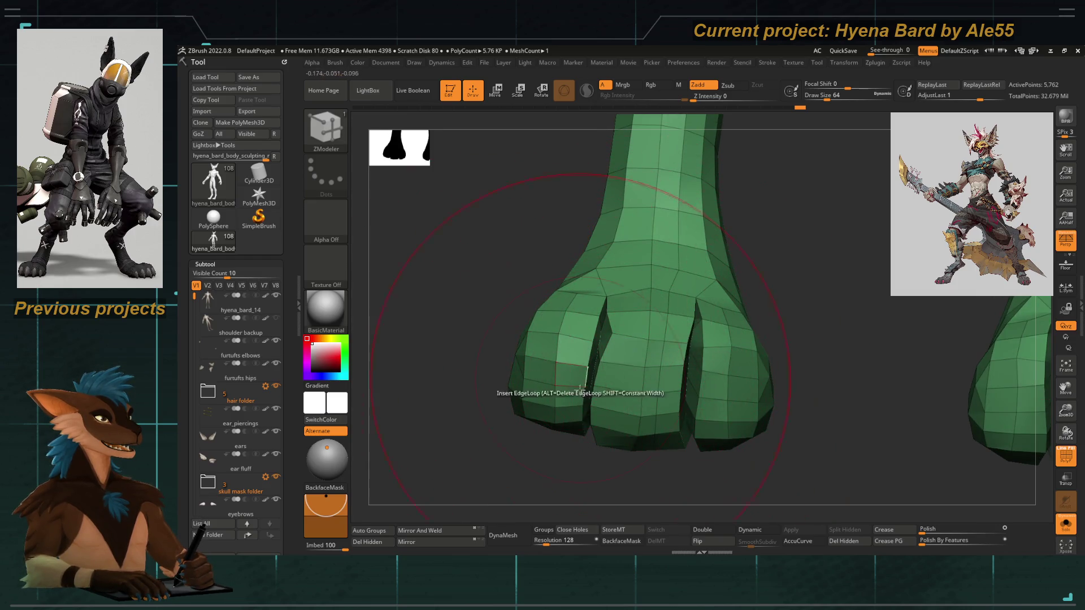
drag(535, 517, 596, 367)
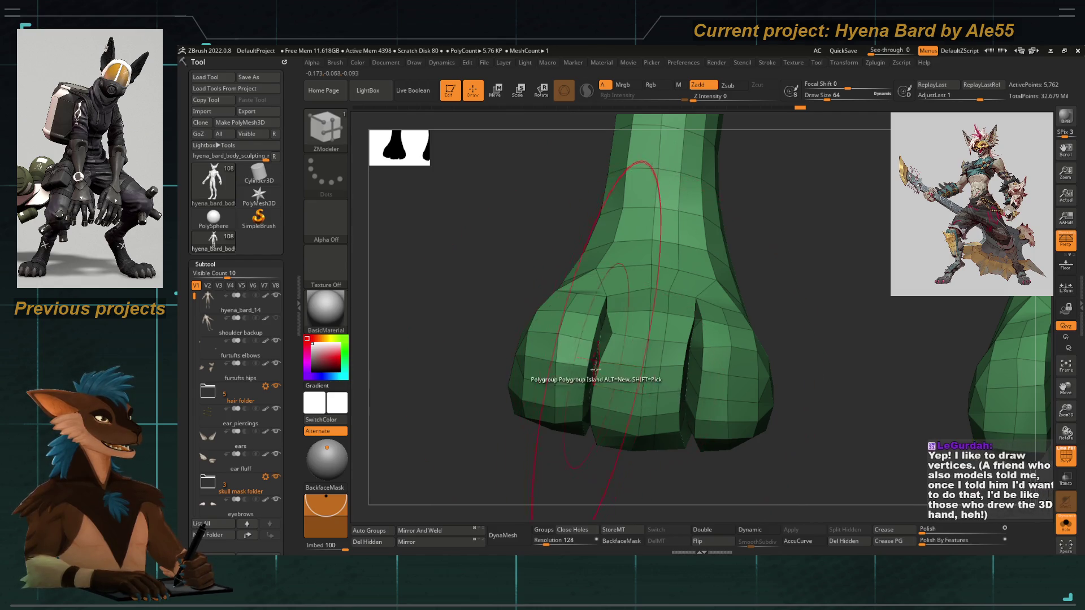
drag(619, 409, 568, 308)
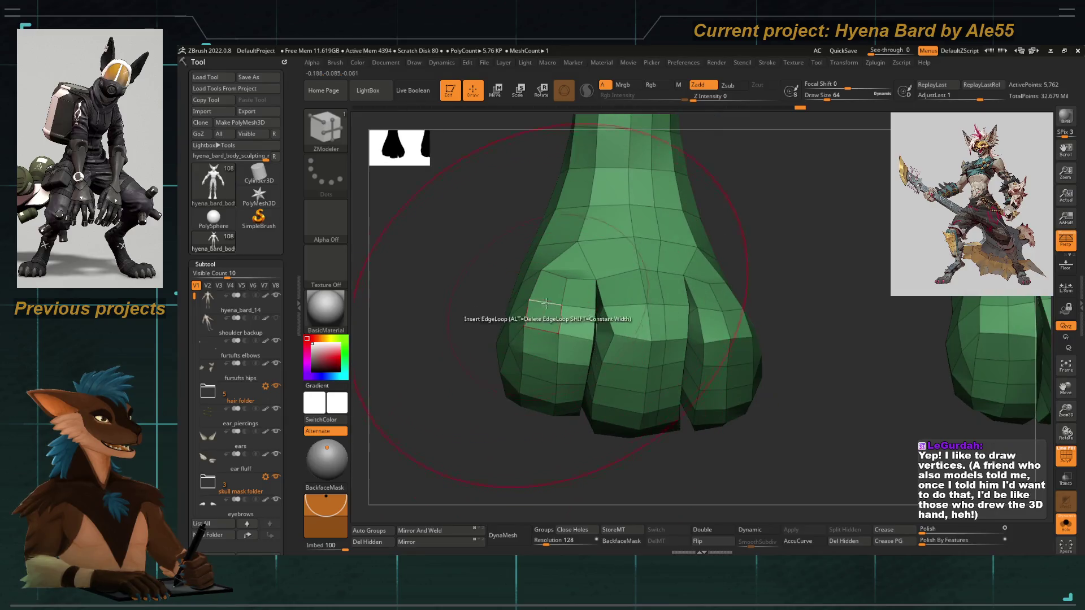
Undo an accidental whole-mesh polygroup, then make the central toe faces a new polygroup.
click(543, 289)
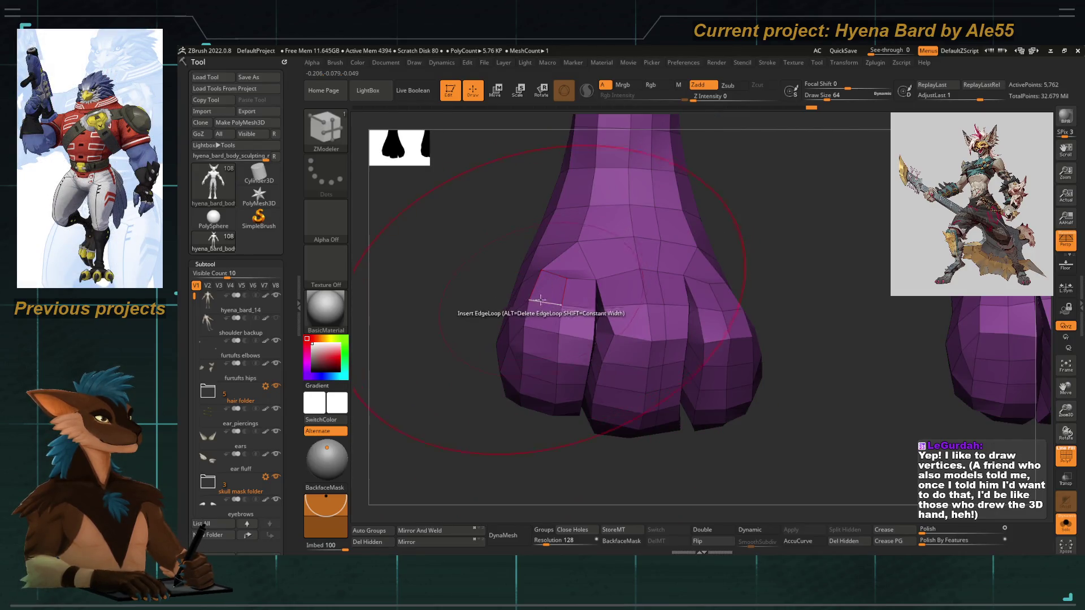
key(ctrl+z)
key(space)
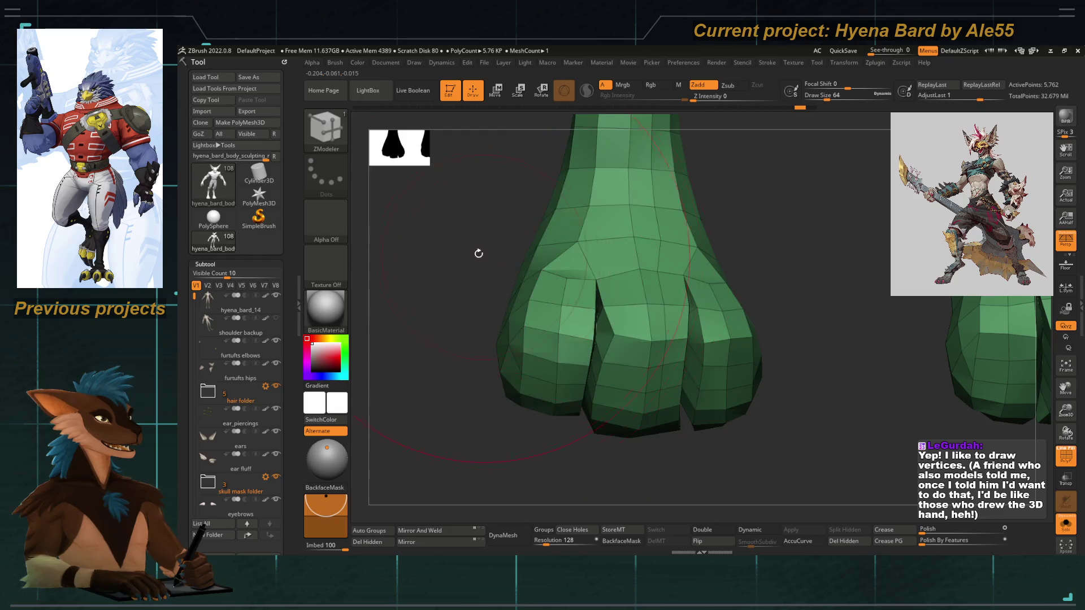
drag(485, 256, 556, 296)
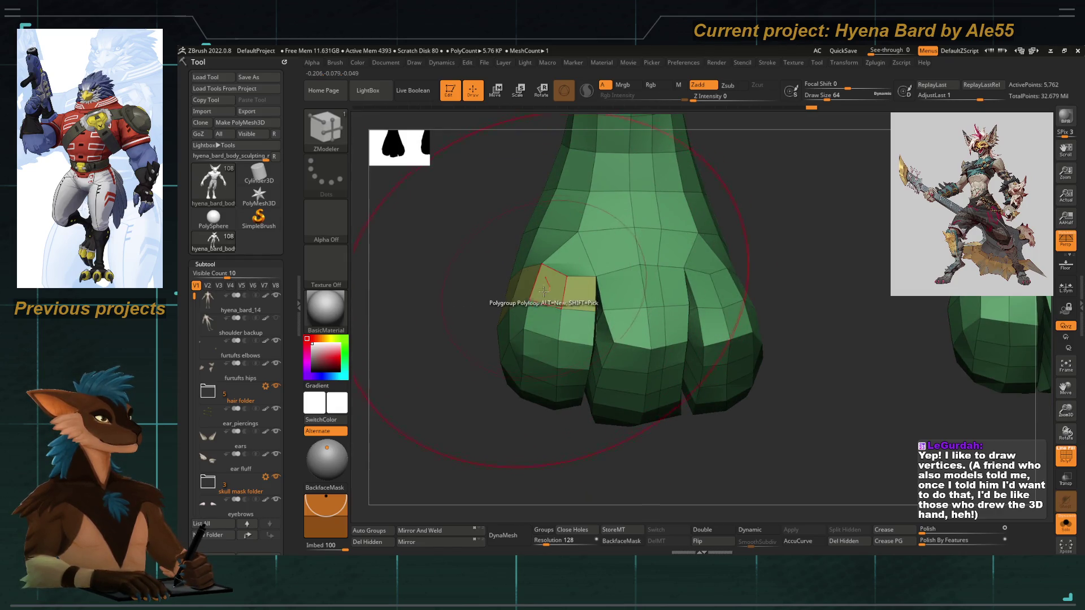
drag(524, 422, 594, 398)
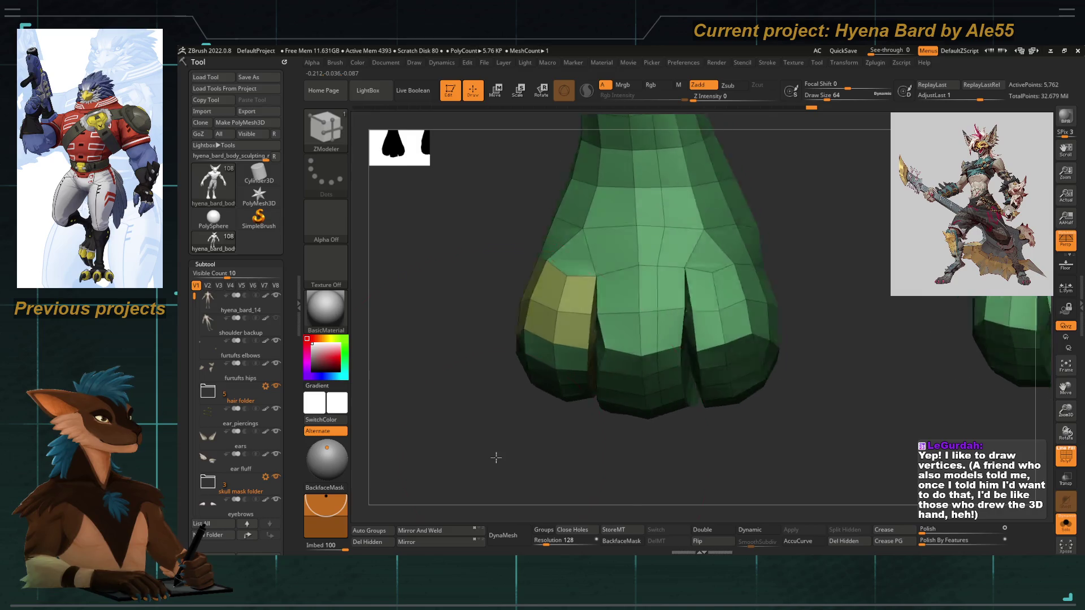
click(613, 290)
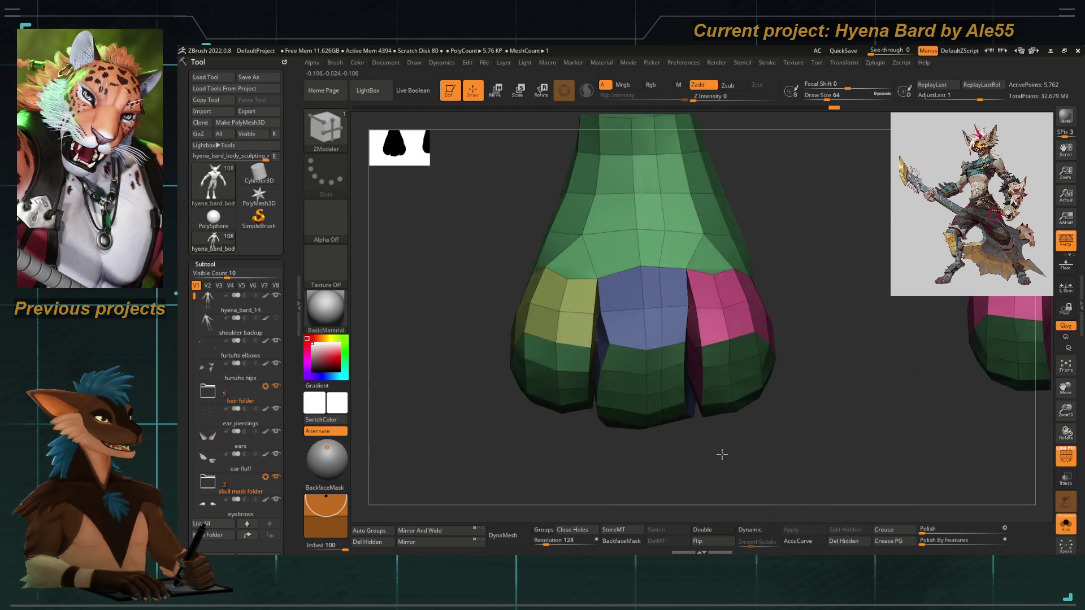
With the Polygroup Island target, regroup the remaining toe faces blue, then frame the whole figure from the front.
drag(716, 431, 719, 381)
key(space)
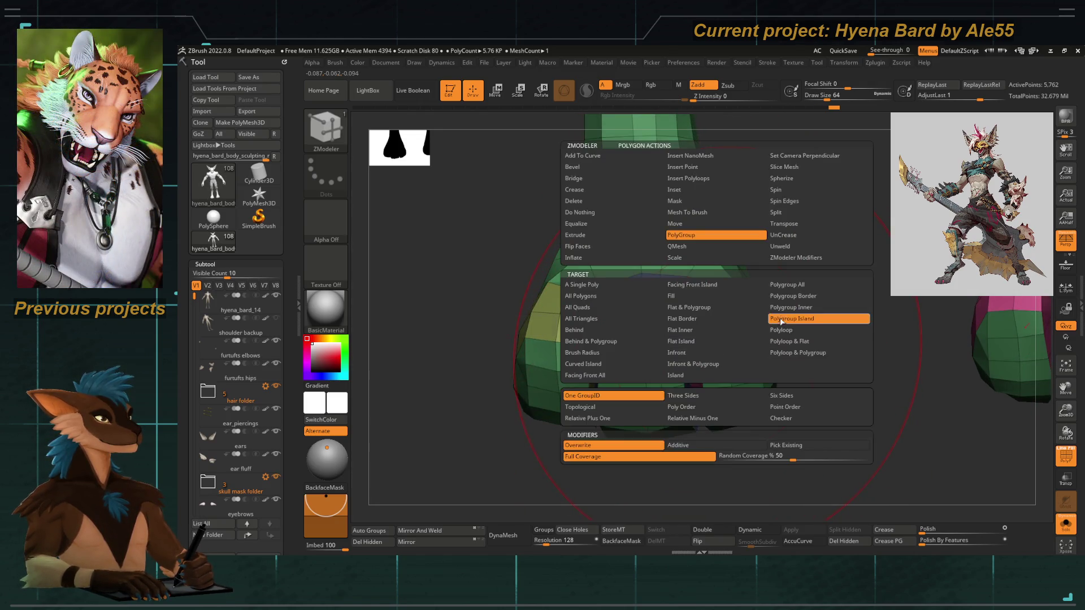
click(777, 321)
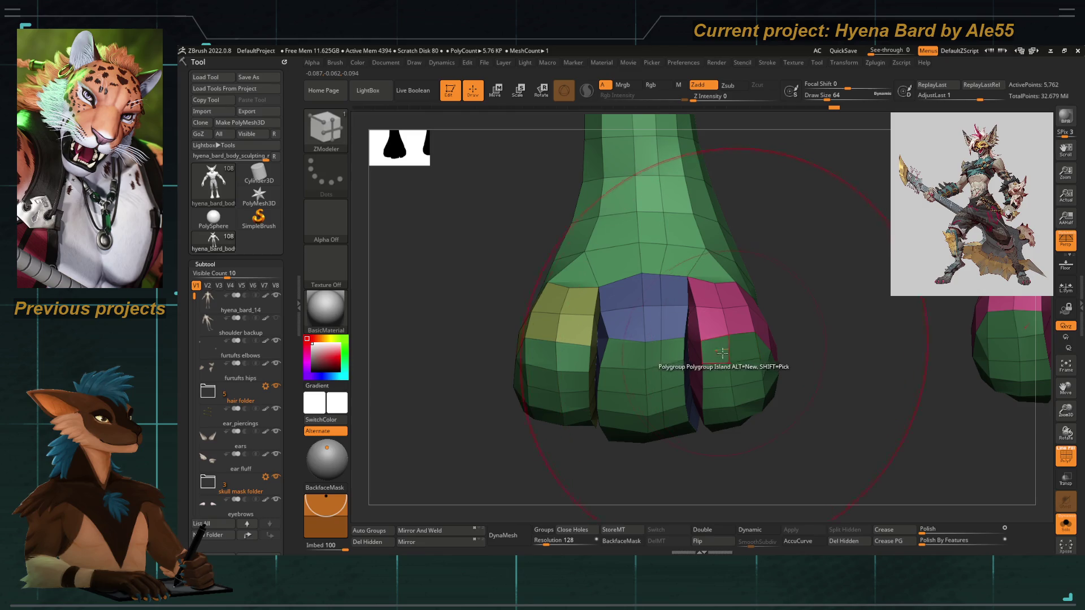
click(625, 356)
mouse_move(509, 373)
mouse_down()
mouse_move(462, 378)
mouse_move(541, 341)
mouse_move(628, 355)
mouse_move(612, 357)
mouse_up()
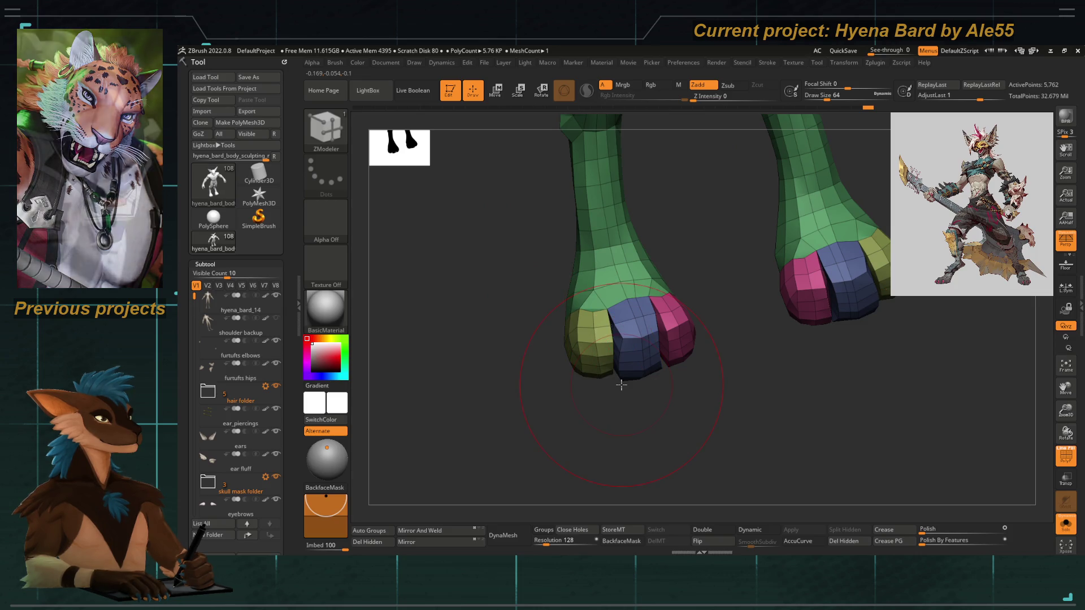
mouse_move(598, 386)
alt+mouse_down()
mouse_move(557, 359)
mouse_move(536, 429)
alt+mouse_up()
mouse_move(474, 453)
alt+mouse_down()
mouse_move(485, 378)
mouse_move(504, 410)
alt+mouse_up()
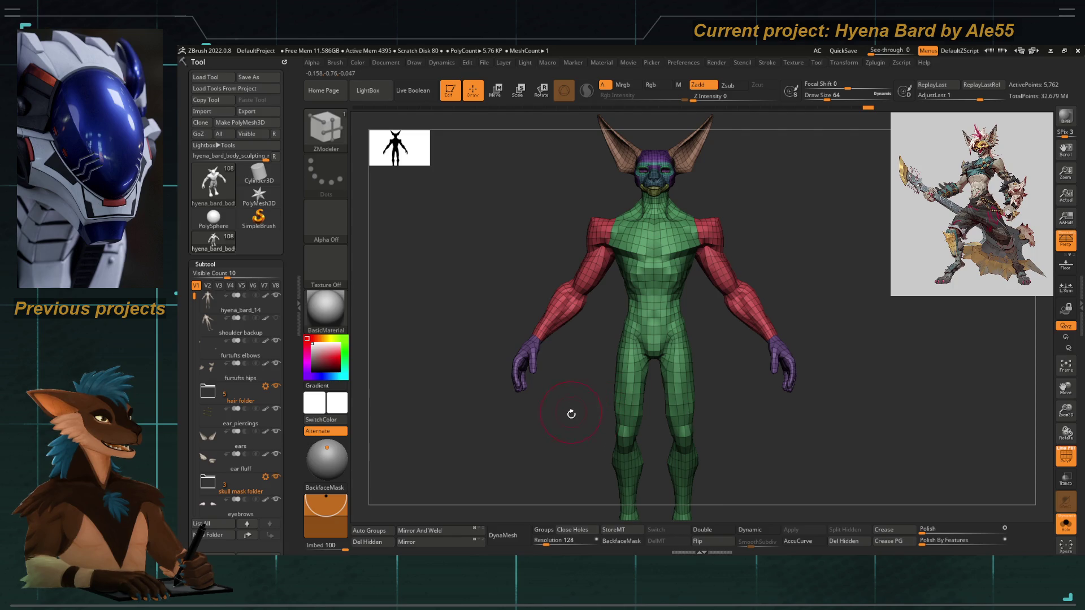
With the Polyloop target, make the waist loop a new blue polygroup.
mouse_move(565, 365)
alt+mouse_down()
mouse_move(597, 397)
mouse_move(562, 364)
mouse_move(542, 432)
mouse_move(578, 306)
mouse_move(543, 372)
mouse_move(496, 378)
mouse_move(521, 359)
alt+mouse_up()
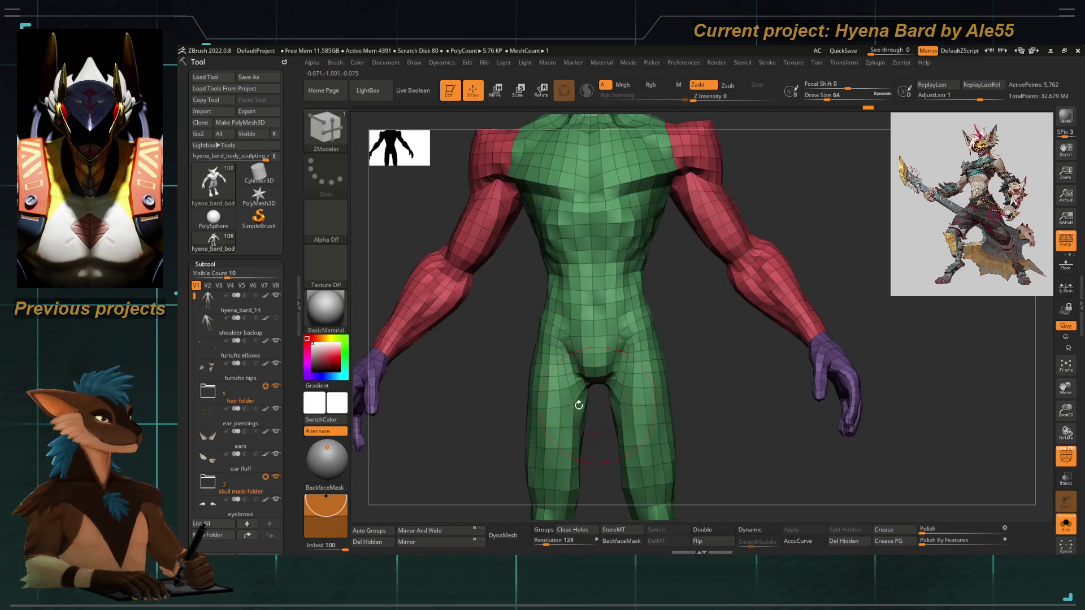
key(space)
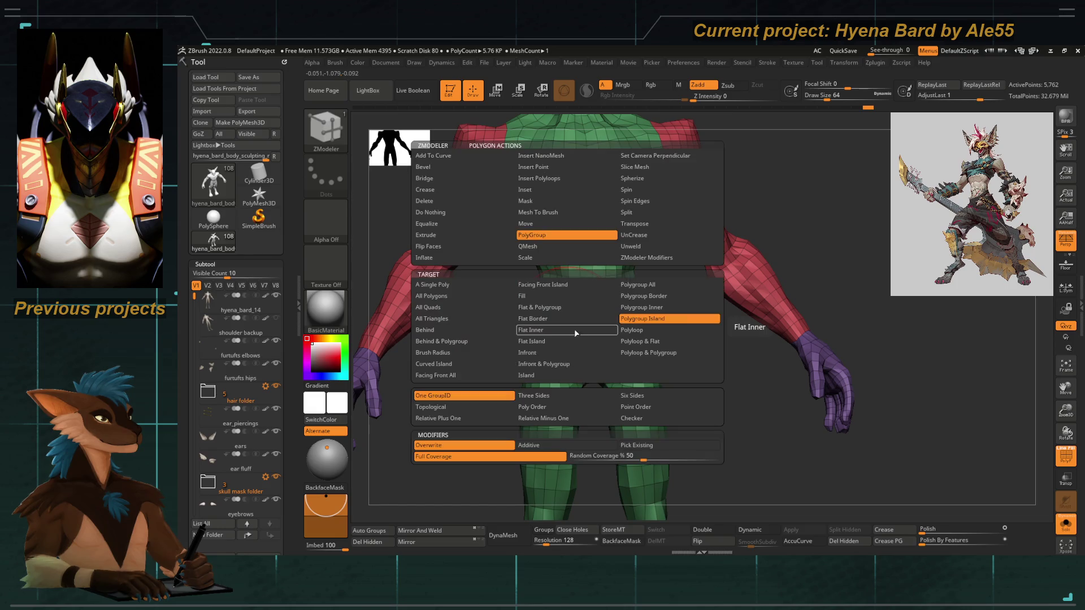
click(635, 337)
mouse_move(497, 347)
mouse_down()
mouse_move(670, 429)
mouse_move(551, 381)
mouse_move(500, 395)
mouse_move(589, 342)
mouse_up()
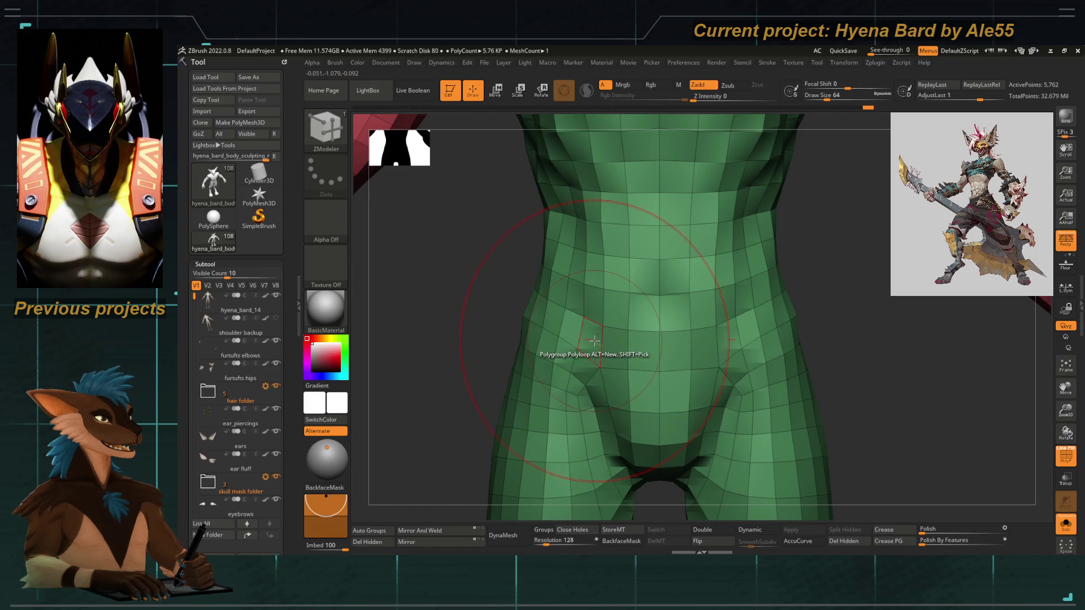
click(591, 346)
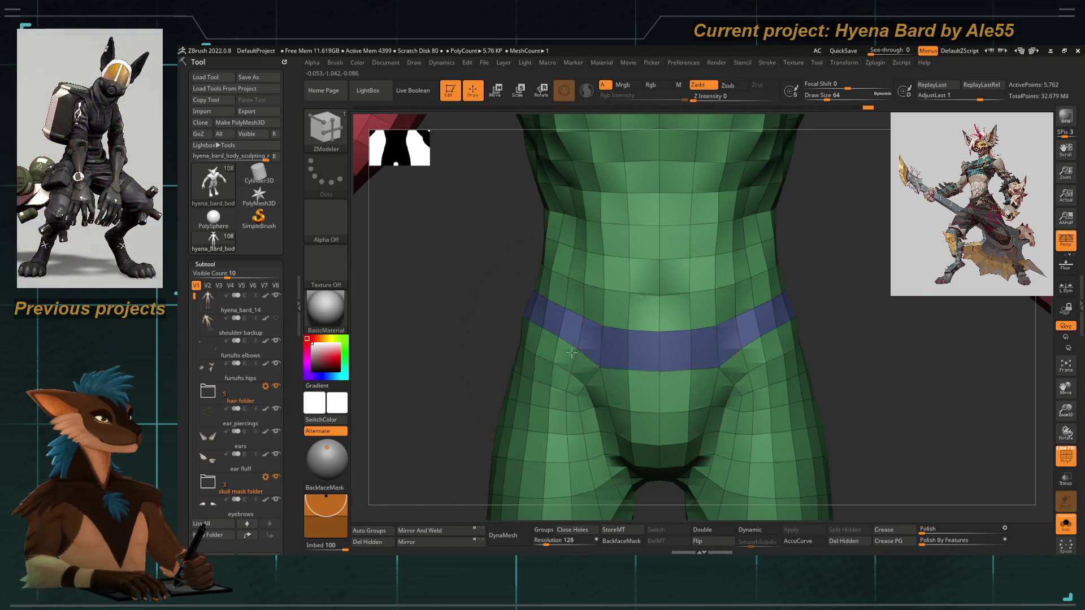
alt+drag(586, 360, 576, 231)
Switch to Polygroup Island and turn the hips and legs into the blue polygroup.
key(space)
click(655, 315)
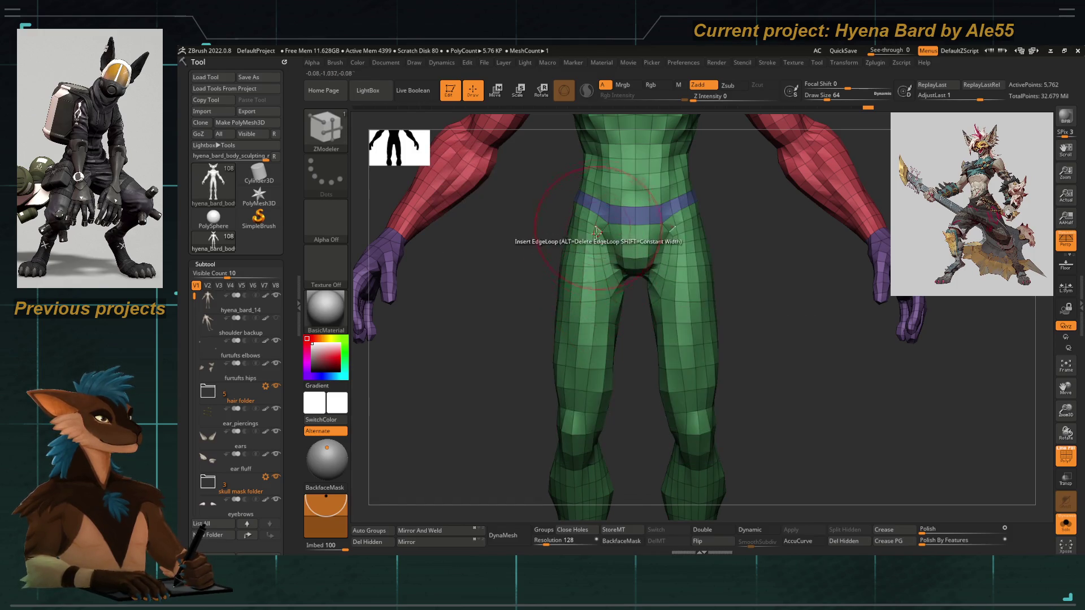
click(587, 312)
mouse_move(509, 382)
alt+mouse_down()
mouse_move(472, 315)
mouse_move(492, 424)
mouse_move(537, 393)
mouse_move(559, 413)
mouse_move(536, 391)
mouse_move(622, 327)
alt+mouse_up()
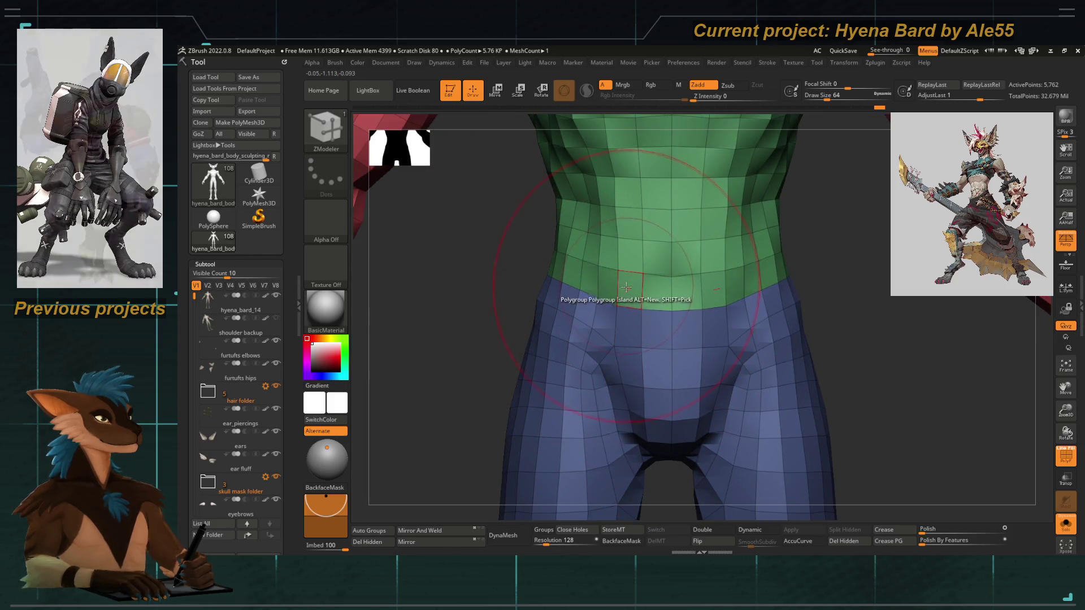
Select Insert EdgeLoop, frame the body in front view and isolate the green torso polygroup.
key(space)
click(647, 235)
mouse_move(631, 289)
alt+mouse_down()
mouse_move(630, 325)
mouse_move(501, 477)
mouse_move(484, 407)
mouse_move(523, 308)
alt+mouse_up()
key(f)
ctrl+shift+click(631, 282)
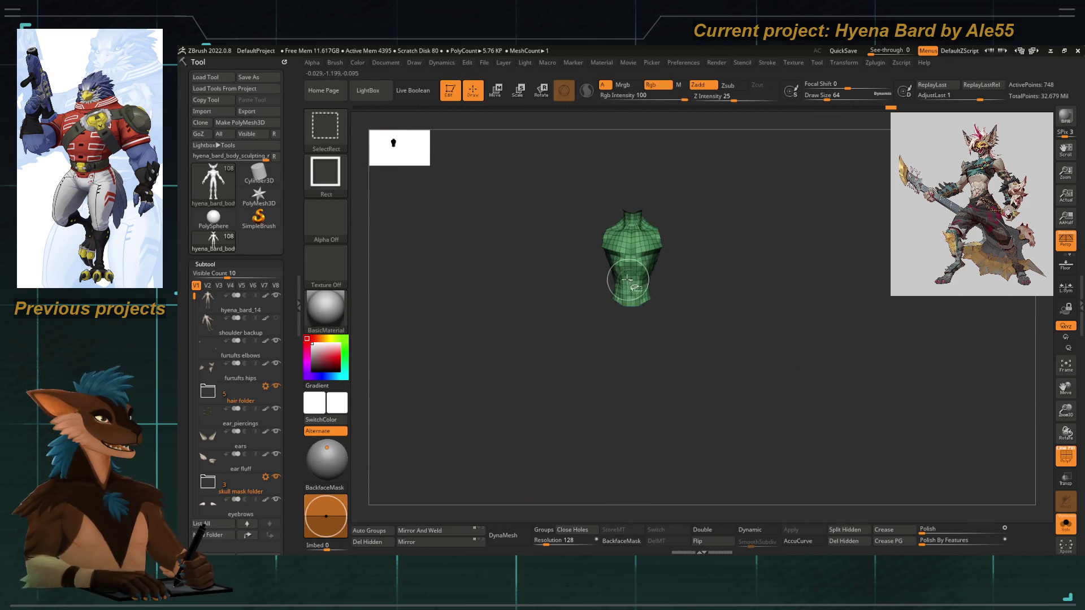
Isolate the arms and then the purple hands, show the full body again and zoom toward the head.
ctrl+shift+click(582, 270)
ctrl+shift+click(521, 314)
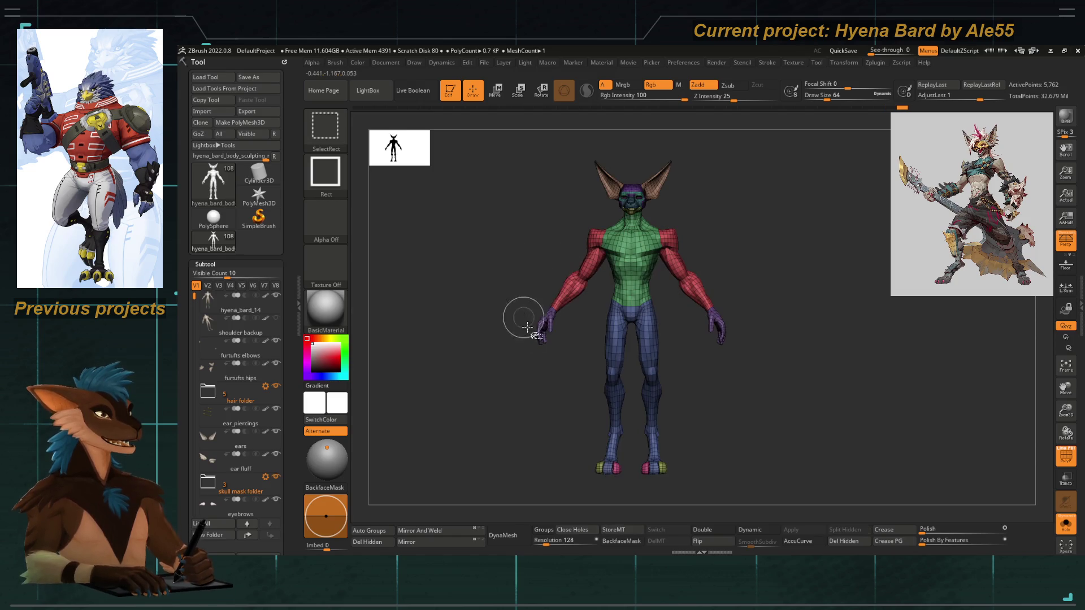
ctrl+shift+click(543, 325)
mouse_move(511, 272)
alt+mouse_down()
mouse_move(461, 552)
mouse_move(521, 356)
mouse_move(620, 323)
mouse_move(665, 263)
mouse_move(702, 274)
alt+mouse_up()
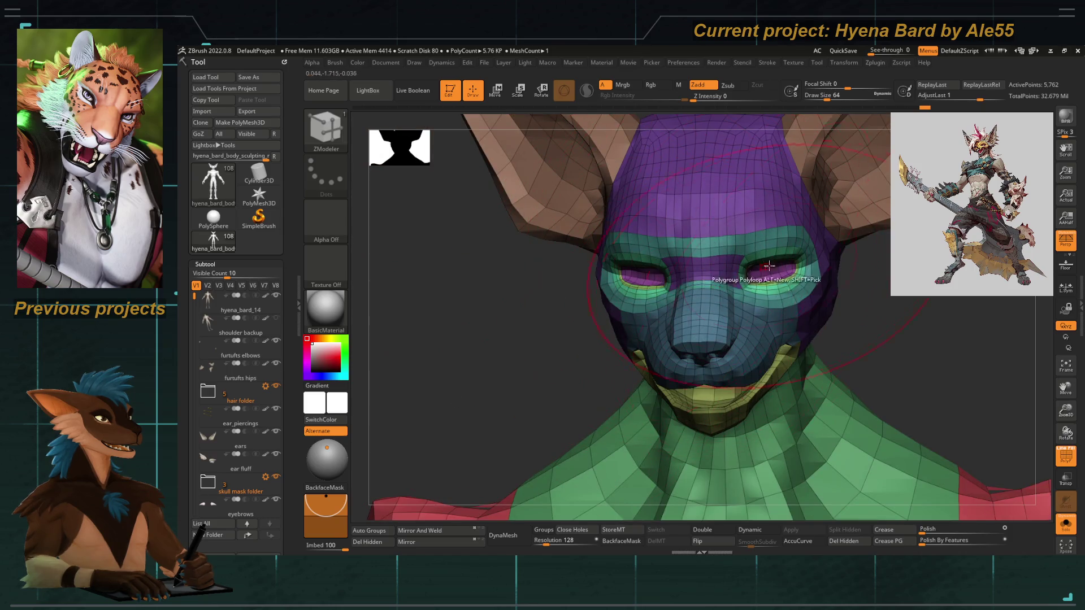
Rotate to the hand and make a band of faces on the leftmost finger its own polygroup.
mouse_move(521, 346)
alt+mouse_down()
mouse_move(506, 342)
mouse_move(516, 378)
mouse_move(547, 241)
mouse_move(595, 438)
mouse_move(640, 300)
mouse_move(616, 339)
alt+mouse_up()
key(space)
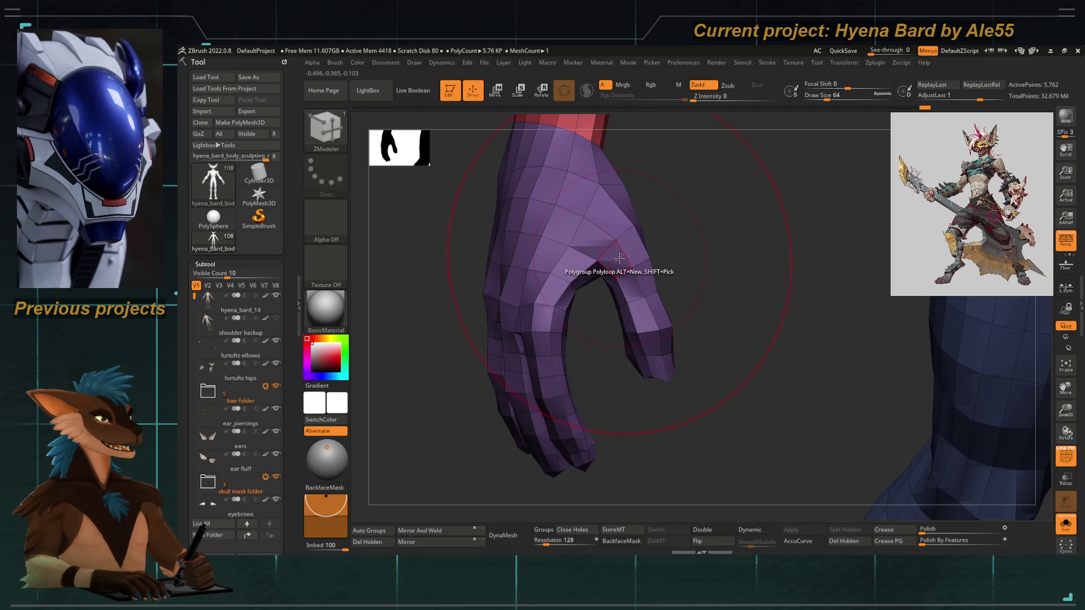
mouse_move(598, 313)
mouse_down()
mouse_move(591, 332)
mouse_move(619, 268)
mouse_move(574, 363)
mouse_up()
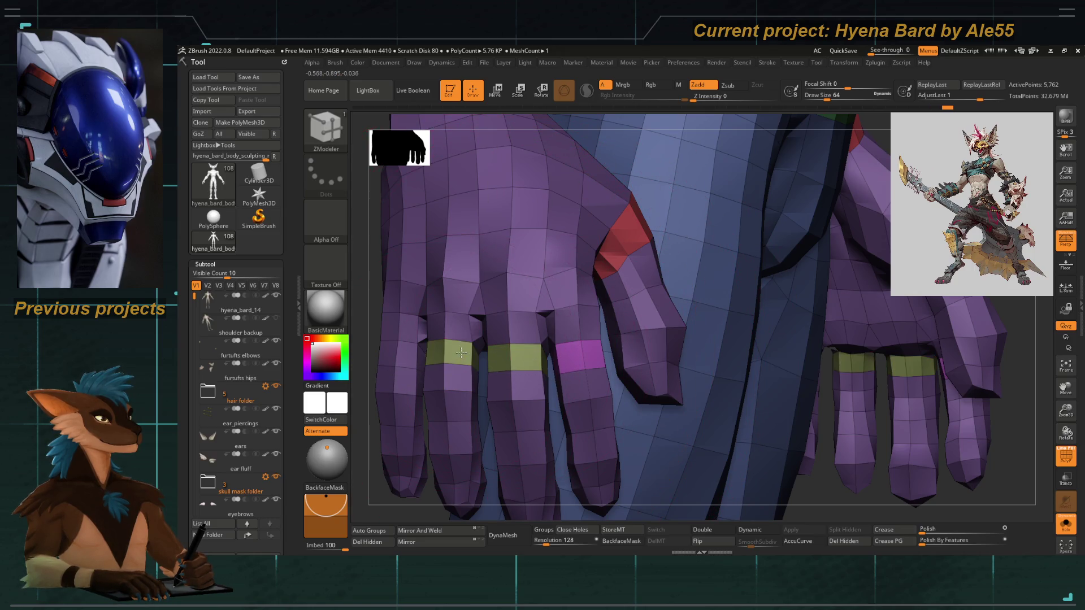
click(407, 353)
mouse_move(406, 352)
mouse_down()
mouse_move(443, 308)
mouse_move(444, 334)
mouse_up()
key(space)
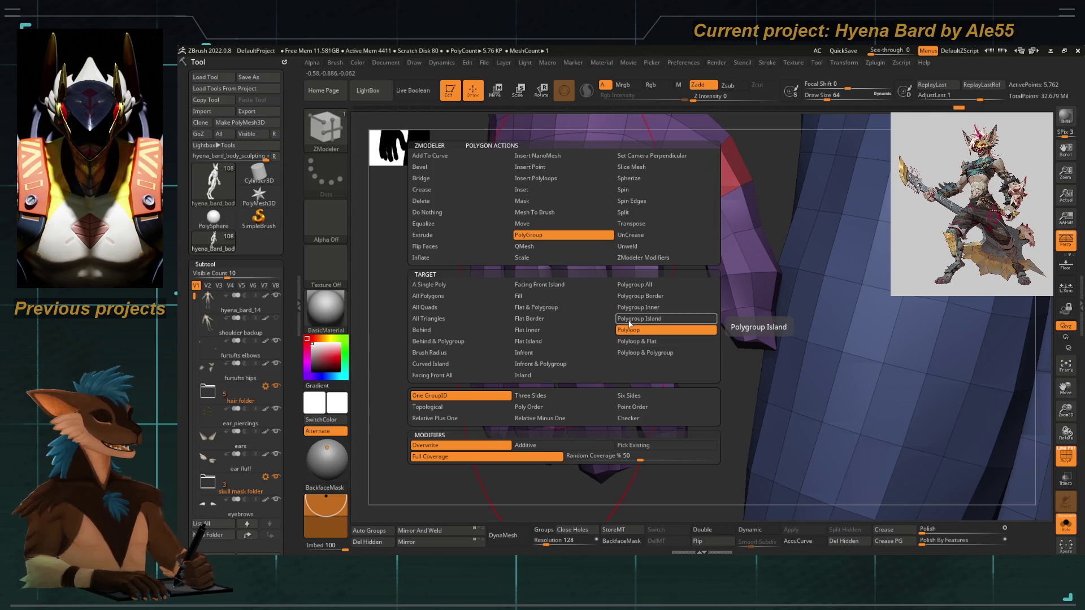
With the Polygroup Island target, give the second, third and fourth fingers their own polygroups.
click(630, 322)
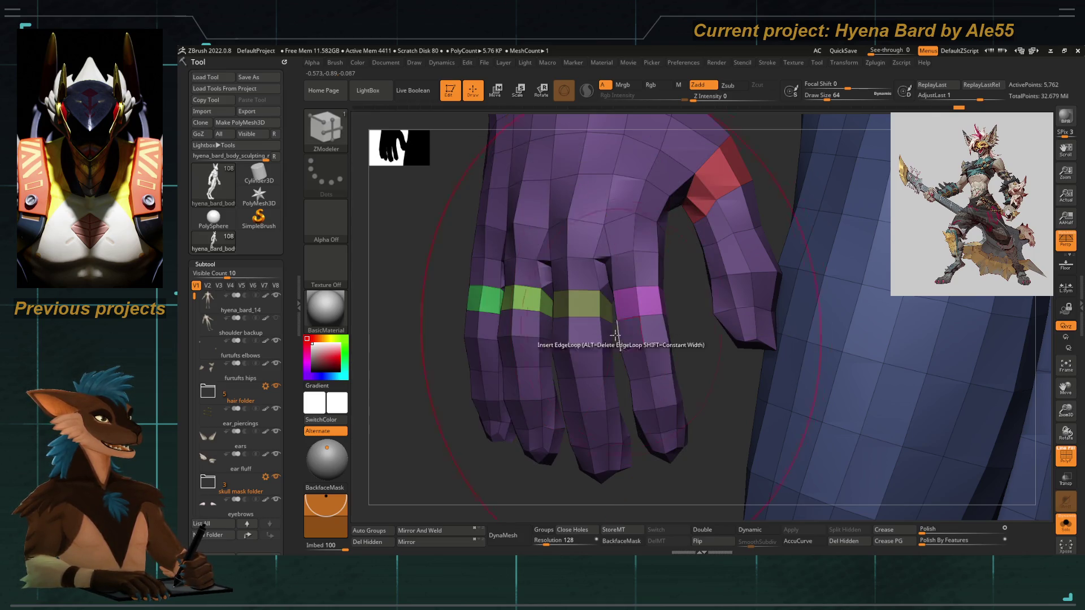
drag(576, 339, 473, 297)
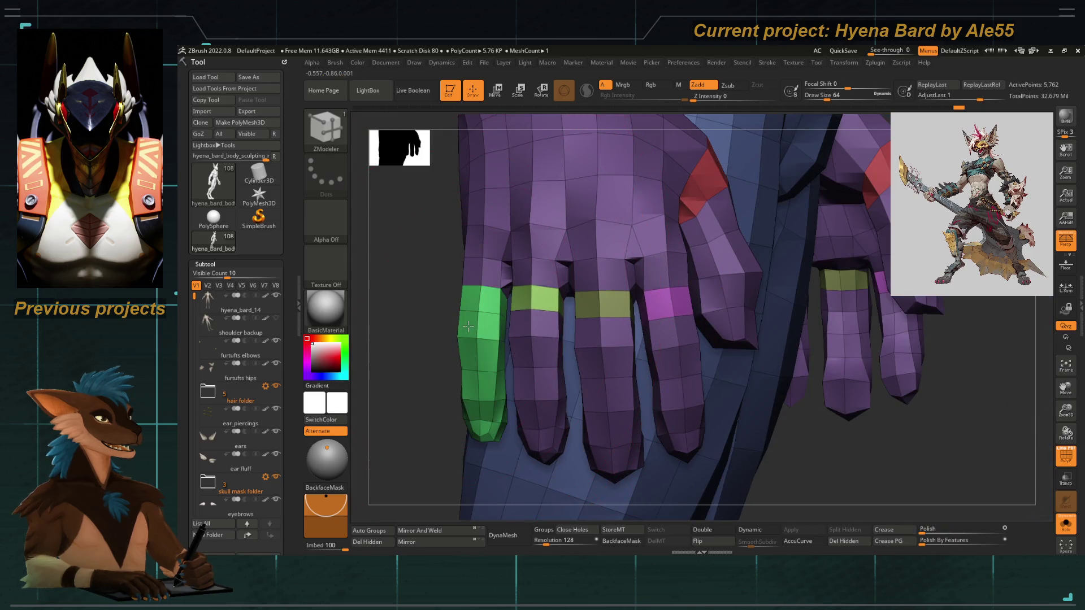
click(532, 310)
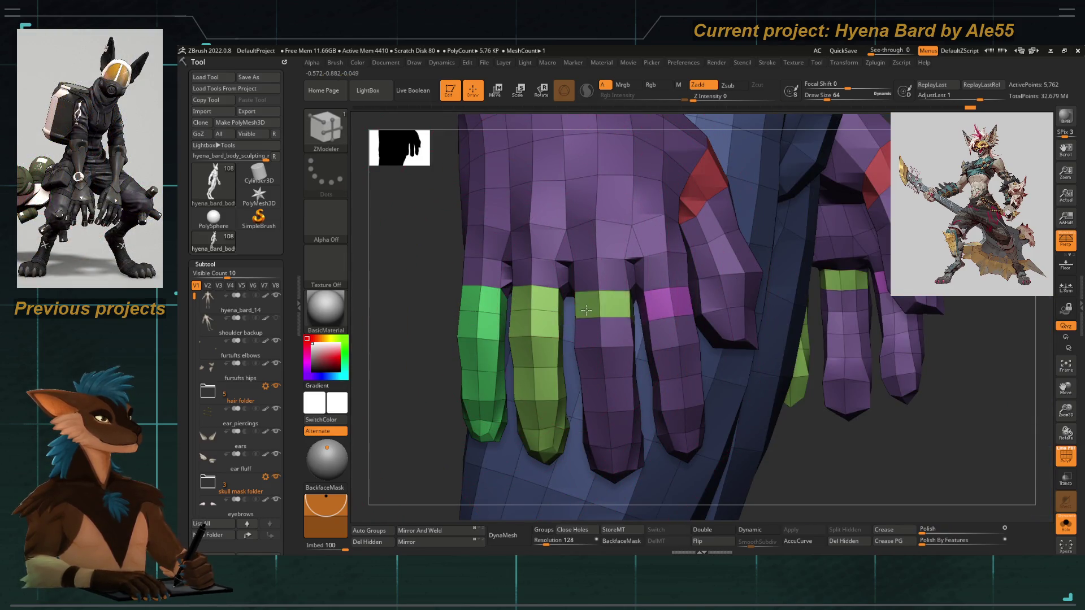
click(586, 329)
click(655, 318)
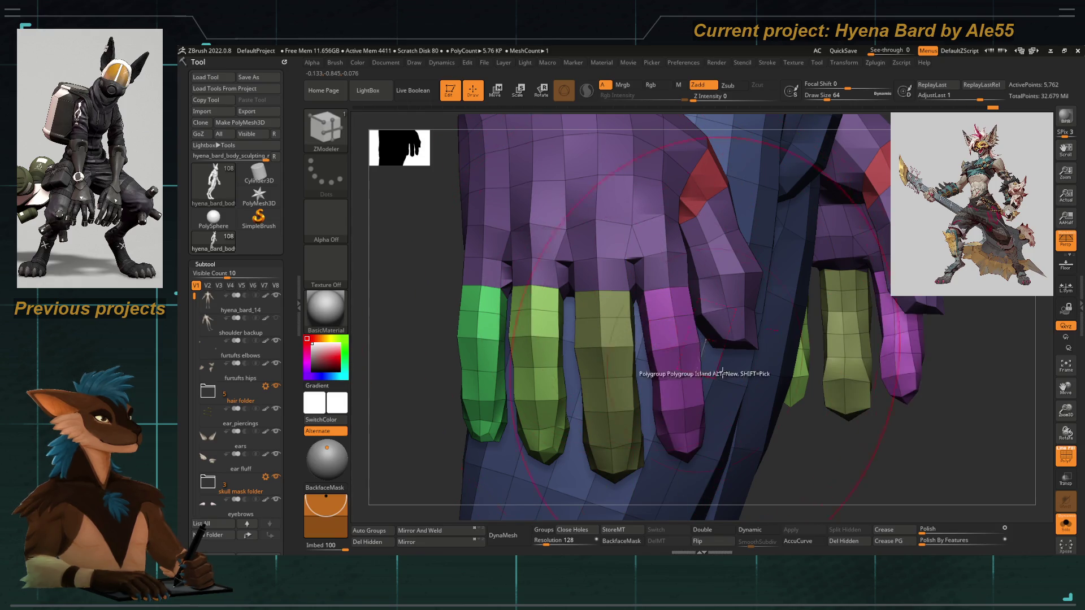
drag(656, 318, 803, 414)
Isolate the green finger polygroup to check it, then show the hand again and orbit the coloured fingers.
mouse_move(798, 212)
mouse_down()
mouse_move(656, 230)
mouse_move(484, 301)
mouse_up()
ctrl+shift+click(582, 255)
ctrl+shift+click(492, 288)
ctrl+shift+click(564, 322)
ctrl+shift+click(585, 337)
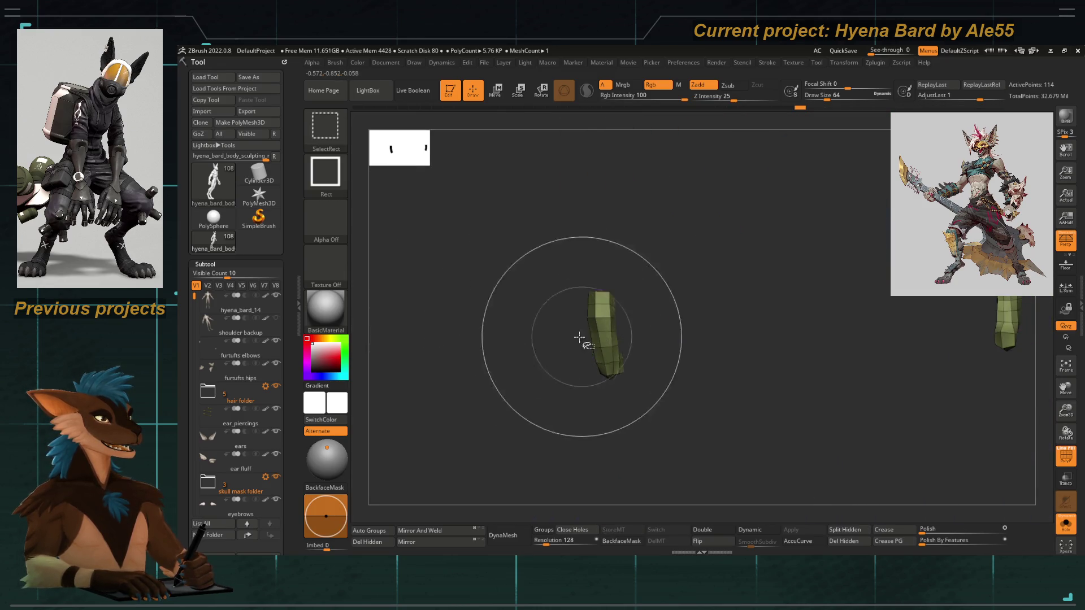
drag(530, 395, 425, 421)
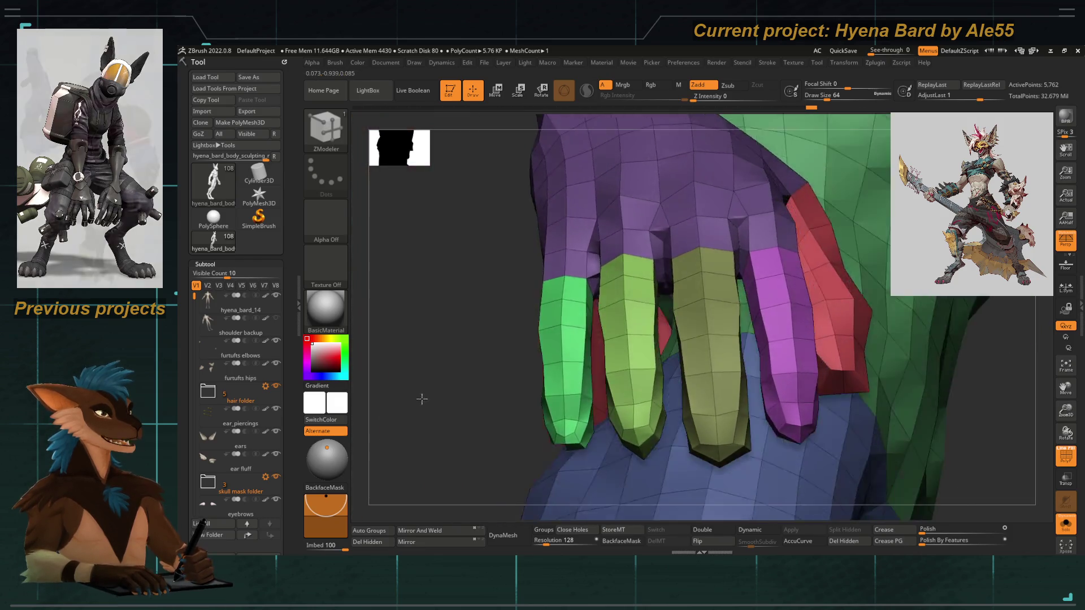
mouse_move(425, 420)
mouse_down()
mouse_move(420, 407)
mouse_move(433, 414)
mouse_move(430, 434)
mouse_move(502, 197)
mouse_move(484, 238)
mouse_move(530, 225)
mouse_move(541, 248)
mouse_up()
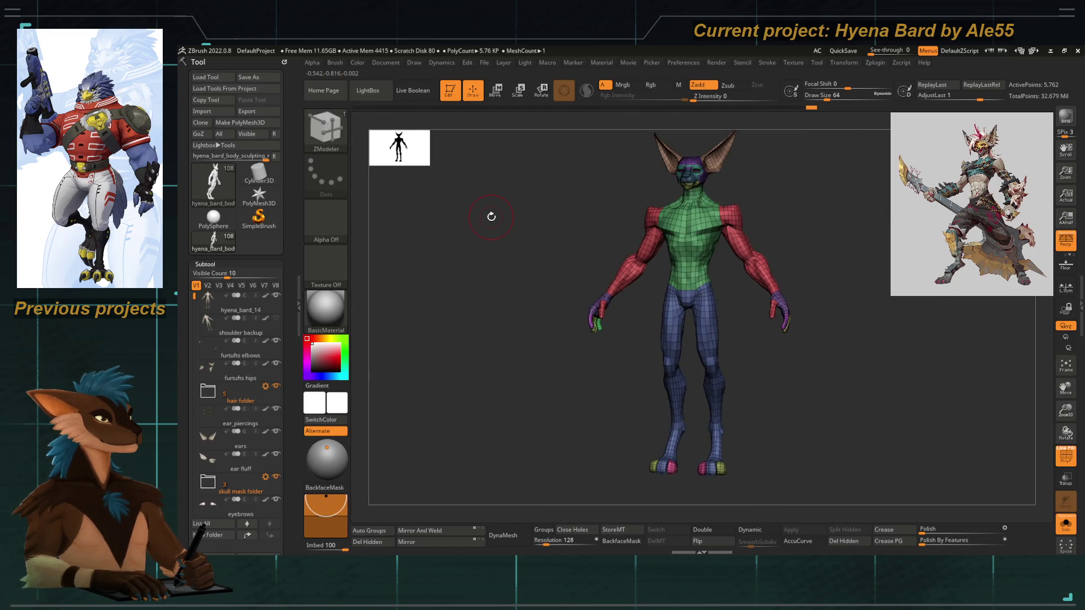
Turn off PolyF so the hyena body shows as plain grey faceted geometry, inspecting it from the front.
click(1066, 456)
drag(925, 333, 845, 260)
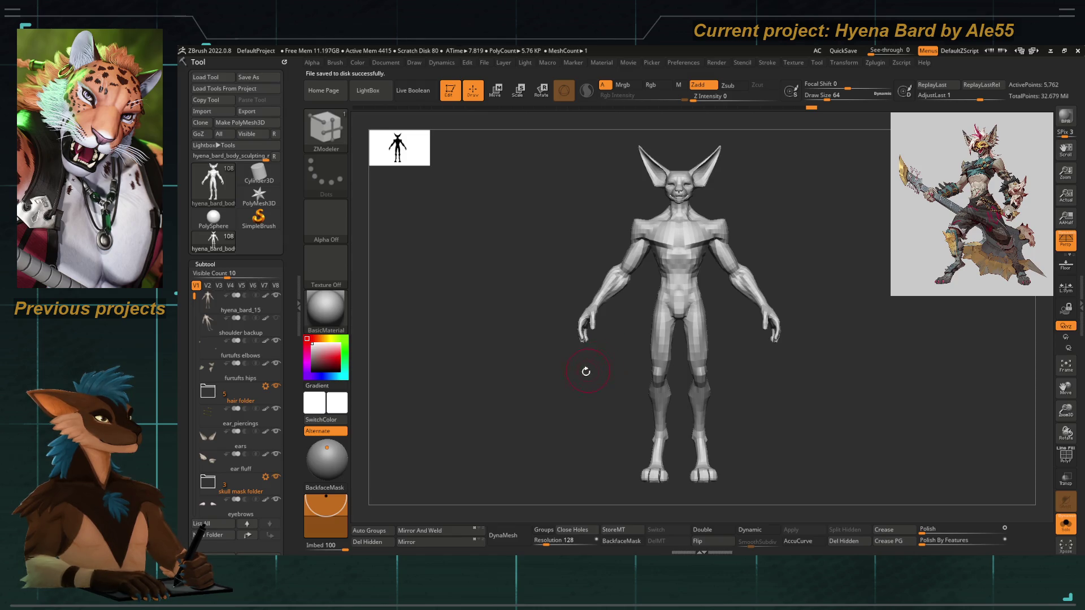
mouse_move(520, 361)
mouse_down()
mouse_move(533, 373)
mouse_move(877, 371)
mouse_move(889, 362)
mouse_up()
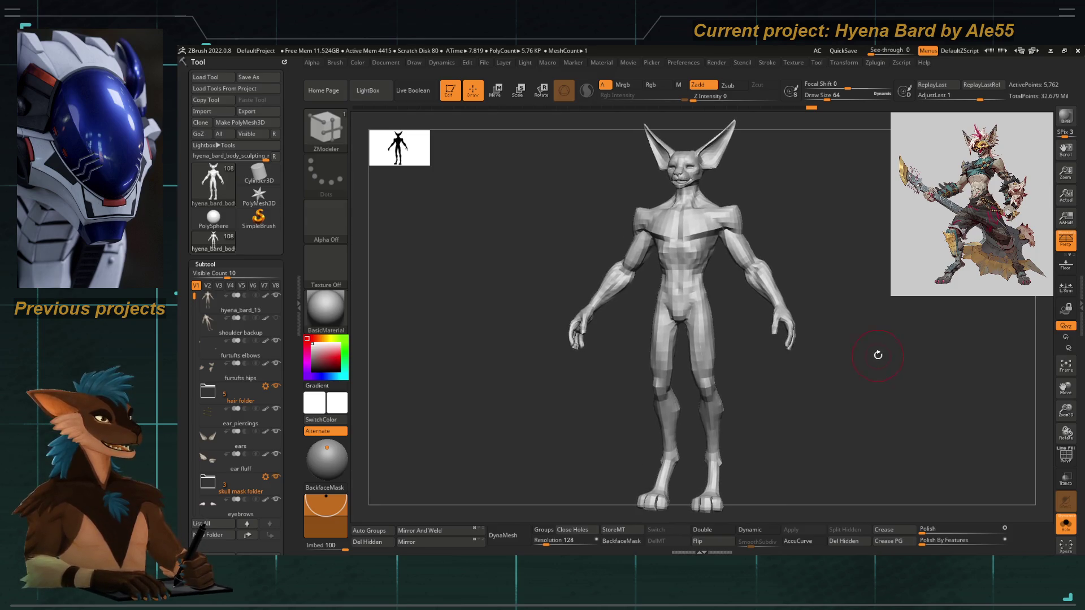
key(shift)
mouse_move(868, 274)
mouse_down()
mouse_move(848, 279)
mouse_move(877, 257)
mouse_move(644, 270)
mouse_up()
key(space)
scroll(271, 307, down, 3)
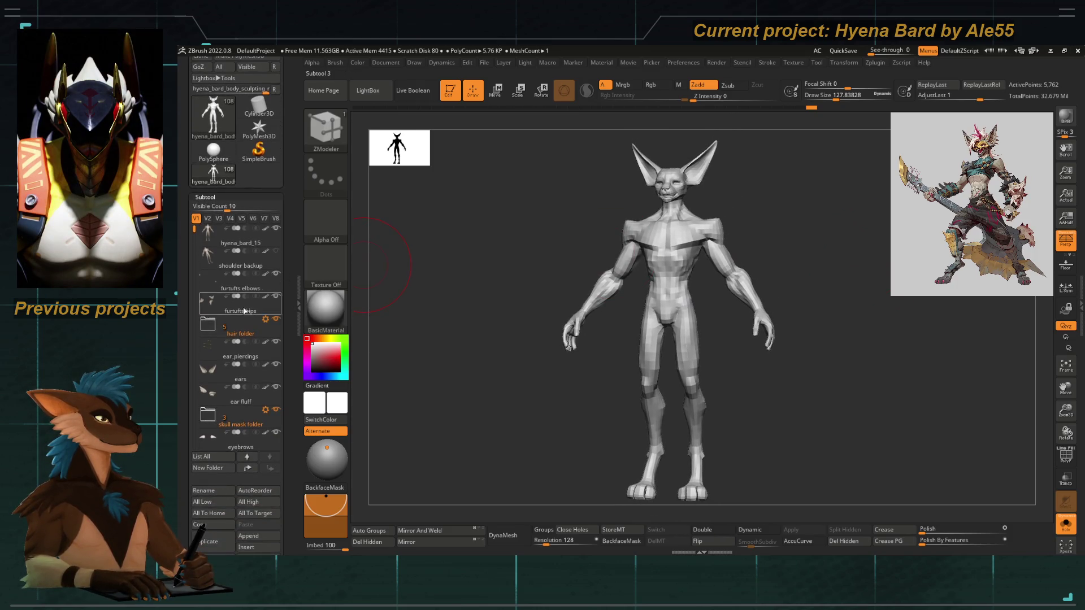
drag(194, 234, 193, 421)
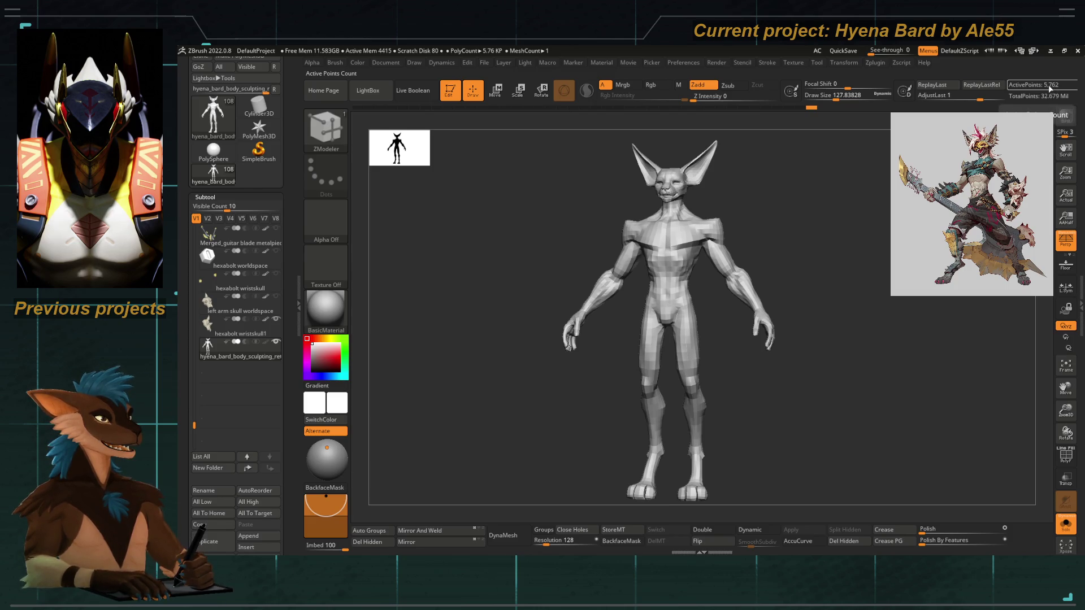
Turn the model slightly while the duplicated retopology subtool is created and subdivided.
drag(806, 256, 794, 259)
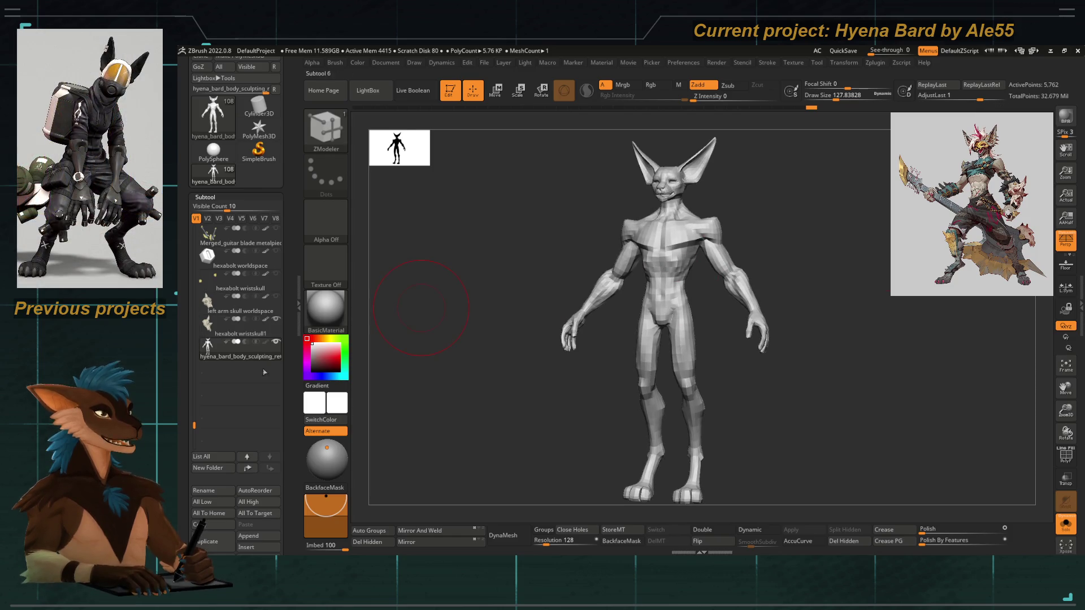
scroll(289, 215, down, 10)
scroll(288, 214, up, 3)
mouse_move(460, 322)
mouse_down()
mouse_move(443, 322)
mouse_move(463, 322)
mouse_up()
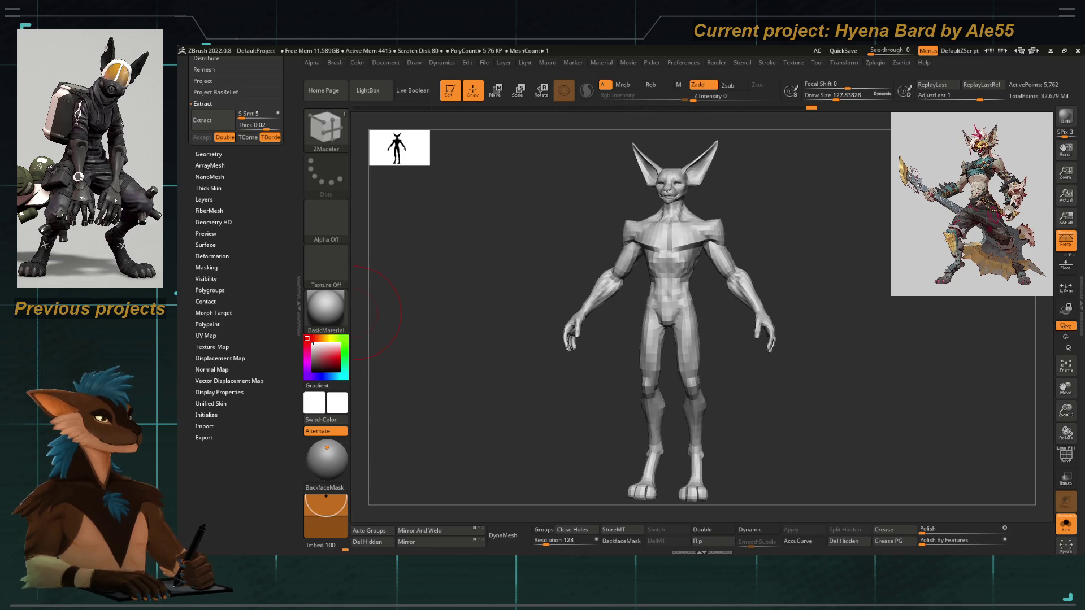
scroll(236, 252, up, 5)
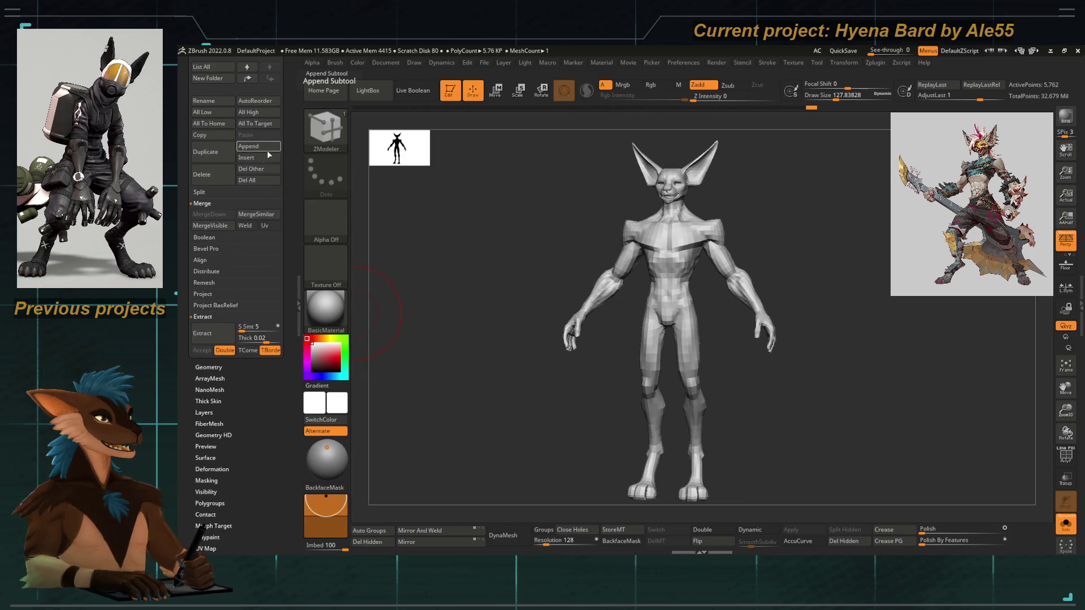
scroll(254, 213, up, 3)
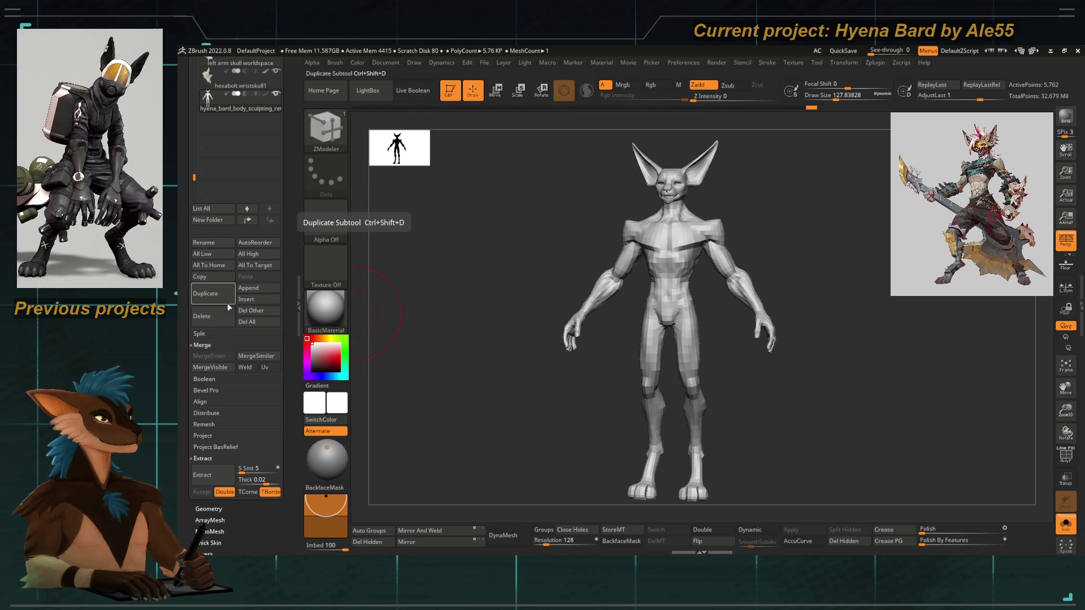
drag(421, 299, 399, 280)
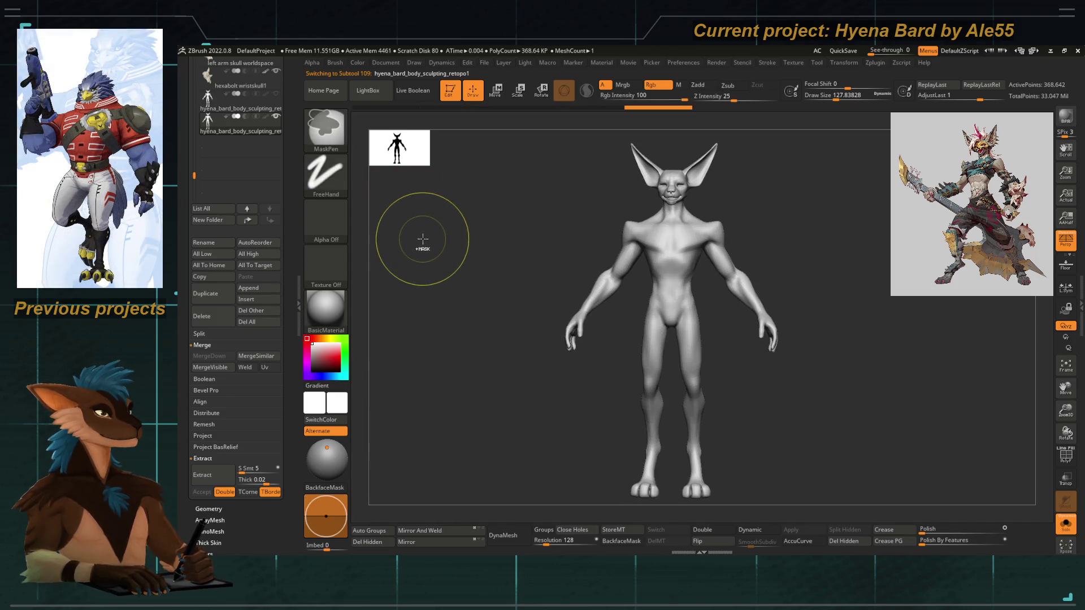
Subdivide the duplicate up to 1.474 million points and check the head and torso front-on.
key(ctrl+d)
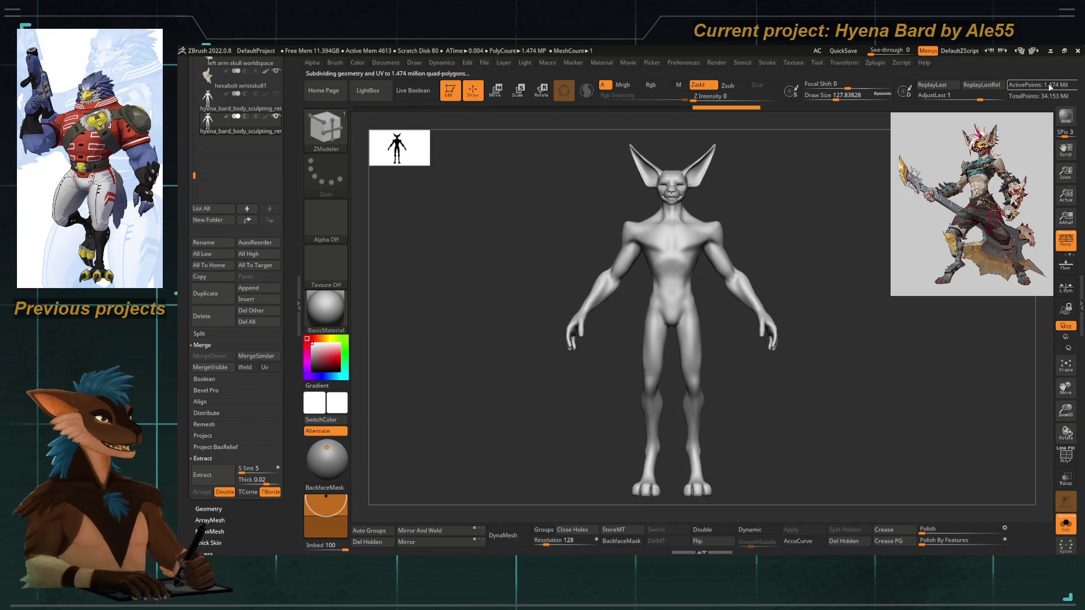
mouse_move(839, 213)
alt+mouse_down()
mouse_move(887, 252)
mouse_move(916, 327)
mouse_move(836, 461)
mouse_move(848, 390)
alt+mouse_up()
shift+drag(836, 206, 860, 218)
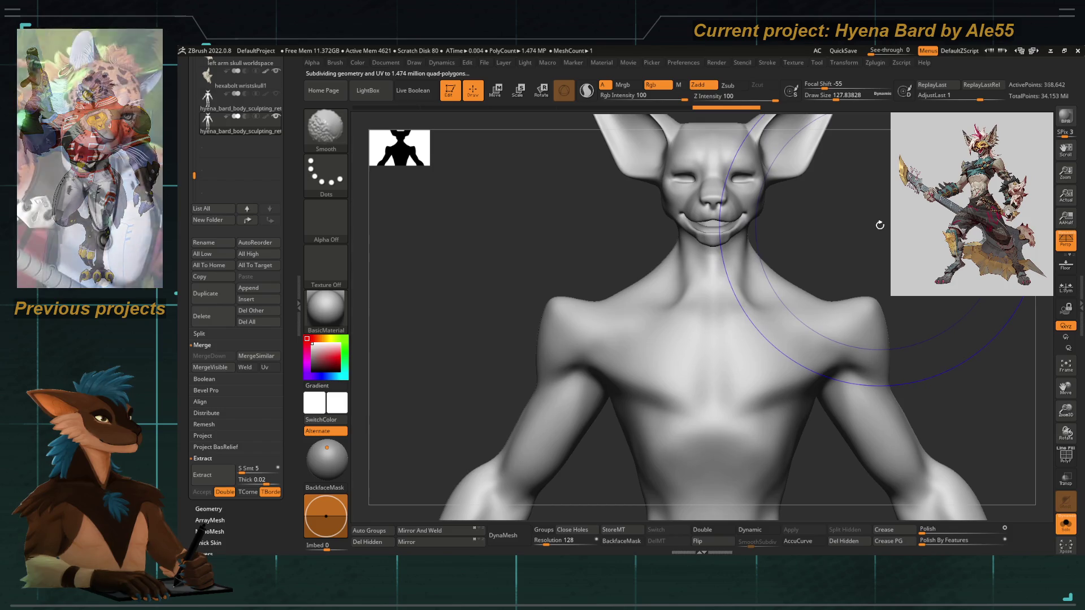
Step the duplicate back down to its lowest subdivision level and frame the full body.
key(shift+d)
key(shift+d)
key(b)
key(z)
key(m)
key(shift+d)
key(shift+d)
alt+drag(884, 234, 828, 222)
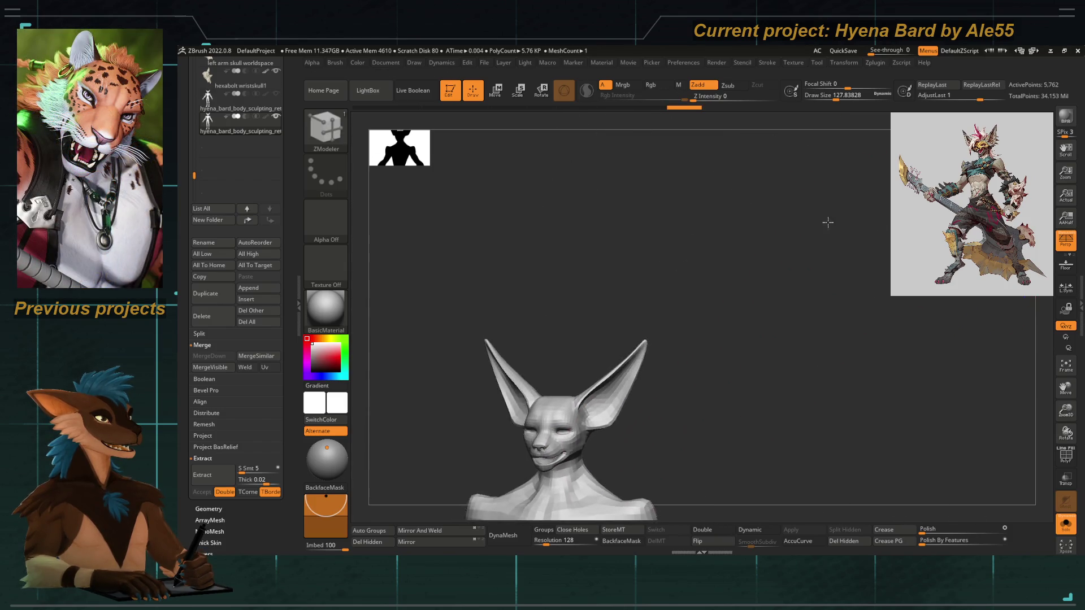
key(f)
key(ctrl+shift+d)
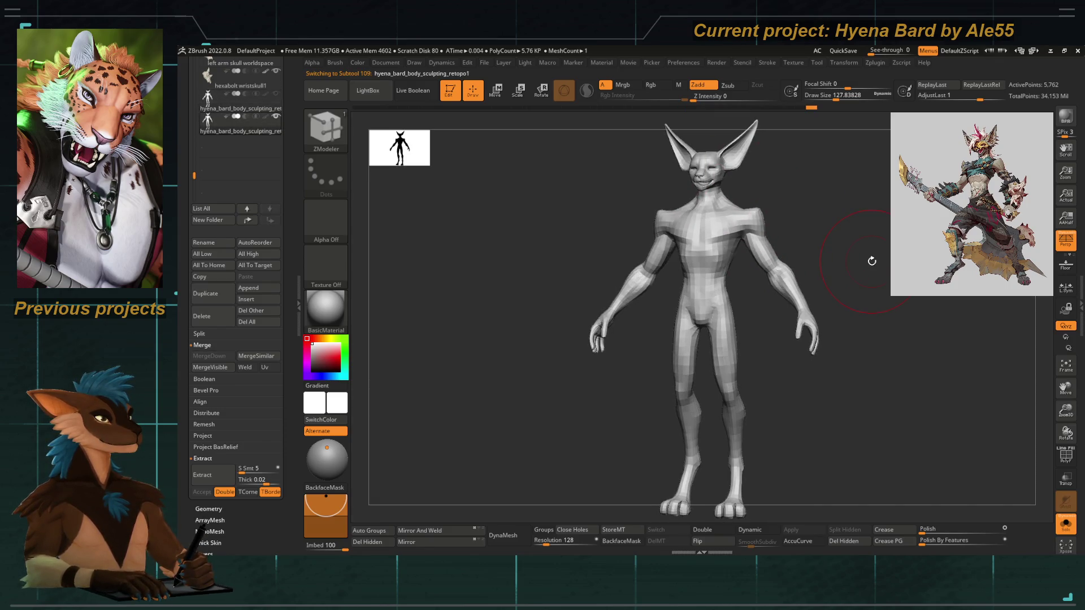
Zoom on the torso and legs and flip between the original and duplicate subtools to compare them.
mouse_move(857, 213)
alt+mouse_down()
mouse_move(872, 262)
mouse_move(694, 216)
alt+mouse_up()
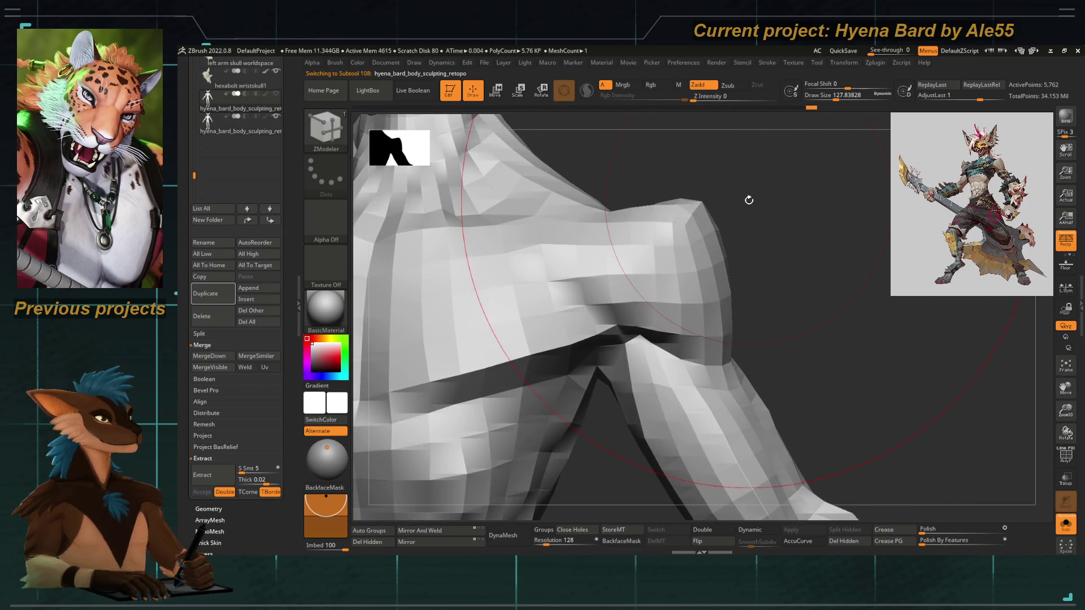
key(Down)
key(Up)
key(Down)
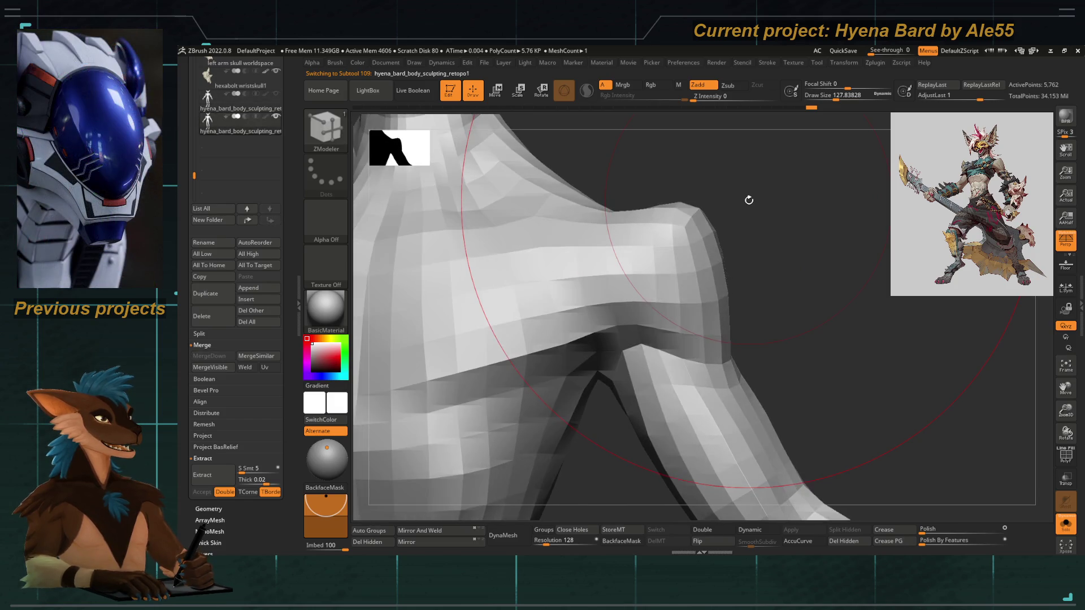
key(Up)
key(Down)
key(Up)
key(Down)
key(Up)
key(Down)
key(Up)
key(Down)
key(Up)
Keep comparing, settle on the duplicate in its low-poly faceted form and frame the whole figure.
key(Down)
key(Up)
key(Down)
key(Up)
key(Down)
key(Up)
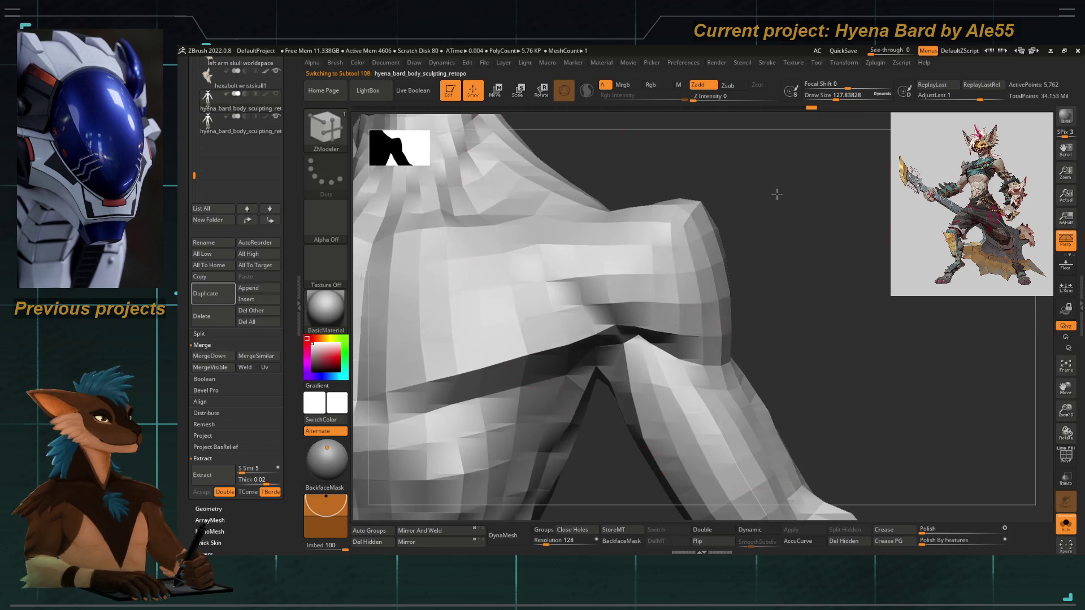
key(Down)
key(Up)
key(Down)
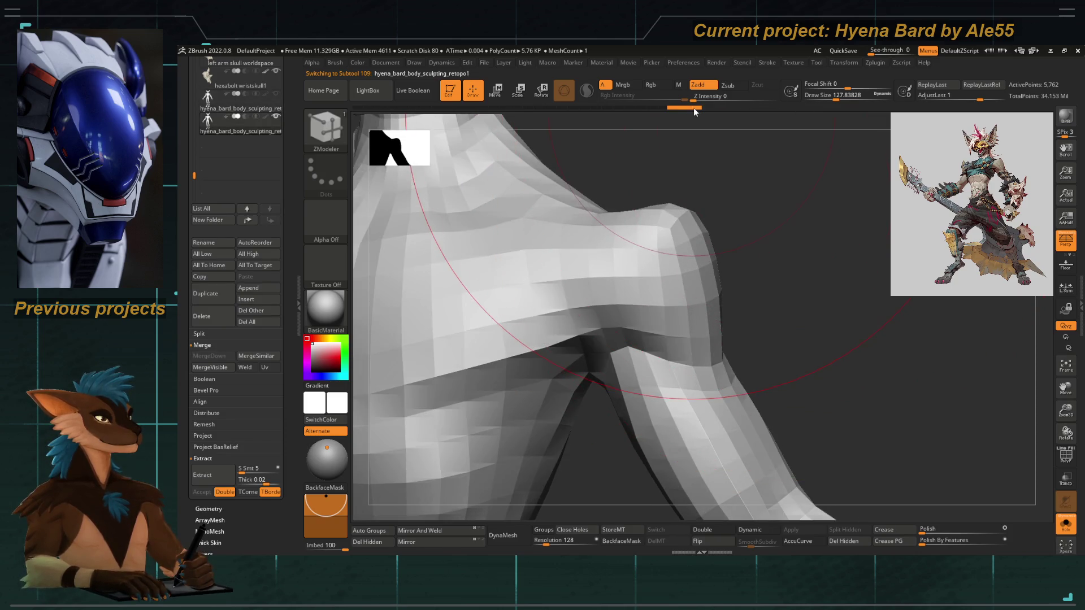
key(Up)
key(Down)
key(f)
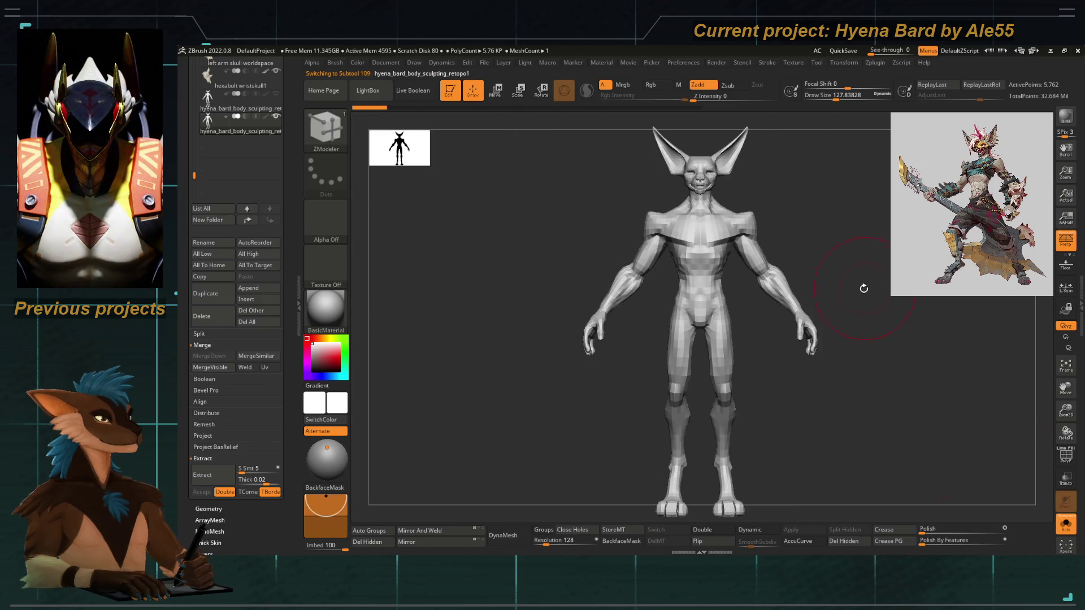
scroll(212, 342, down, 10)
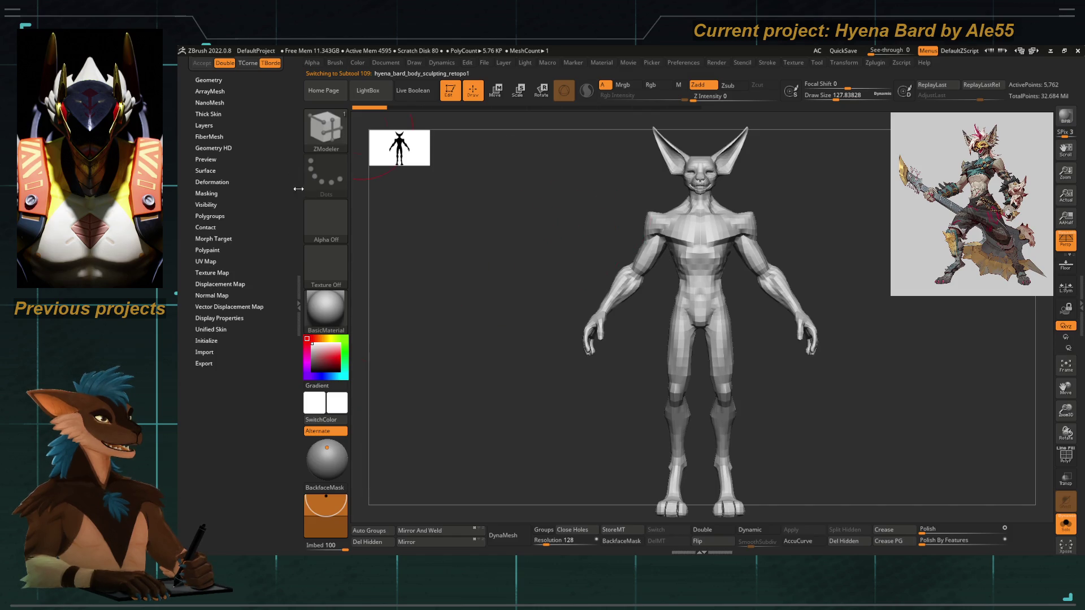
Store a morph target on the low-poly duplicate via Tool > Morph Target > StoreMT.
drag(544, 246, 629, 197)
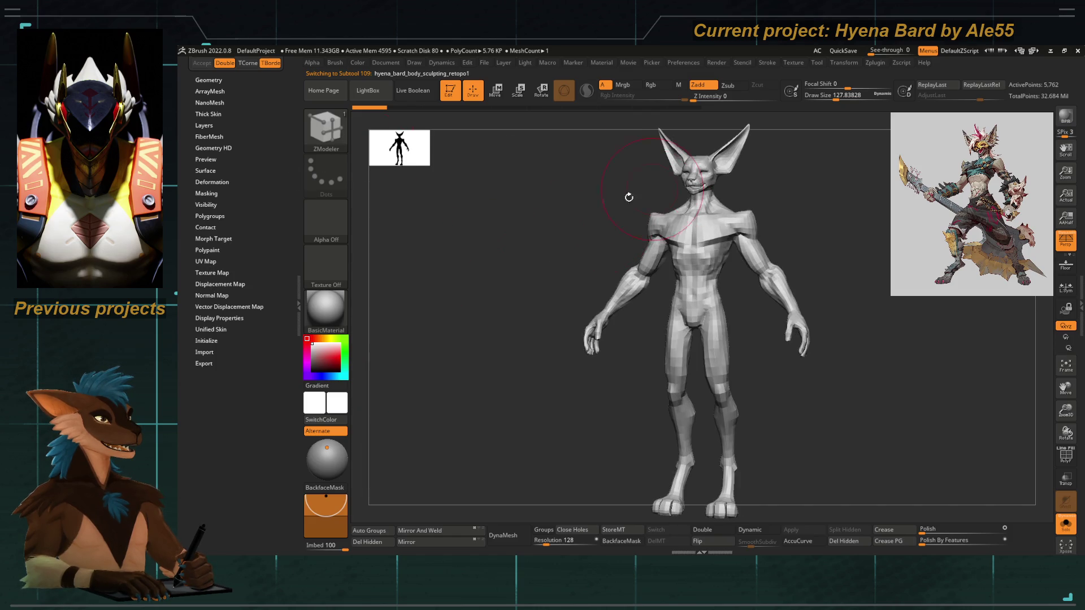
click(213, 239)
click(205, 248)
Subdivide the duplicate back up to 1.474 million points.
drag(459, 255, 494, 239)
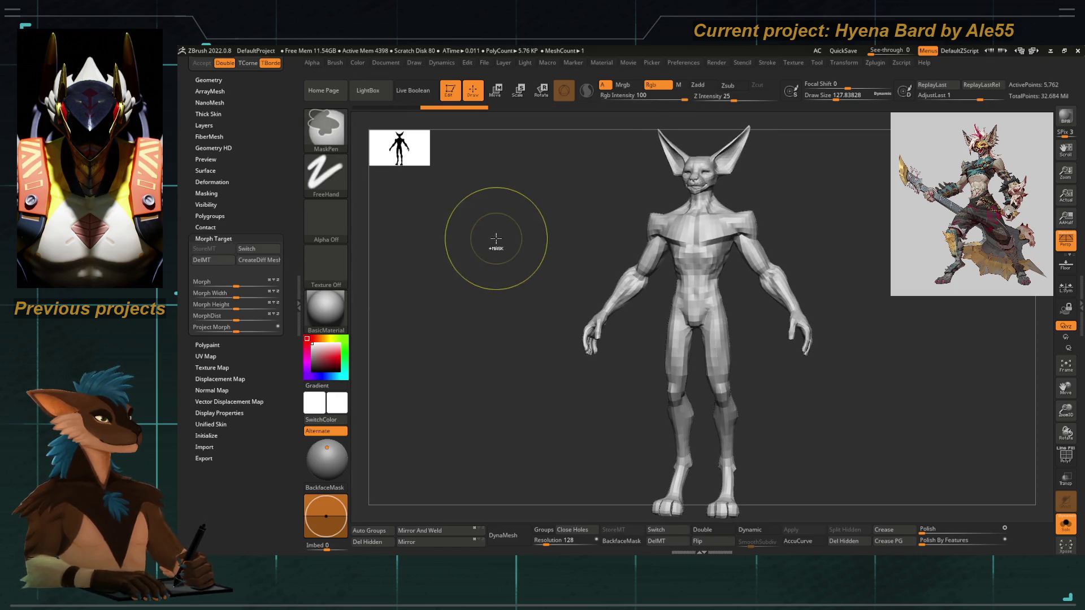
click(1053, 452)
key(ctrl+d)
key(ctrl+d)
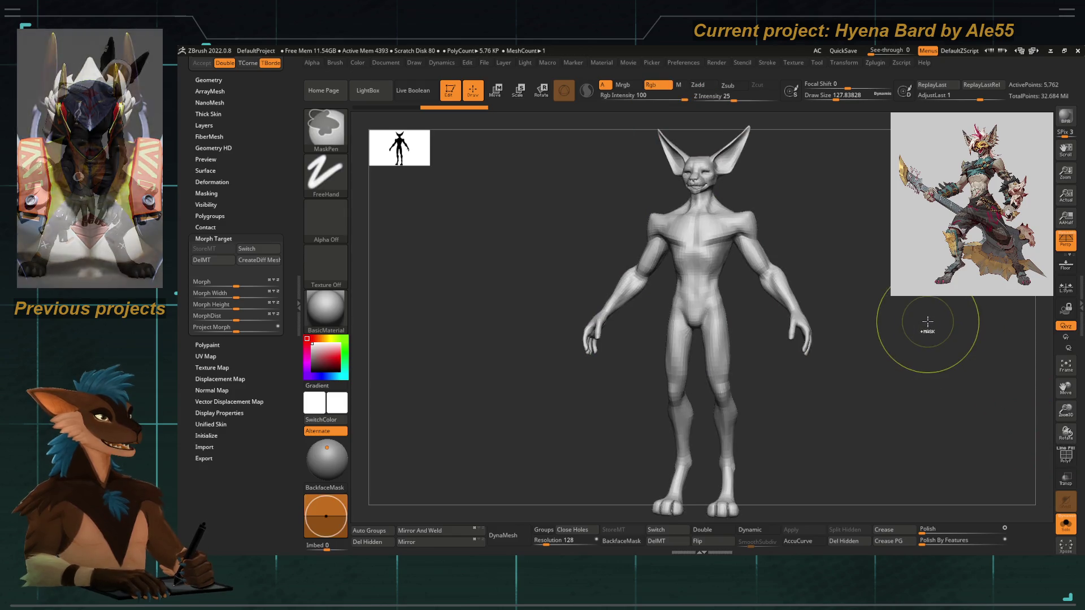
key(ctrl+d)
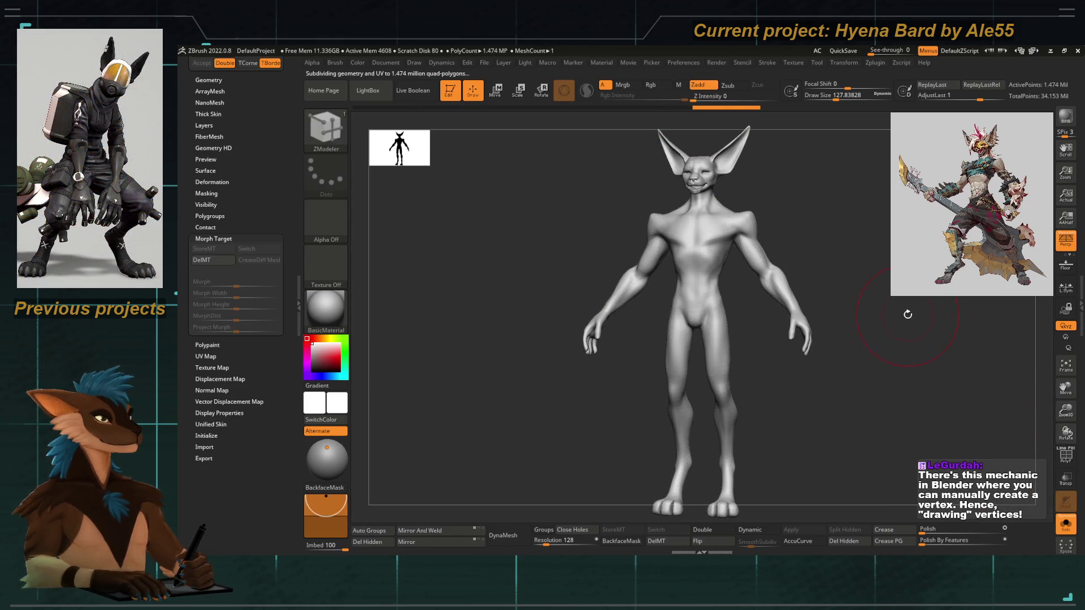
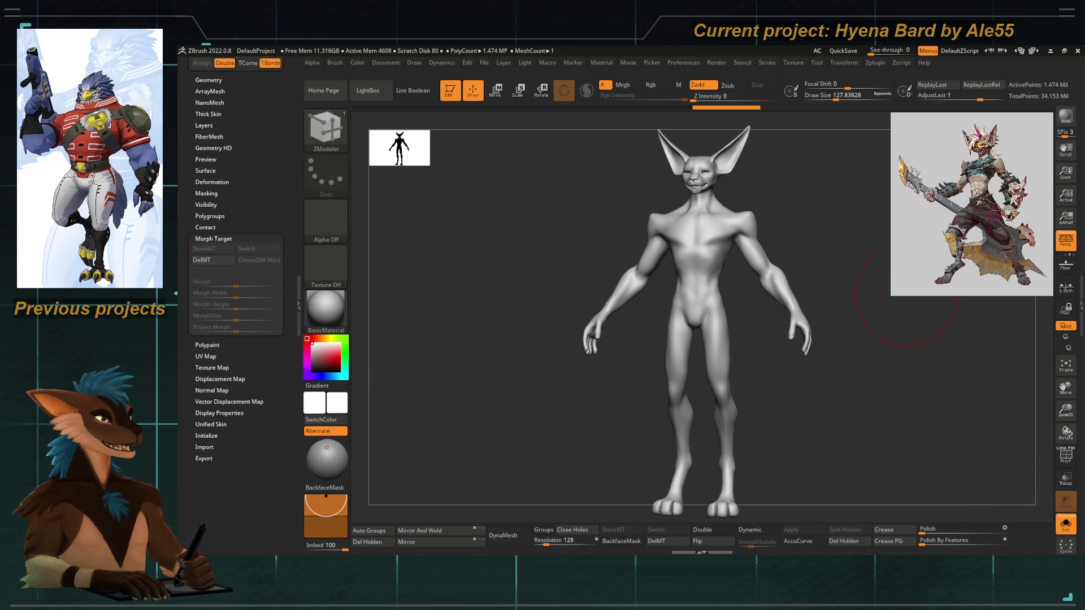
Subdivide the body one more level, then drop it back to its lowest subdivision.
ctrl+right_drag(888, 252, 390, 246)
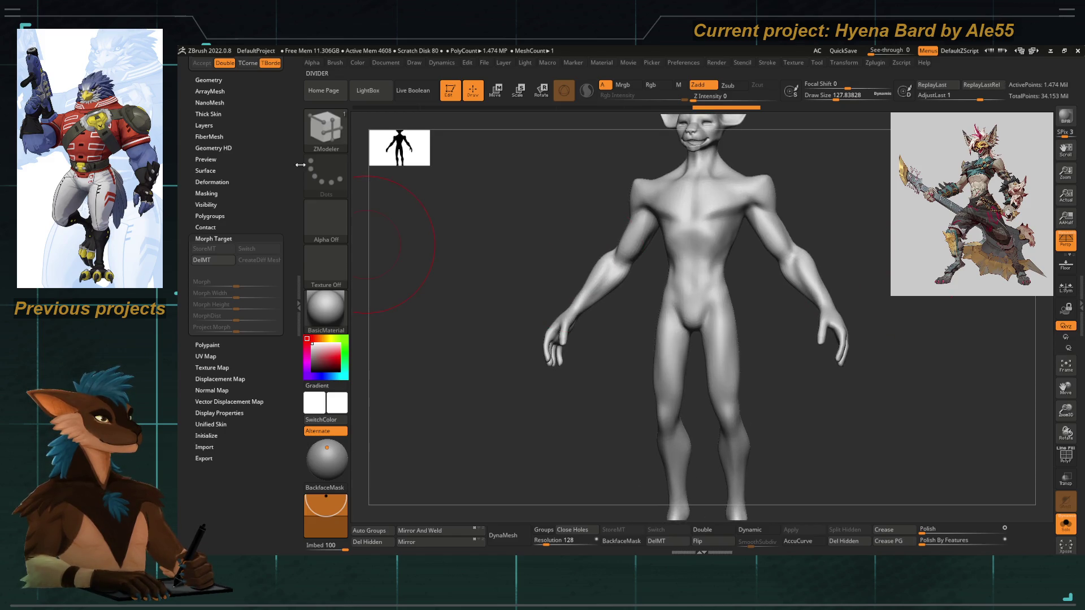
scroll(232, 286, up, 5)
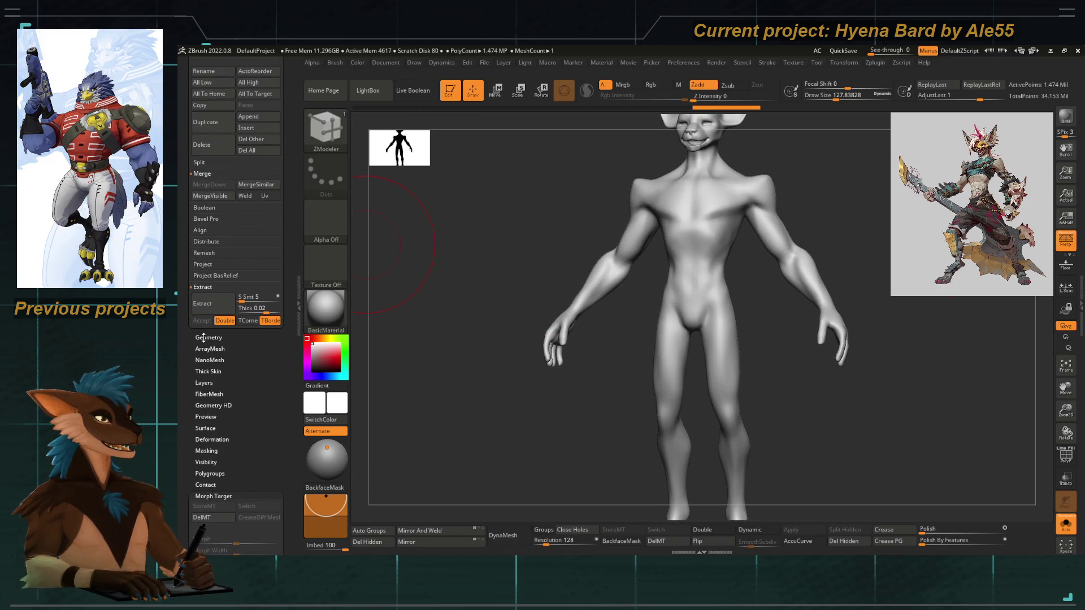
click(208, 338)
key(ctrl+d)
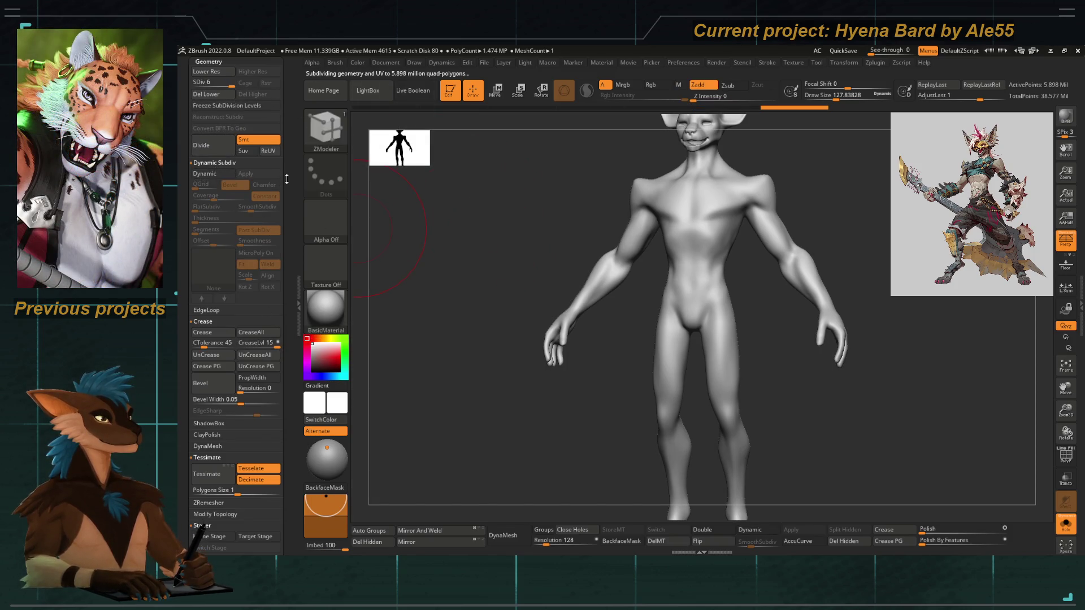
scroll(220, 127, up, 1)
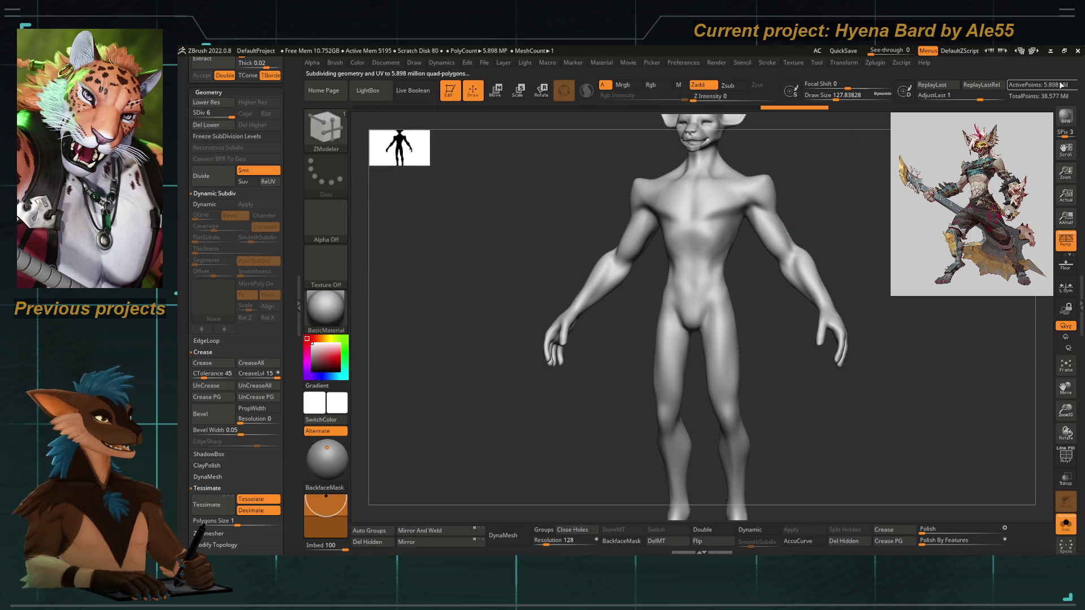
key(f)
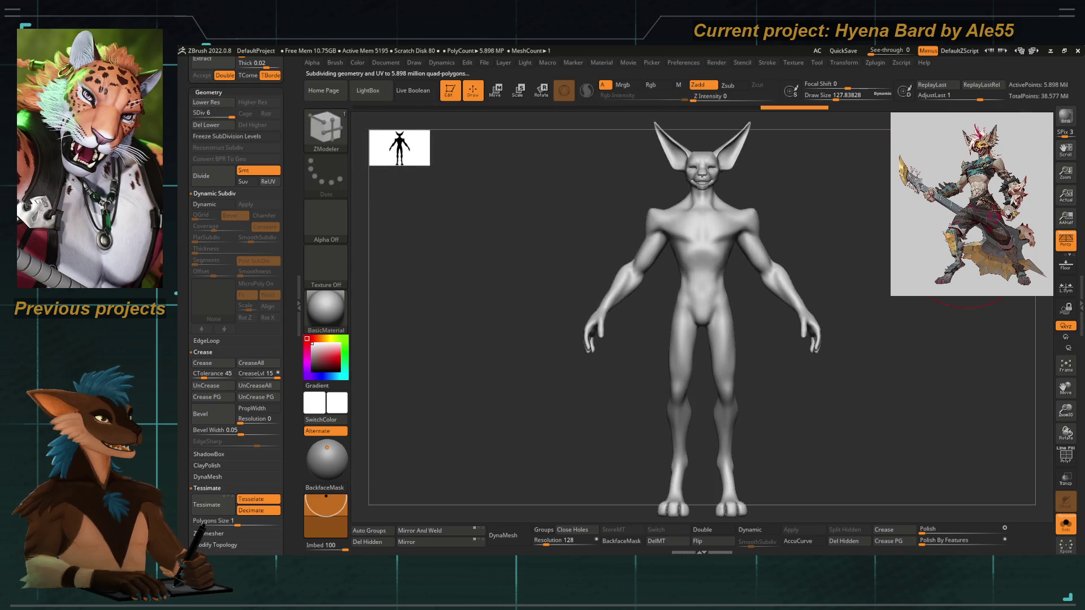
key(shift+d)
key(shift+d)
key(shift+d)
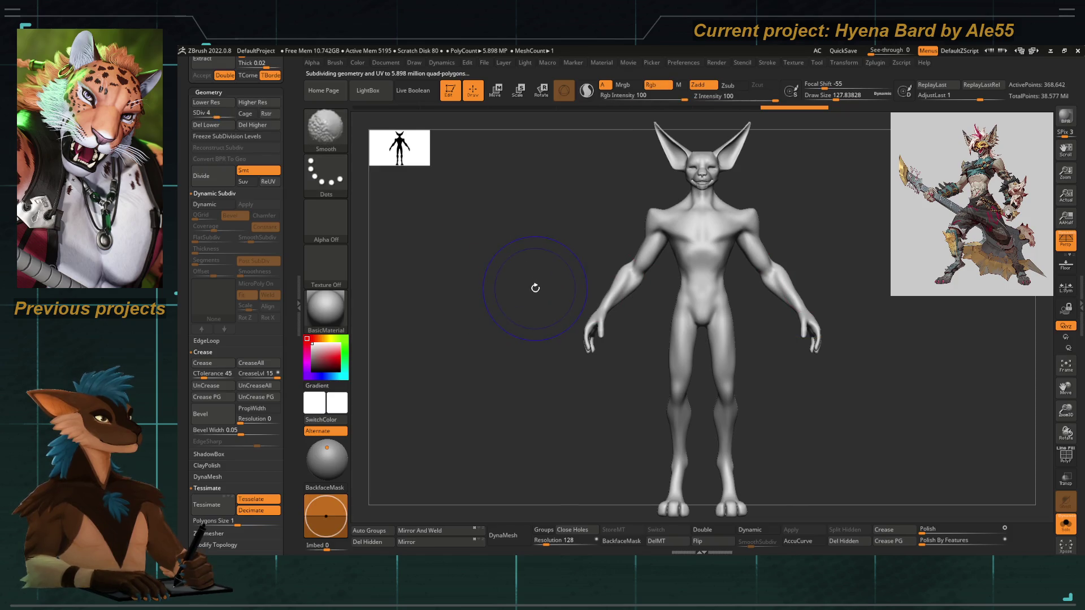
alt+drag(879, 213, 778, 347)
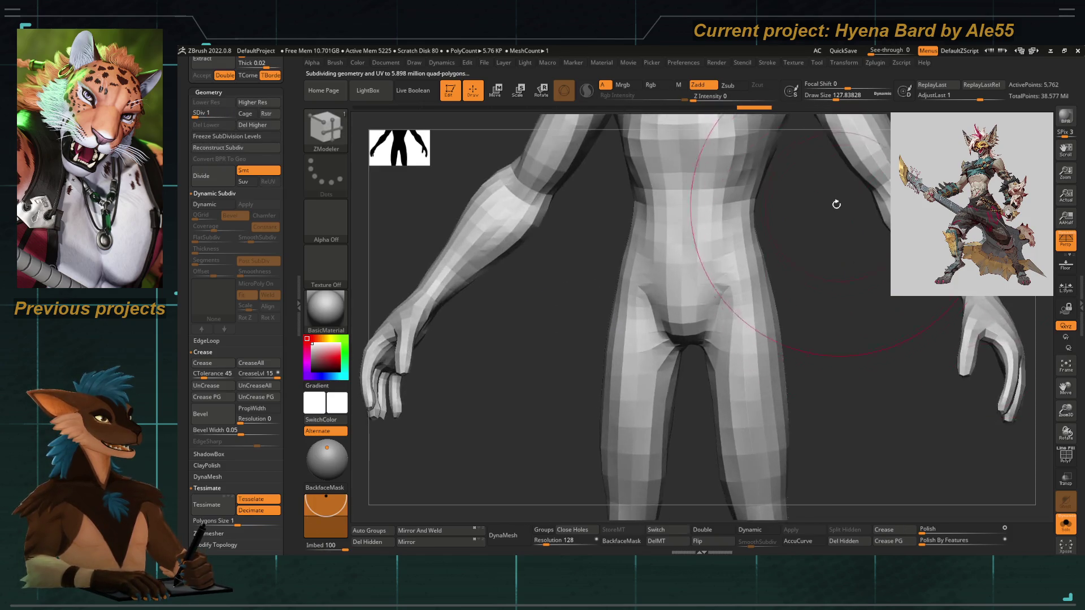
Make the retopo1 body active, switch it to its stored muscular morph target and subdivide once.
key(Down)
key(Up)
key(Down)
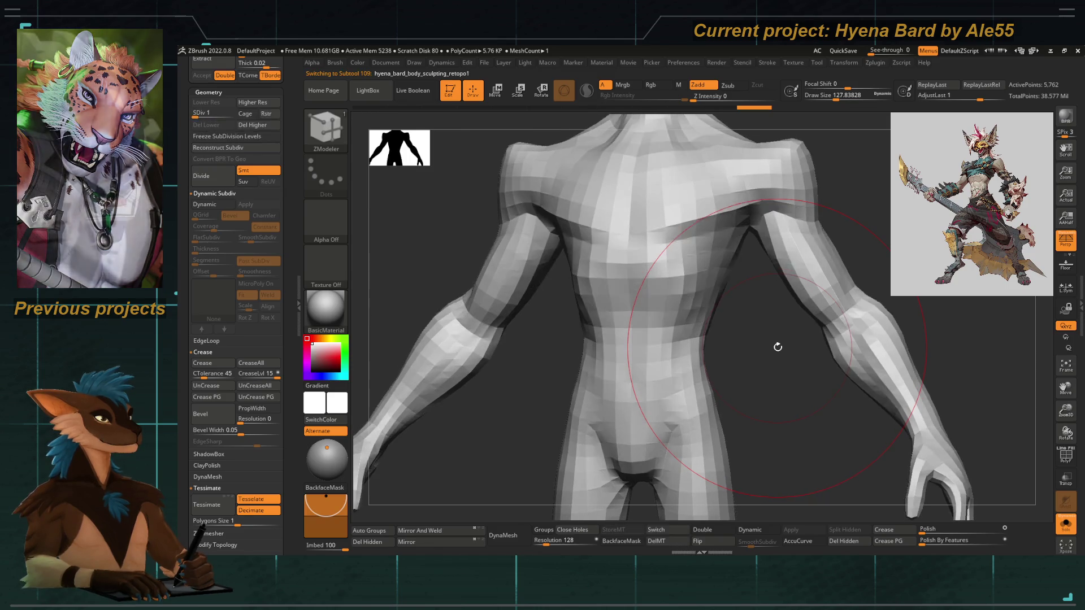
key(Up)
key(Down)
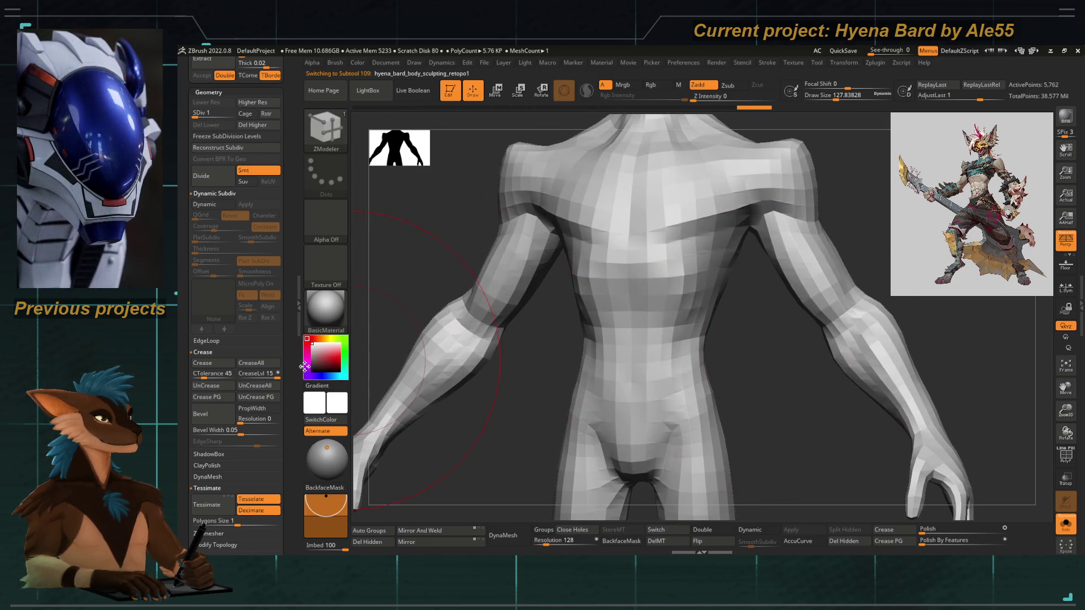
scroll(246, 339, down, 2)
click(212, 244)
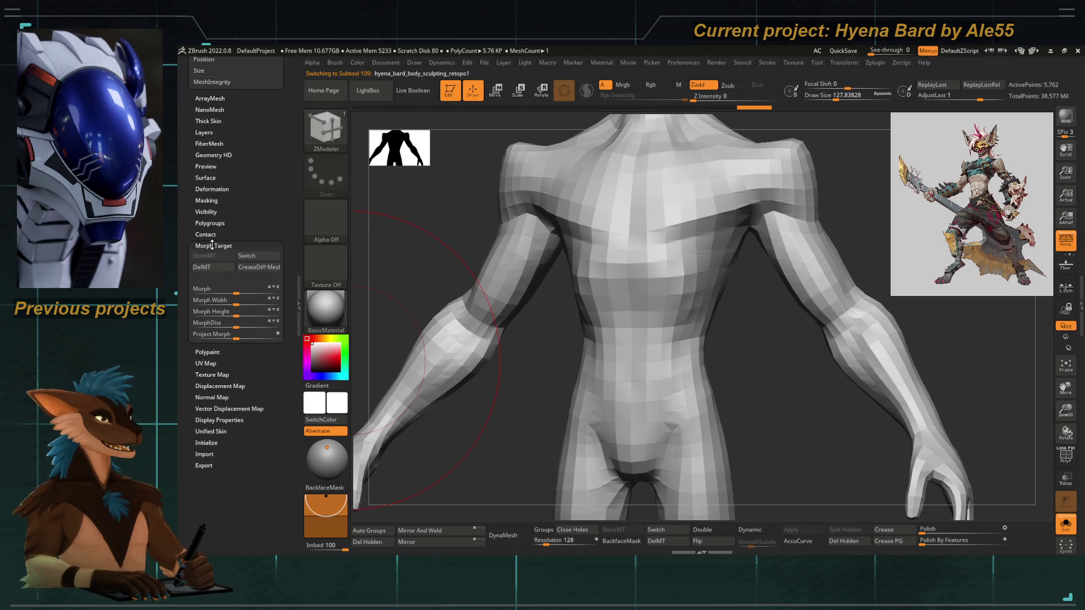
click(252, 261)
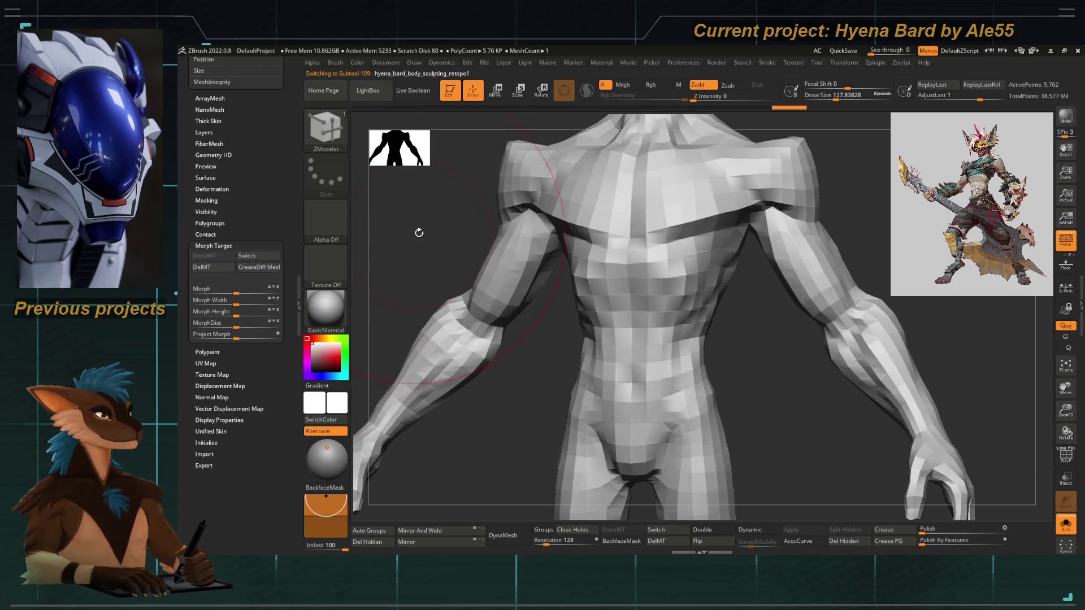
drag(407, 231, 459, 247)
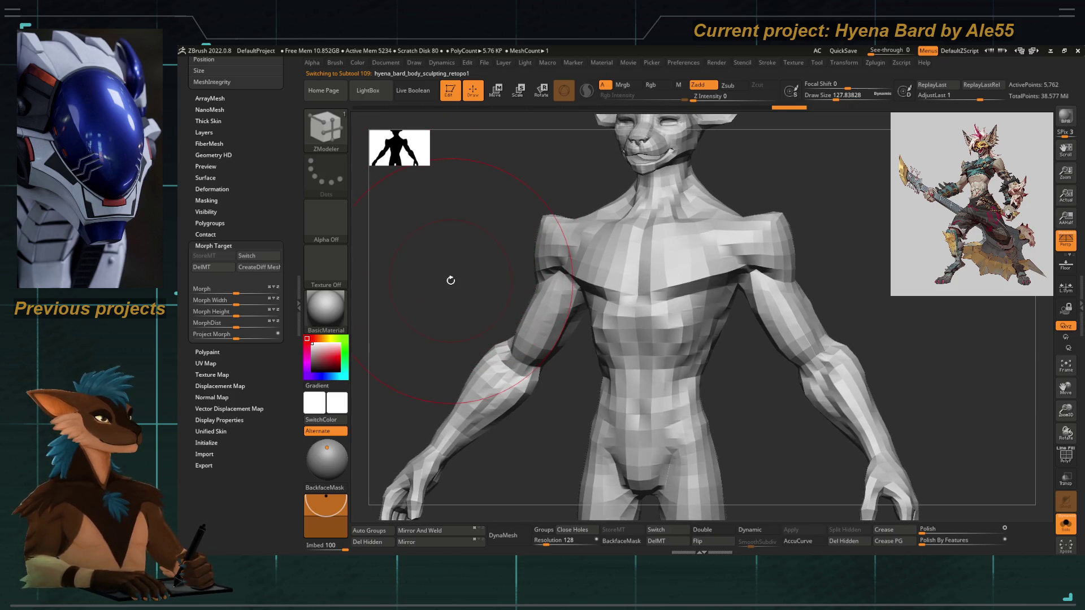
key(ctrl+d)
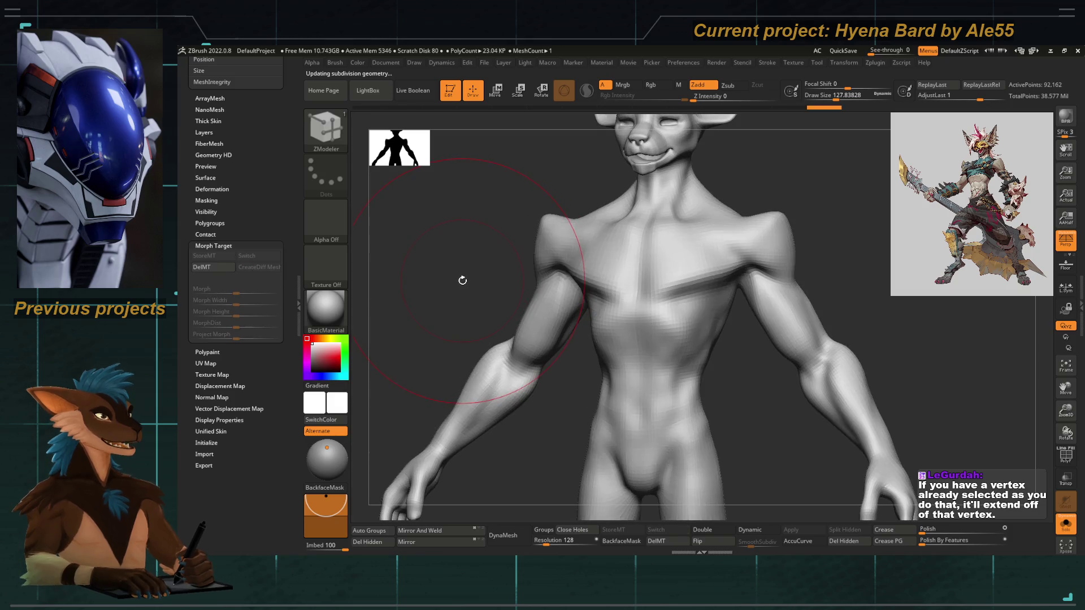
Step retopo1 down to its faceted base and flip between the two bodies to compare.
key(shift+d)
key(shift+d)
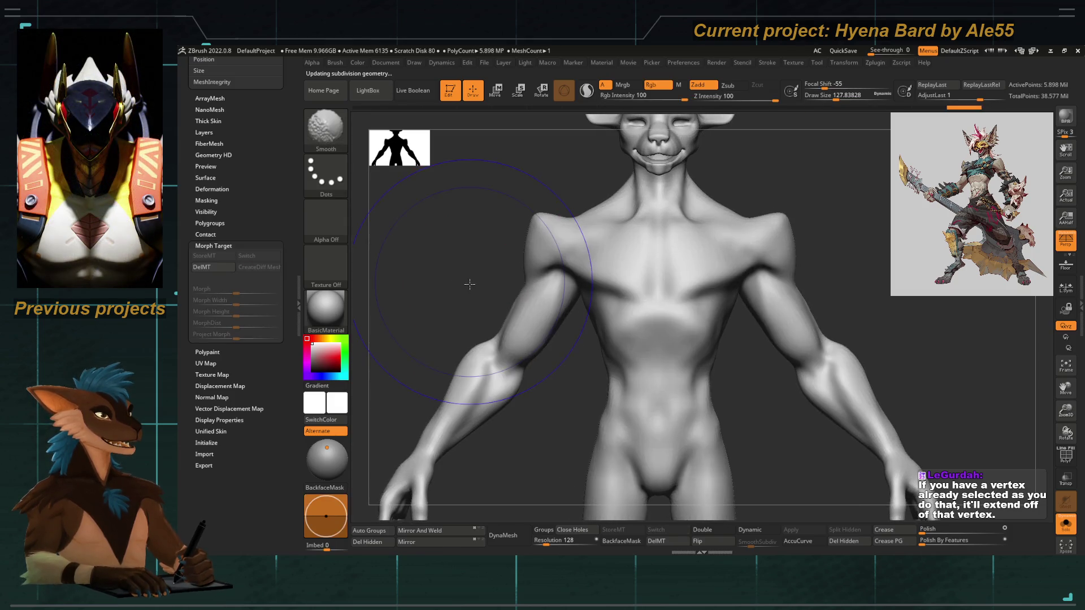
key(shift+d)
key(shift+d)
key(shift+d)
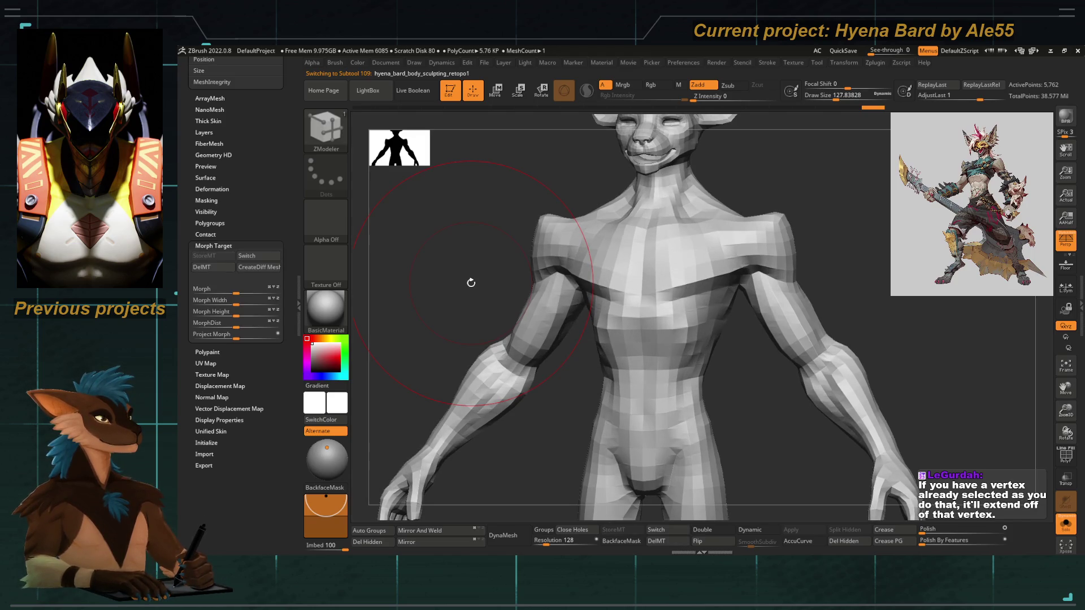
key(Up)
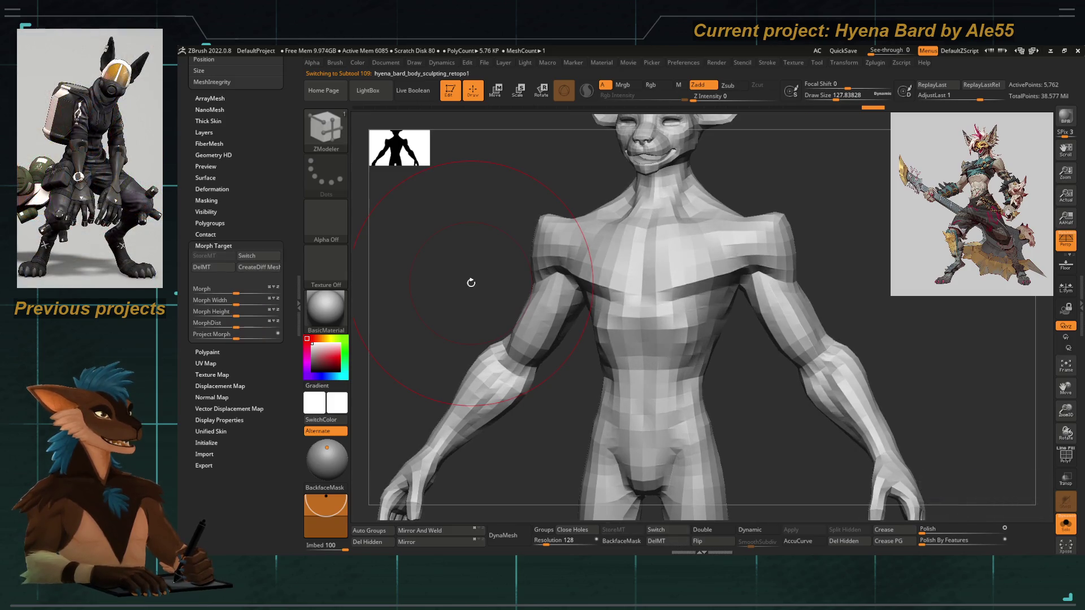
key(Down)
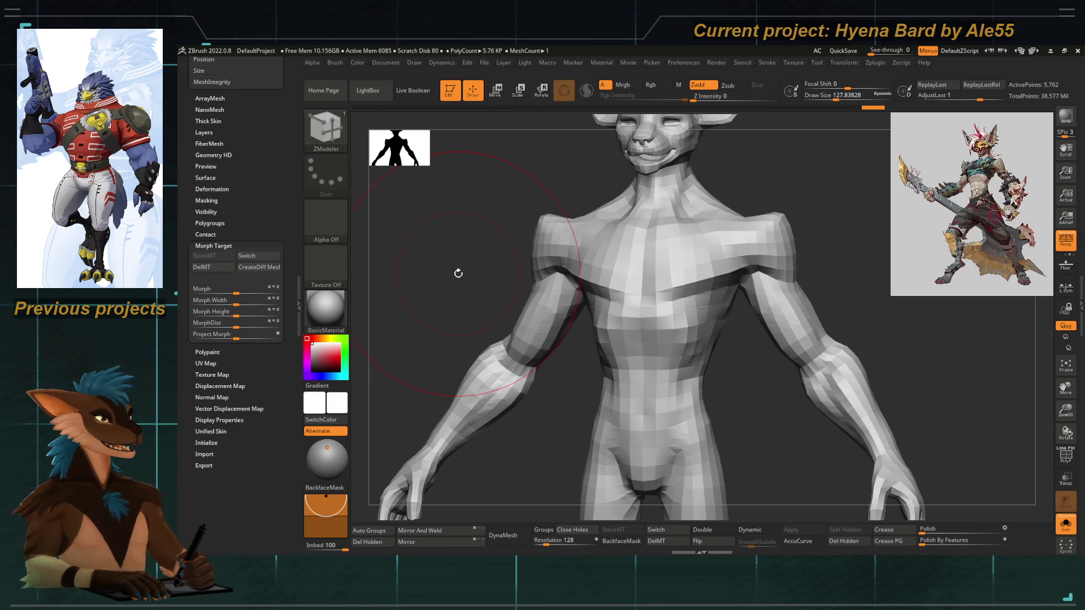
Inspect the body at its highest subdivision level, then drop it to SDiv 1.
drag(468, 269, 492, 322)
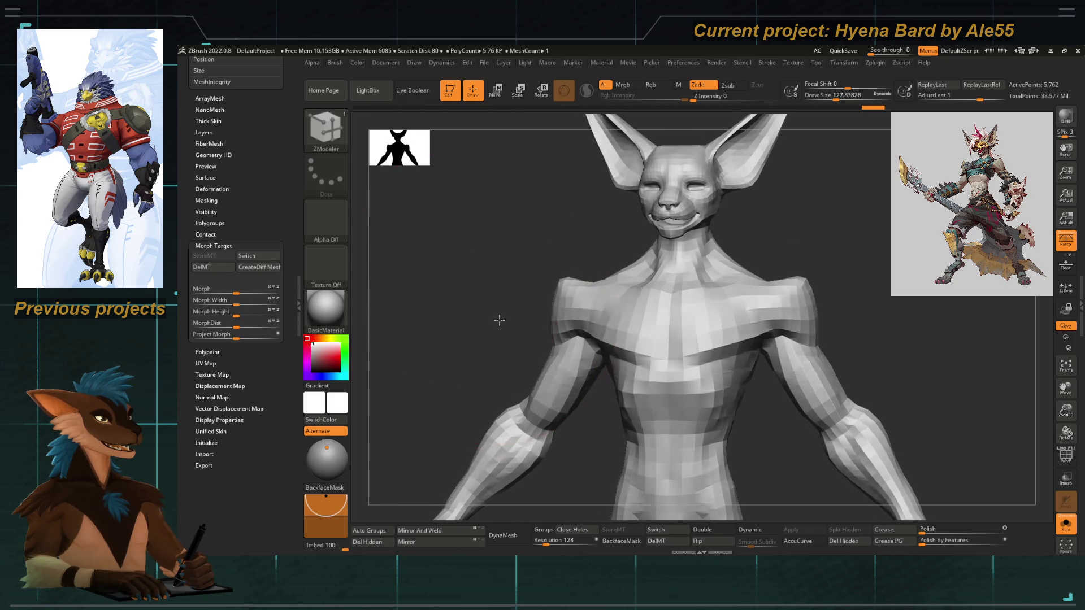
mouse_move(512, 242)
mouse_down()
mouse_move(508, 303)
mouse_move(505, 286)
mouse_up()
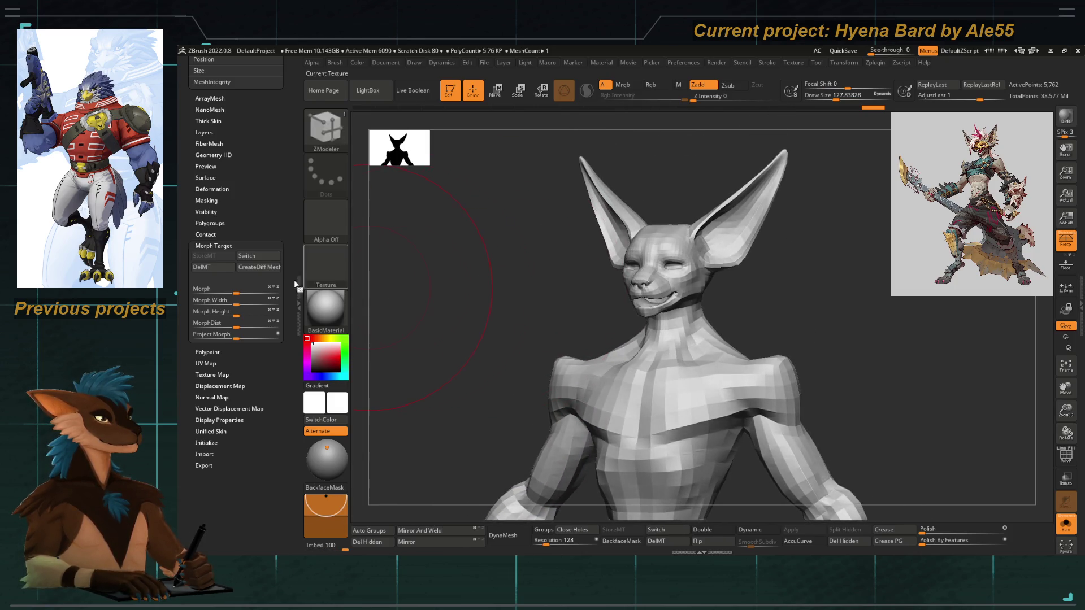
scroll(287, 261, up, 3)
scroll(288, 262, up, 3)
scroll(190, 189, up, 3)
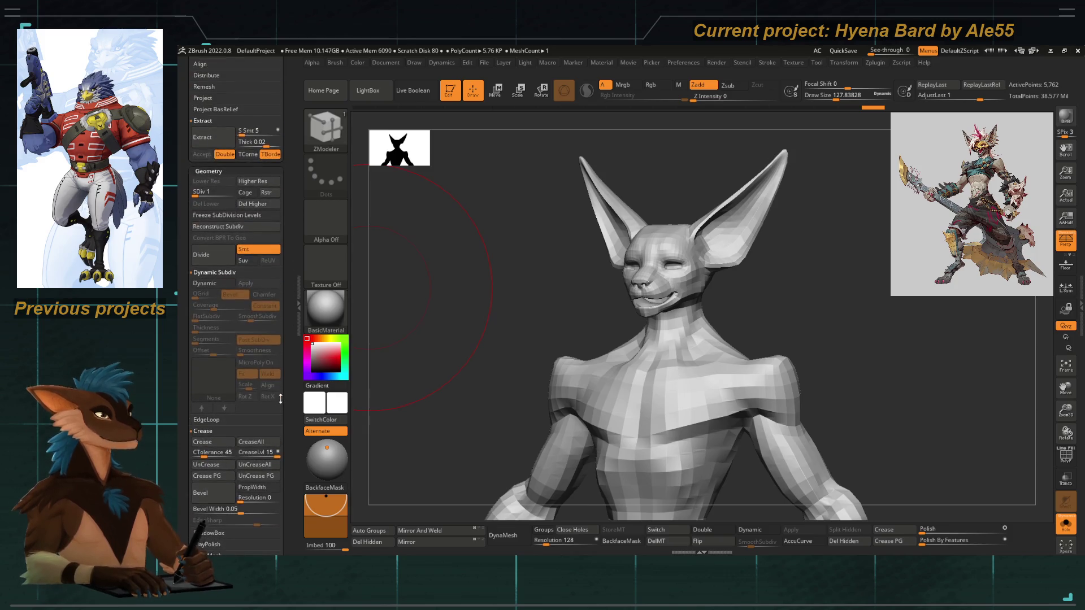
drag(190, 193, 281, 192)
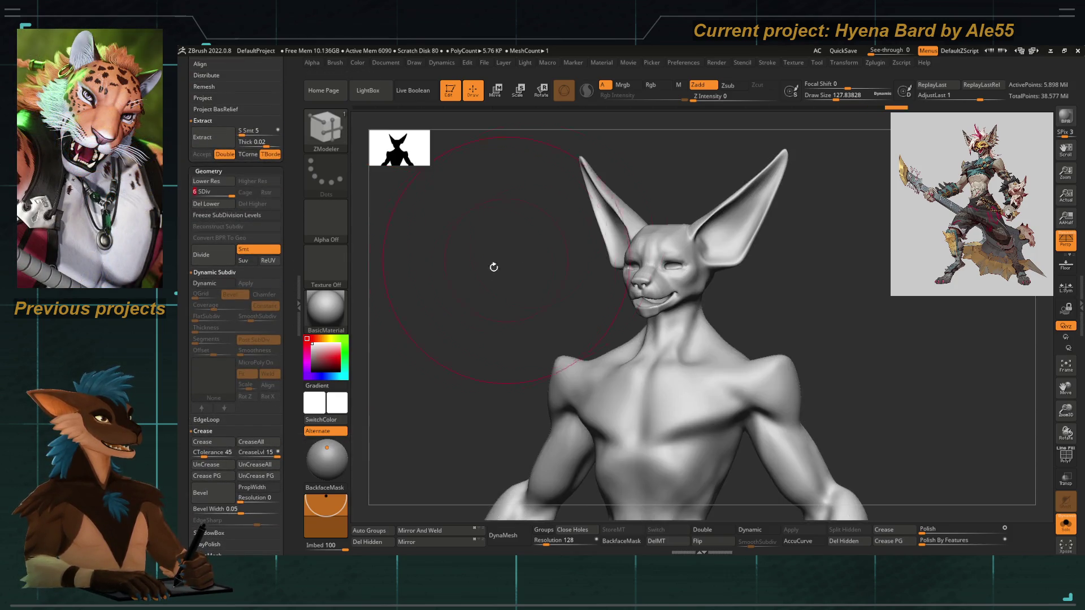
drag(500, 259, 501, 279)
key(f)
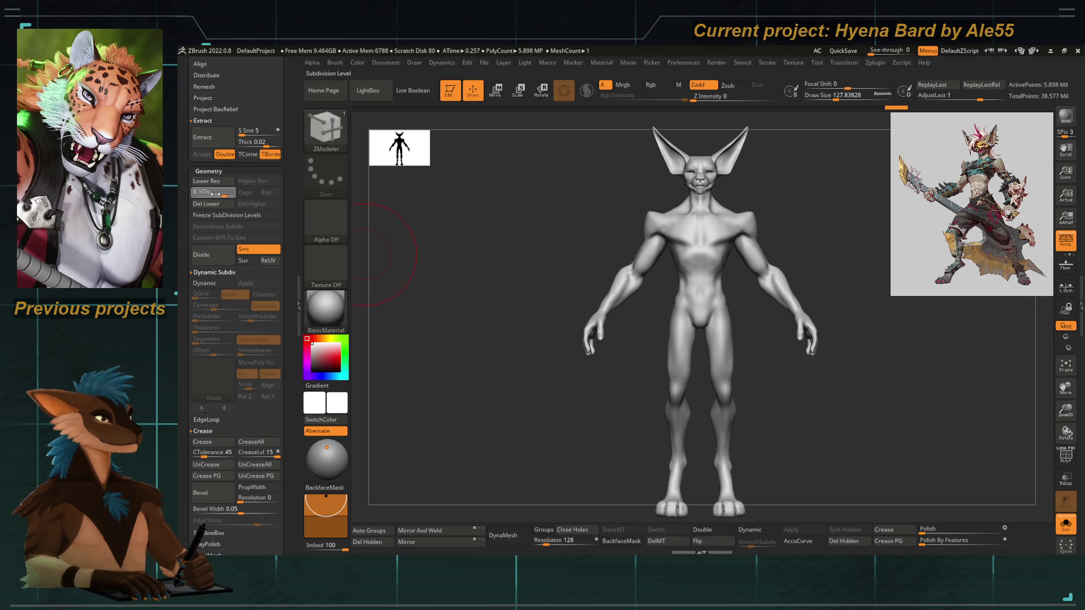
click(195, 192)
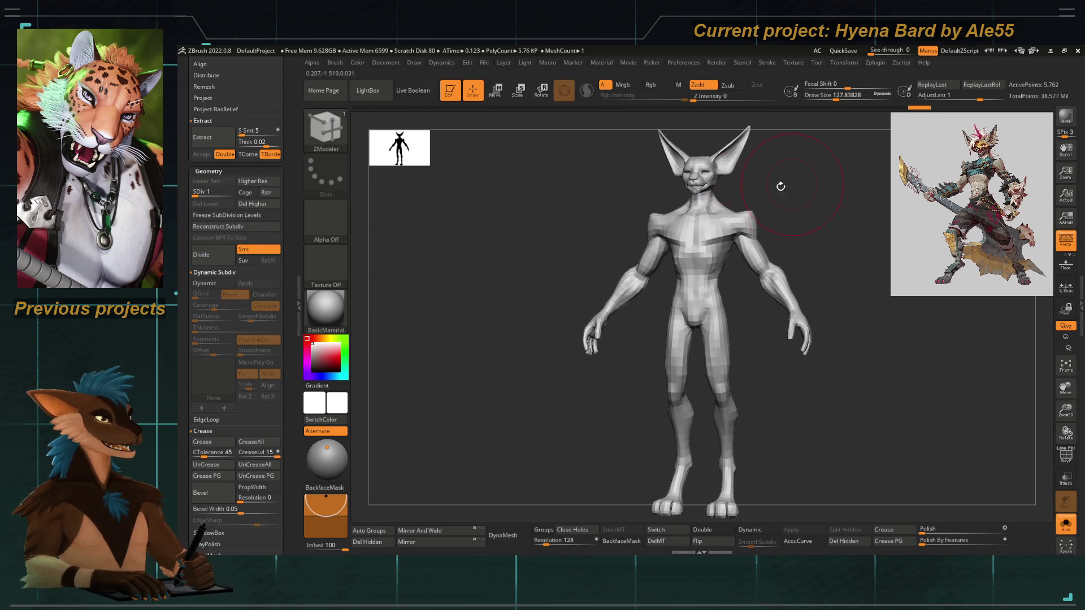
ctrl+right_drag(819, 203, 715, 241)
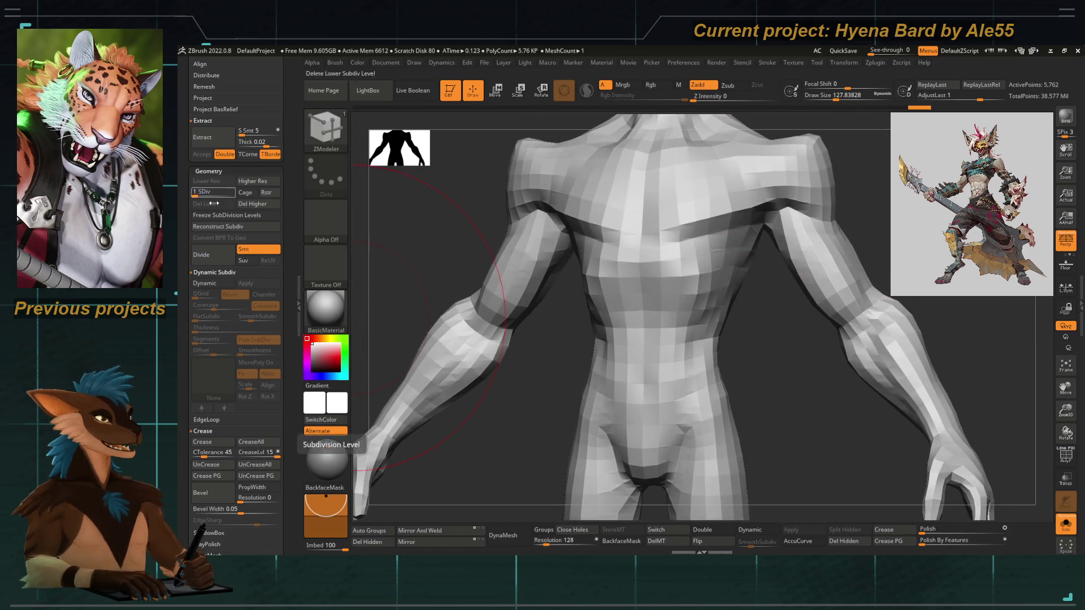
scroll(271, 216, down, 10)
Delete the old morph target and return to the highest subdivision level to store a new one.
click(201, 342)
scroll(284, 330, up, 10)
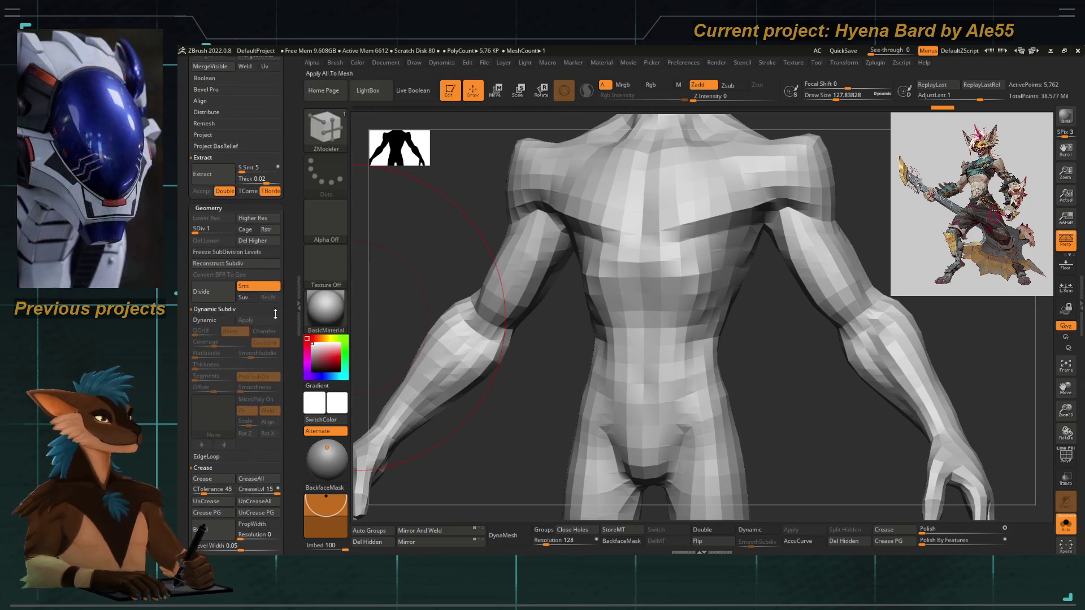
click(238, 229)
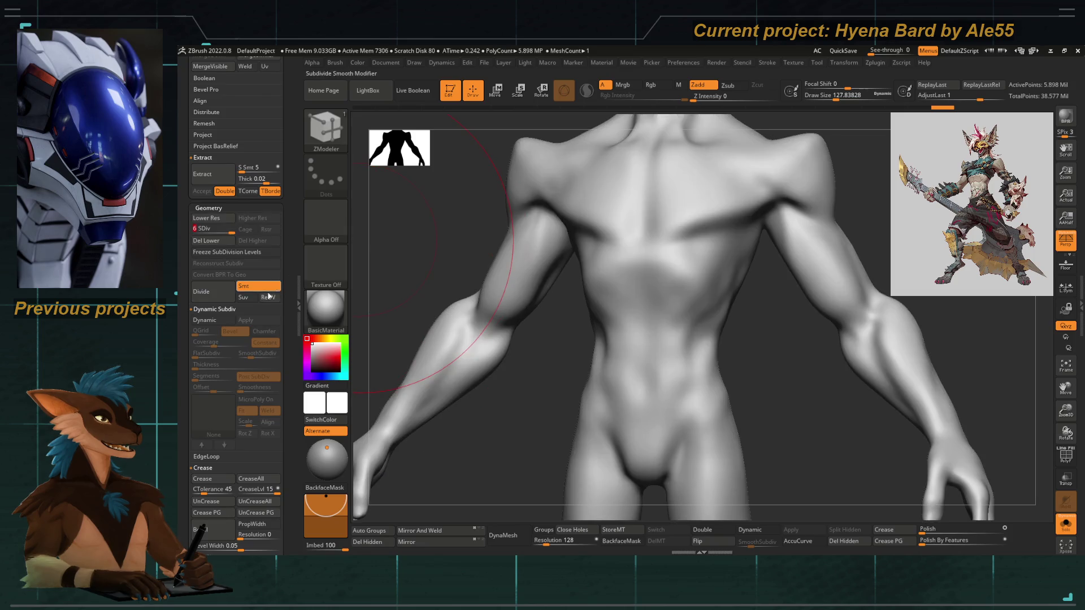
scroll(292, 329, down, 10)
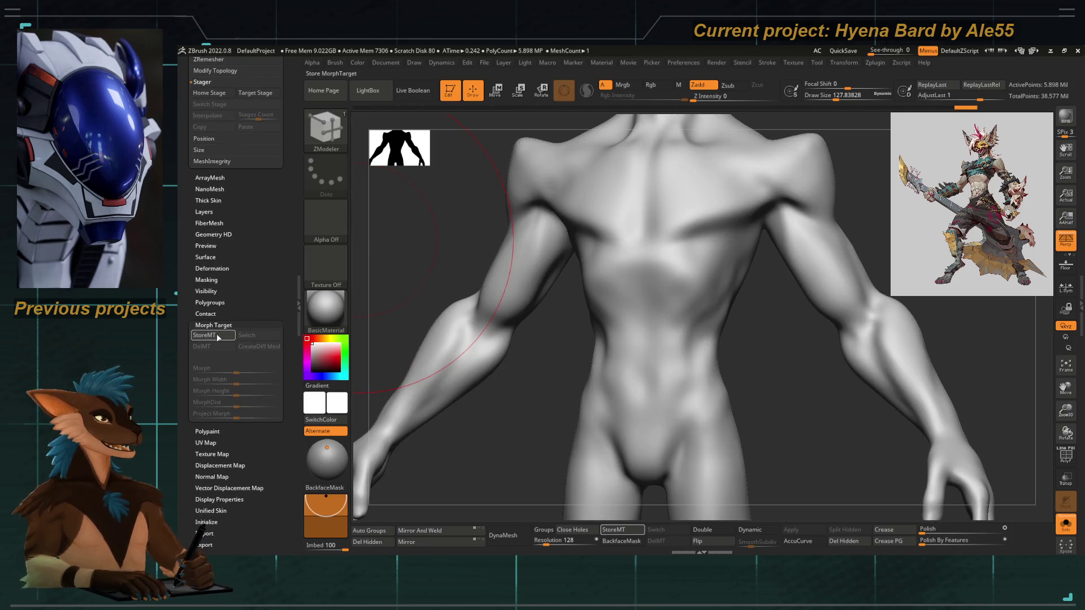
key(f)
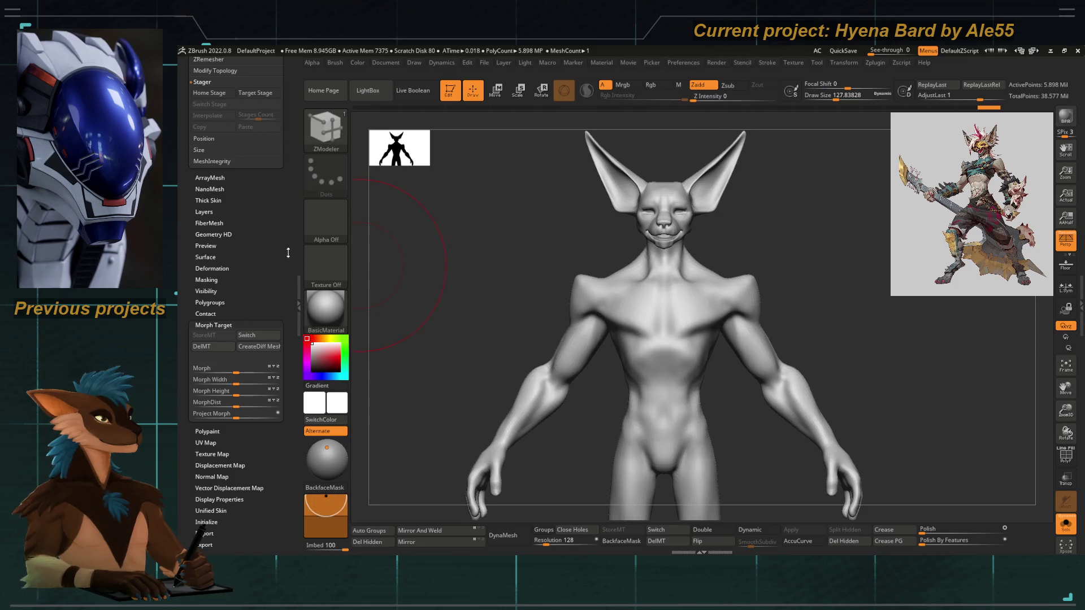
scroll(295, 294, up, 5)
scroll(296, 294, up, 5)
scroll(289, 322, up, 5)
scroll(279, 356, up, 5)
scroll(273, 395, up, 5)
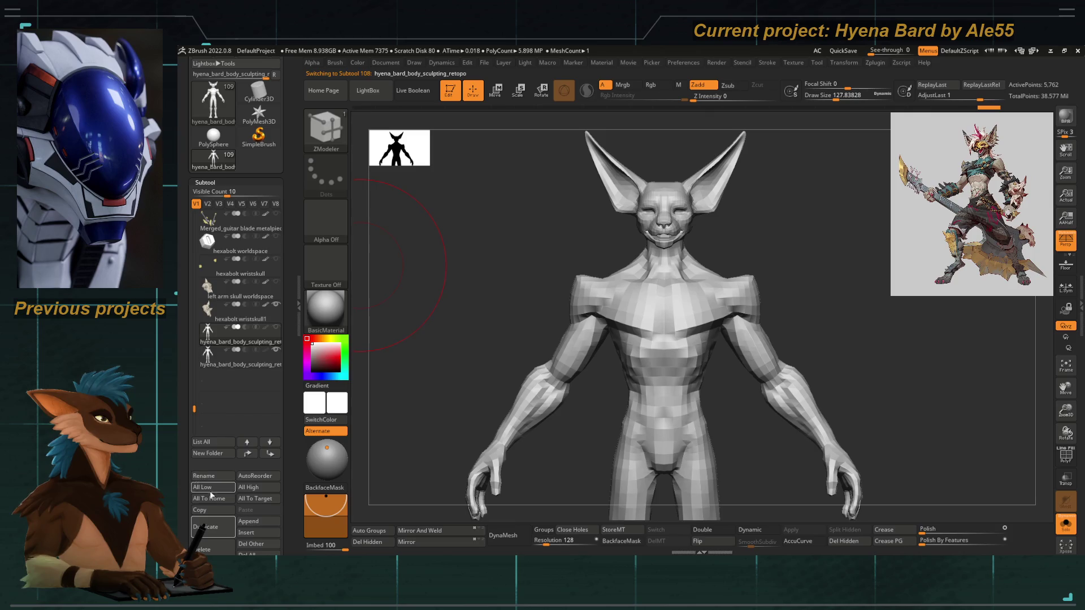
scroll(199, 465, down, 3)
Confirm the non-undoable operation and rename the first retopo body subtool to the retopo backup name.
click(212, 403)
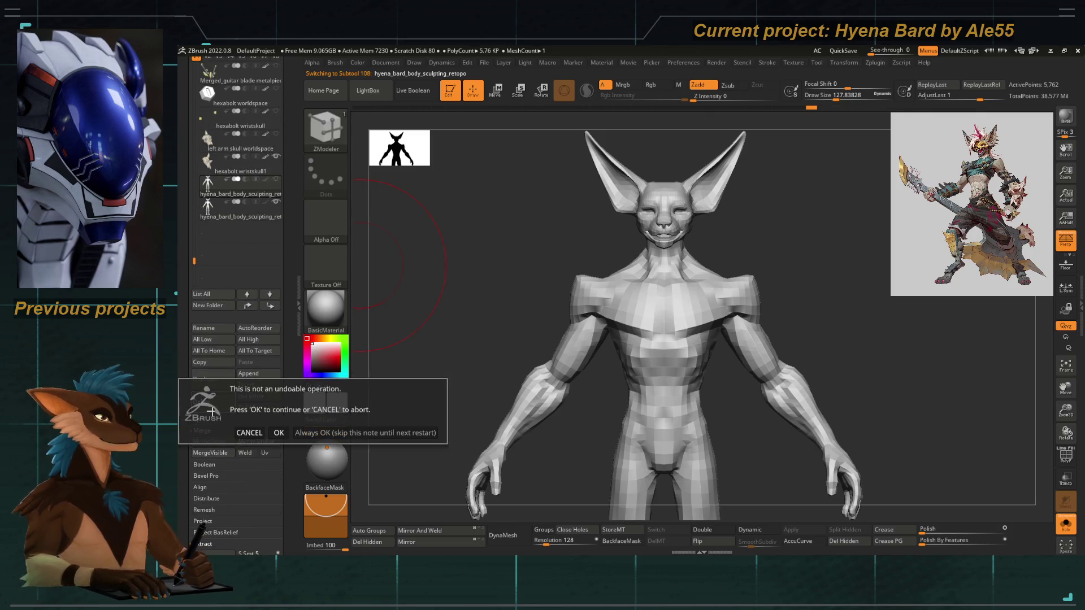
click(315, 430)
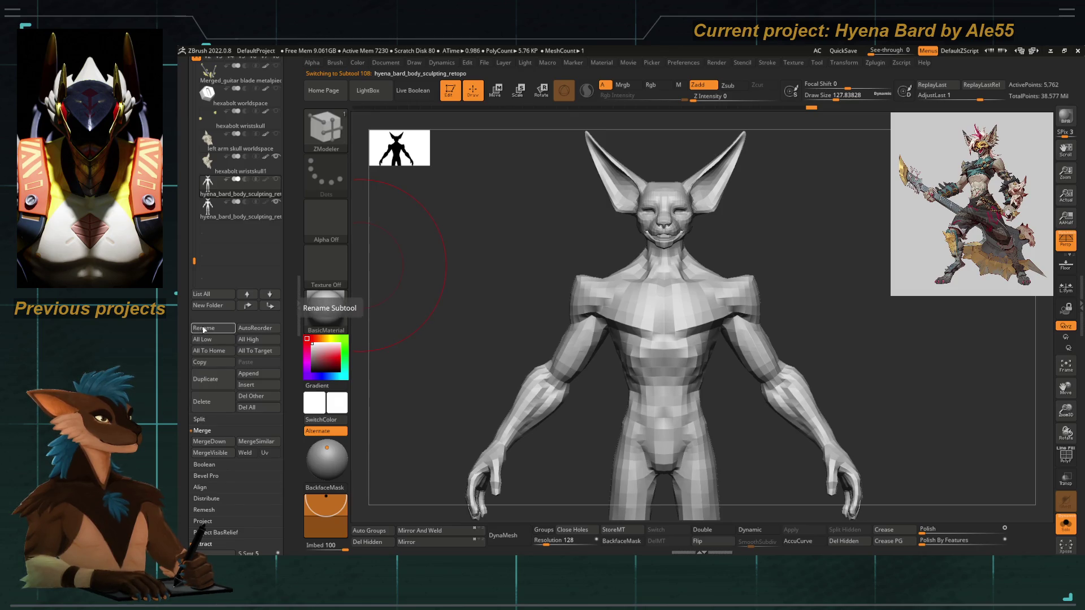
click(204, 329)
text(yena retopo imor)
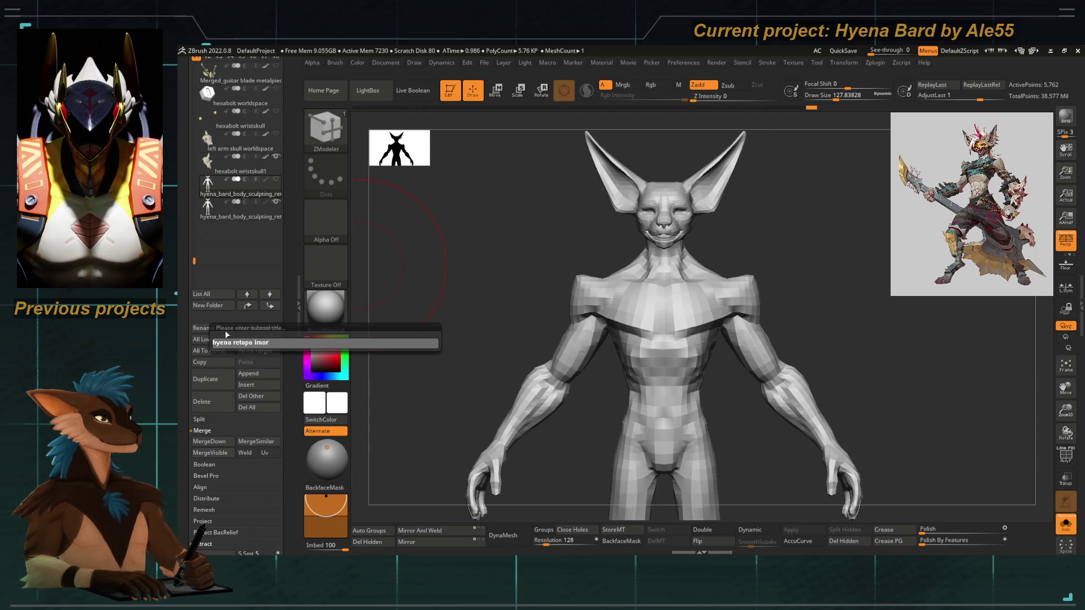
text(t backup)
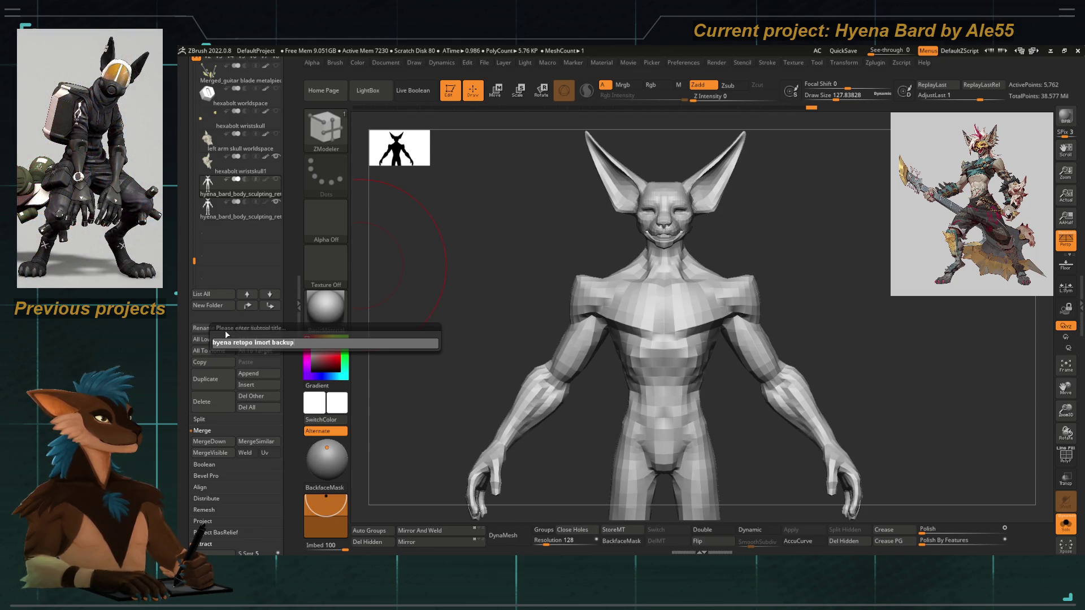
key(Return)
Rename the second body subtool to hyena_bard_retopo and turn Solo off to show the full character.
key(Down)
click(202, 330)
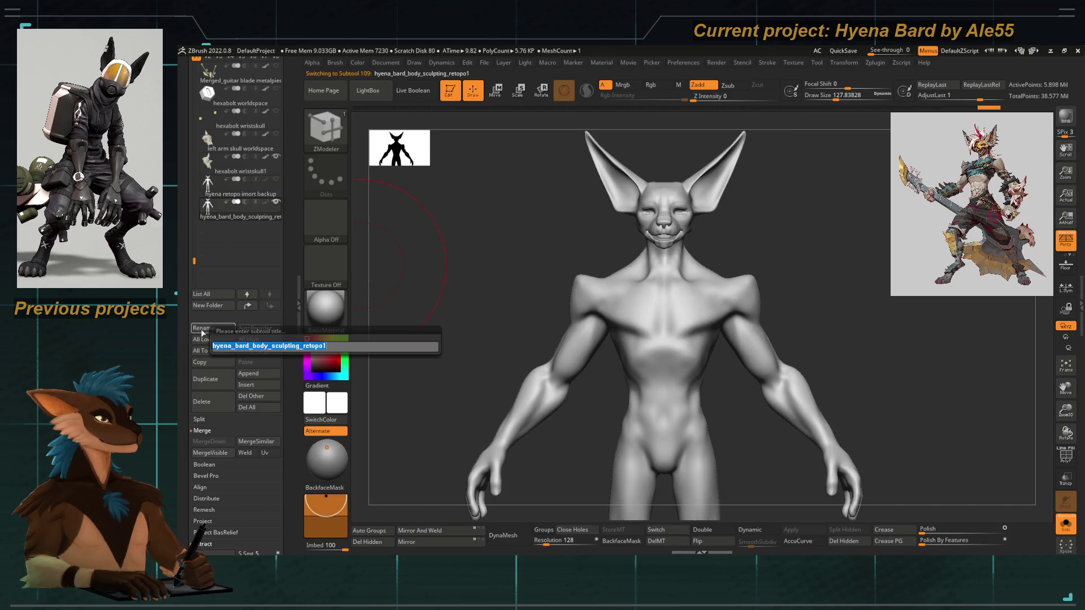
text(ena_bard_)
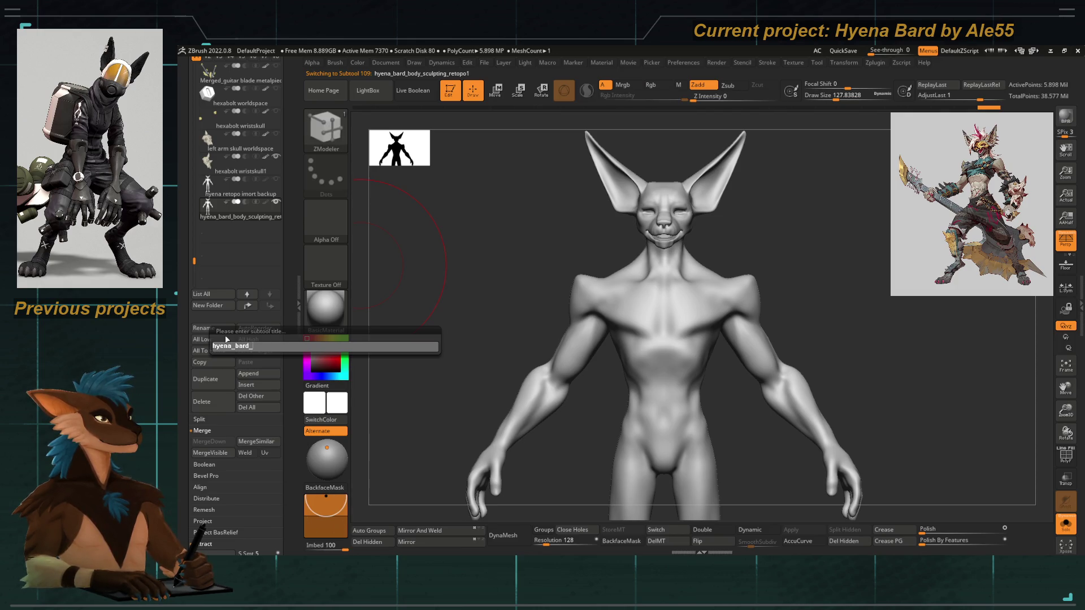
text(retopoe)
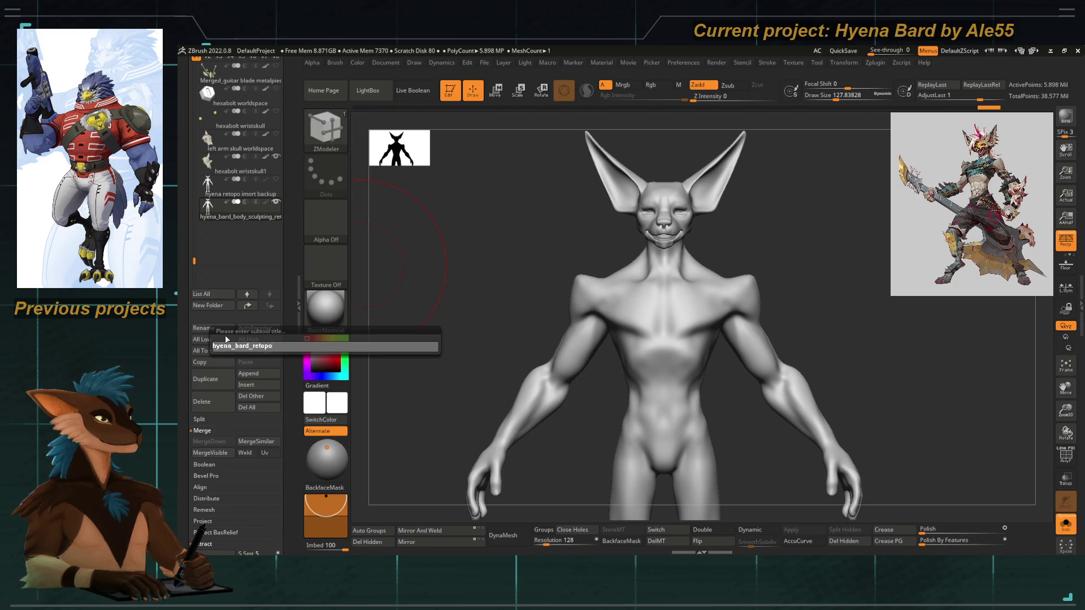
key(Return)
drag(504, 266, 490, 261)
click(1066, 523)
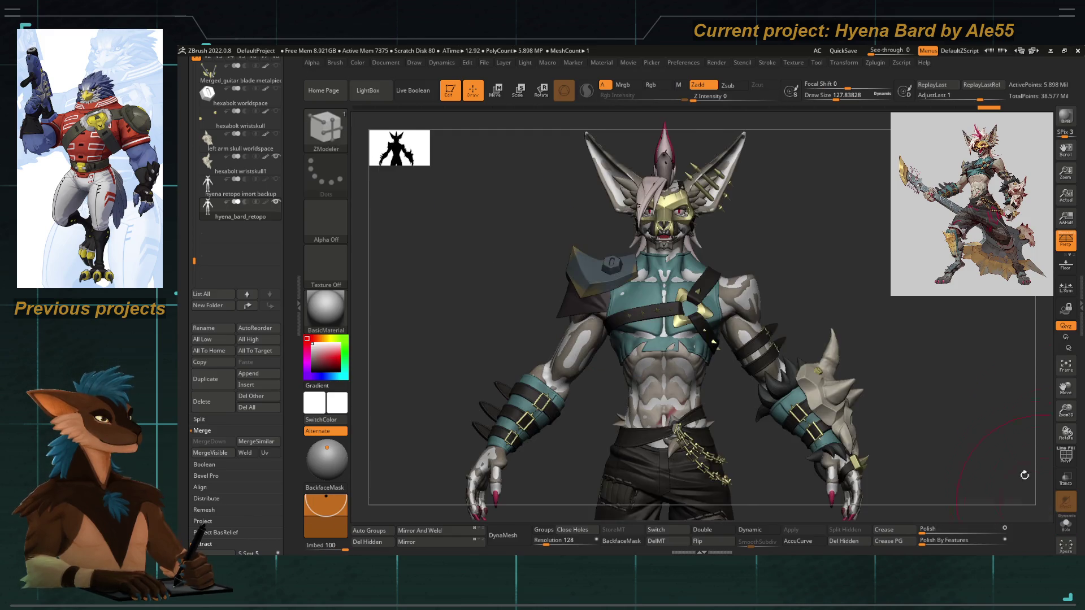
mouse_move(198, 263)
mouse_down()
mouse_move(198, 399)
mouse_move(196, 202)
mouse_up()
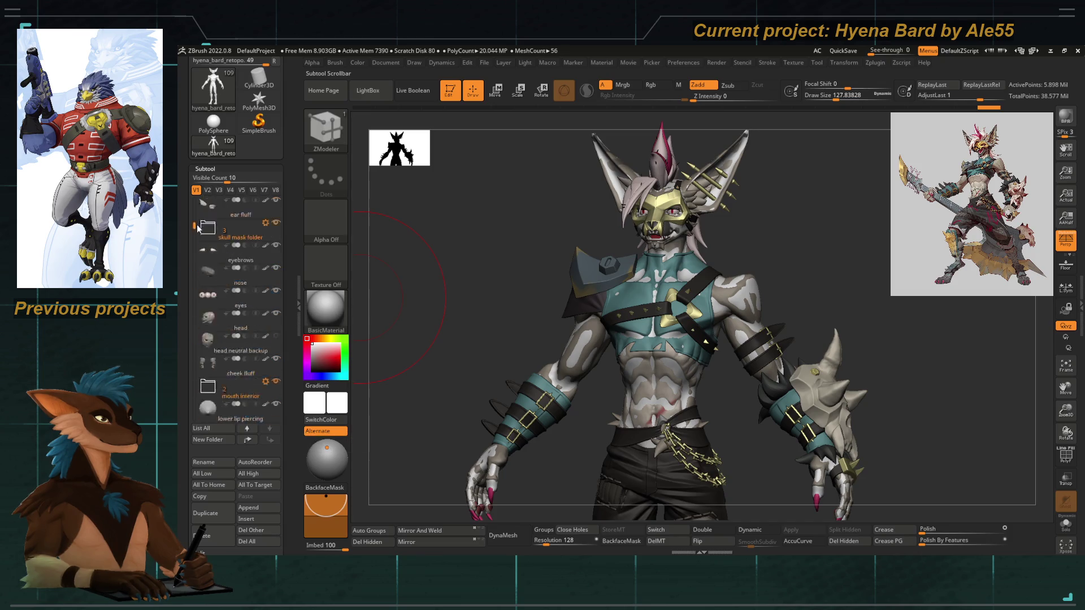
Switch to visibility set V2 and make the hyena_bard_15 body the active subtool.
click(208, 189)
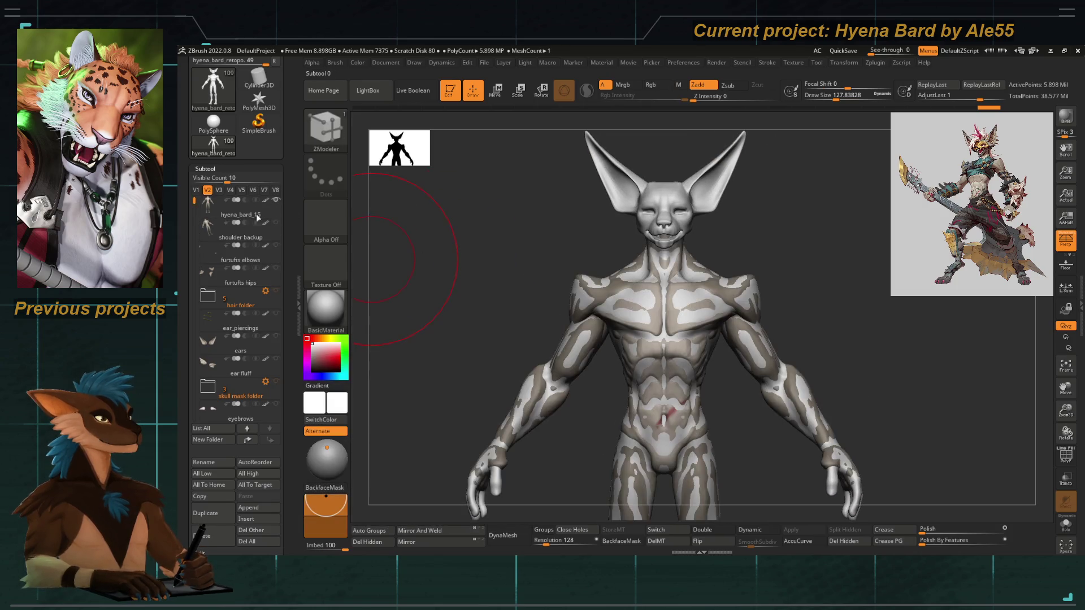
drag(196, 311, 205, 399)
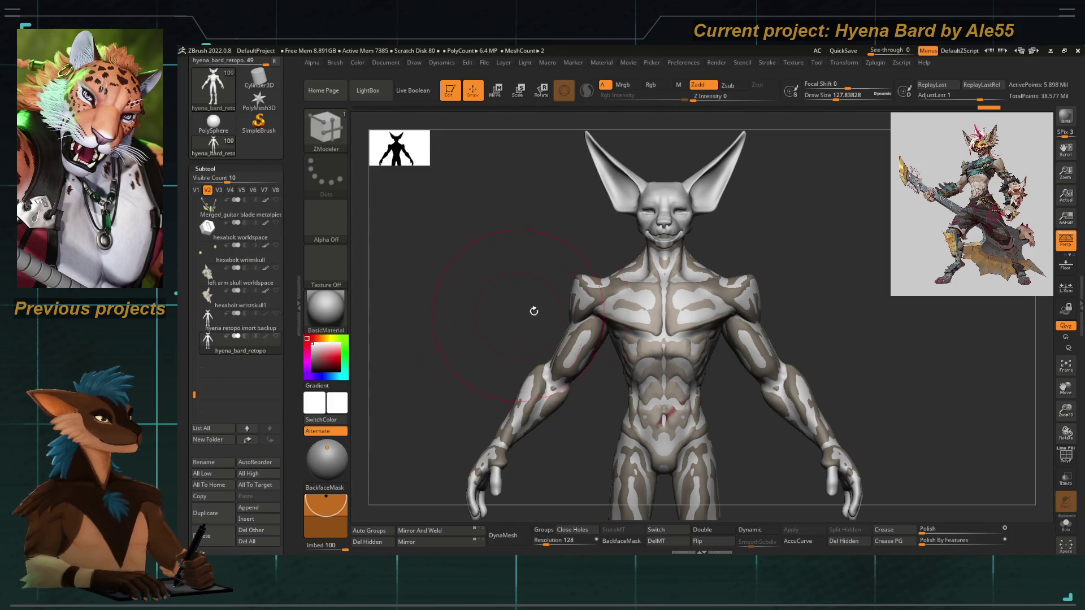
drag(193, 399, 193, 194)
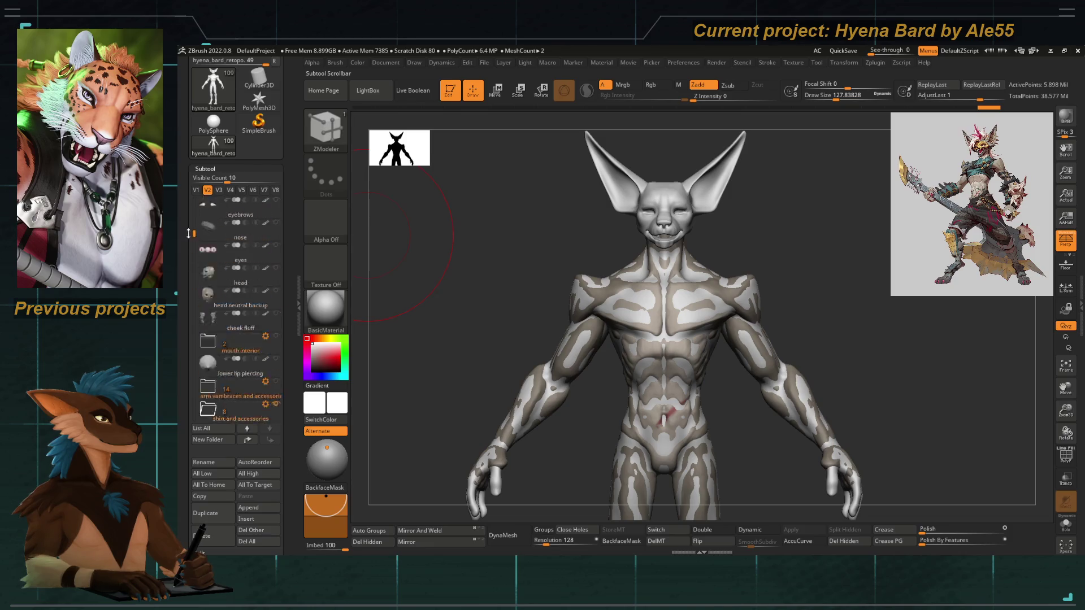
click(204, 208)
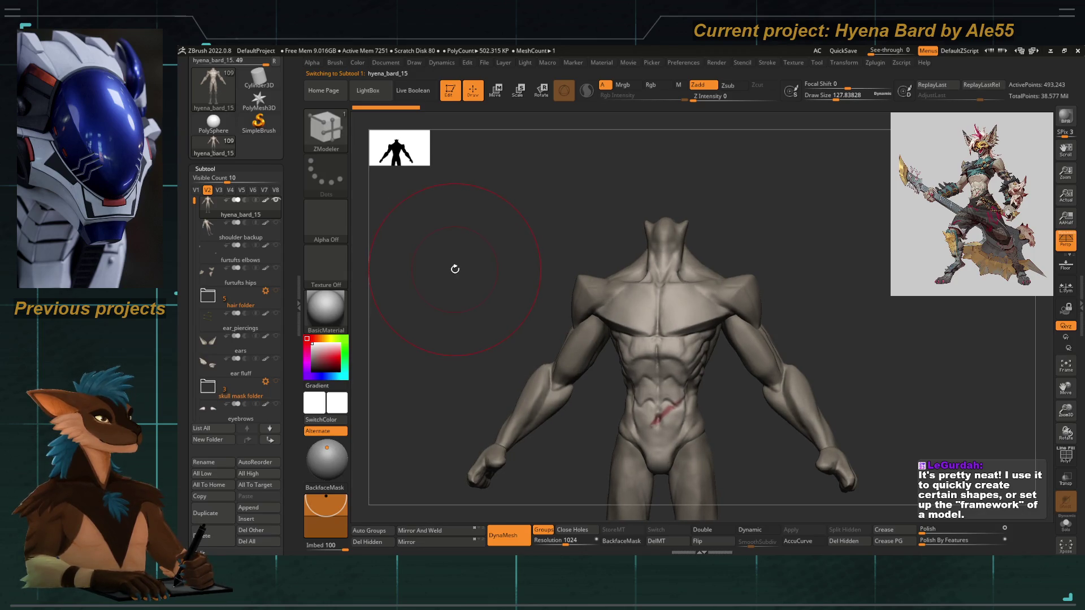
Show the ears, make them active and attempt Mirror And Weld, blocked by their subdivision levels.
mouse_move(464, 264)
mouse_down()
mouse_move(467, 221)
mouse_move(475, 230)
mouse_up()
click(275, 337)
drag(422, 267, 529, 266)
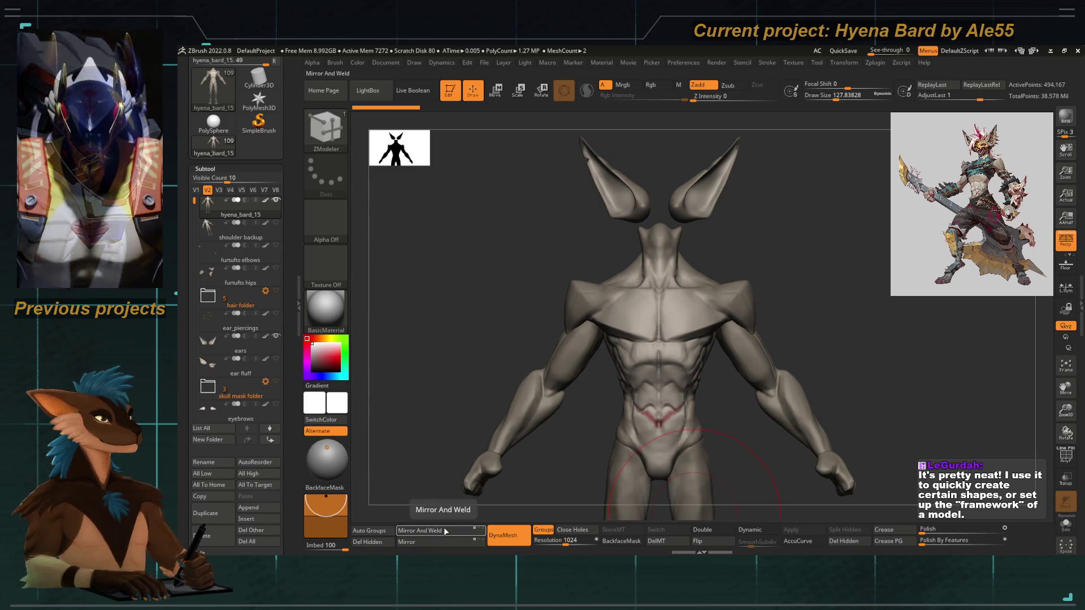
key(ctrl)
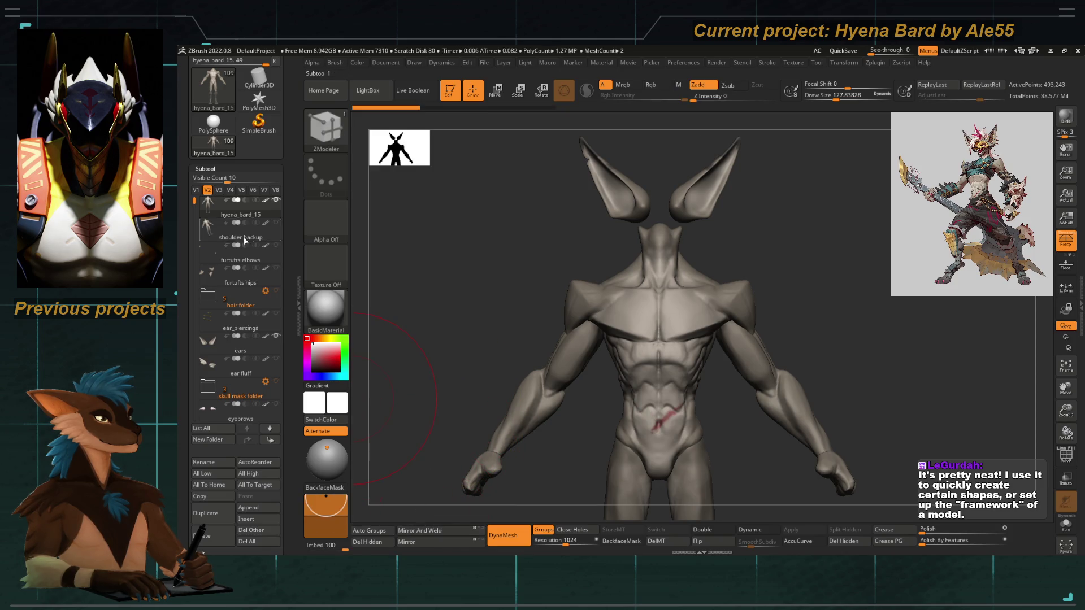
click(208, 352)
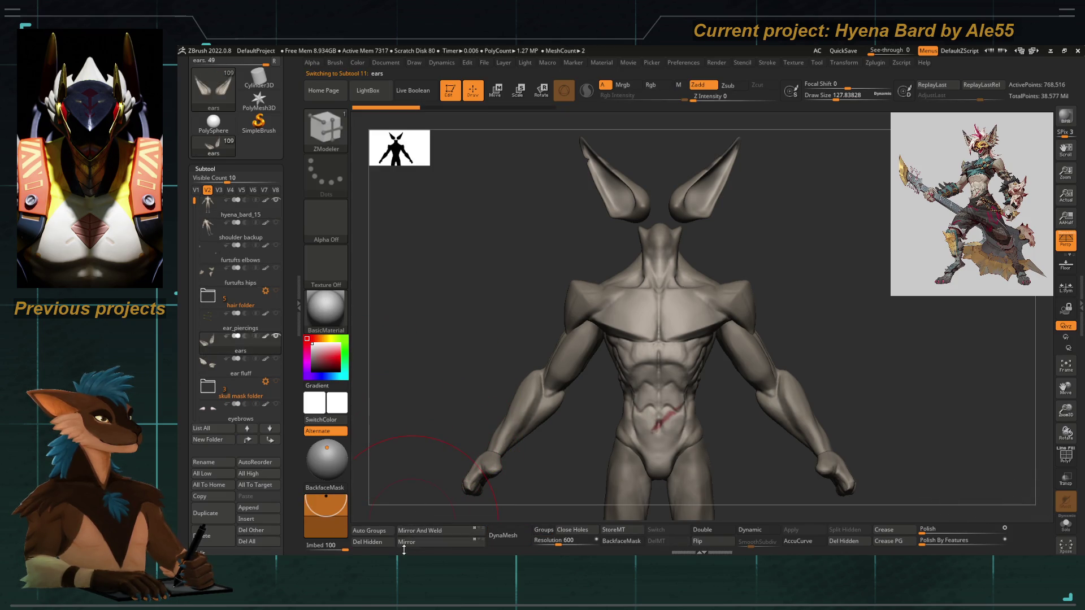
click(420, 542)
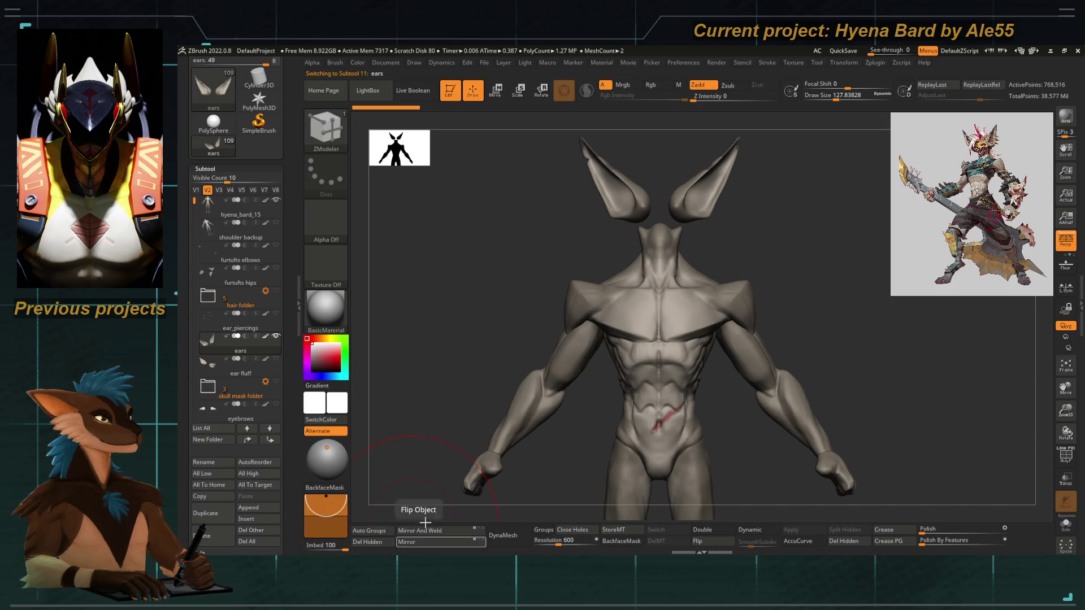
click(427, 541)
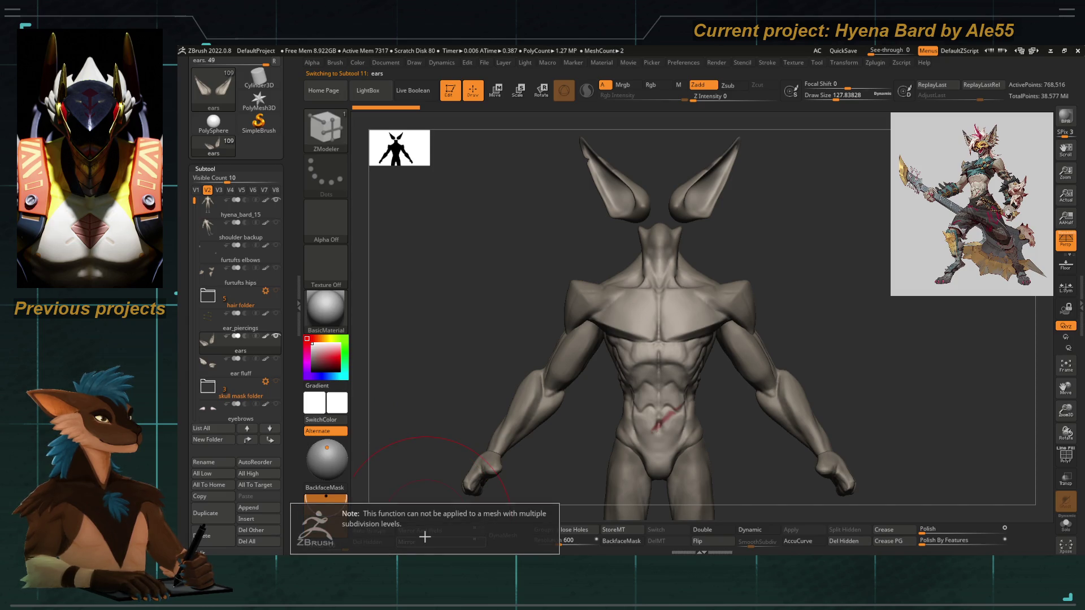
scroll(297, 390, down, 5)
scroll(293, 317, down, 5)
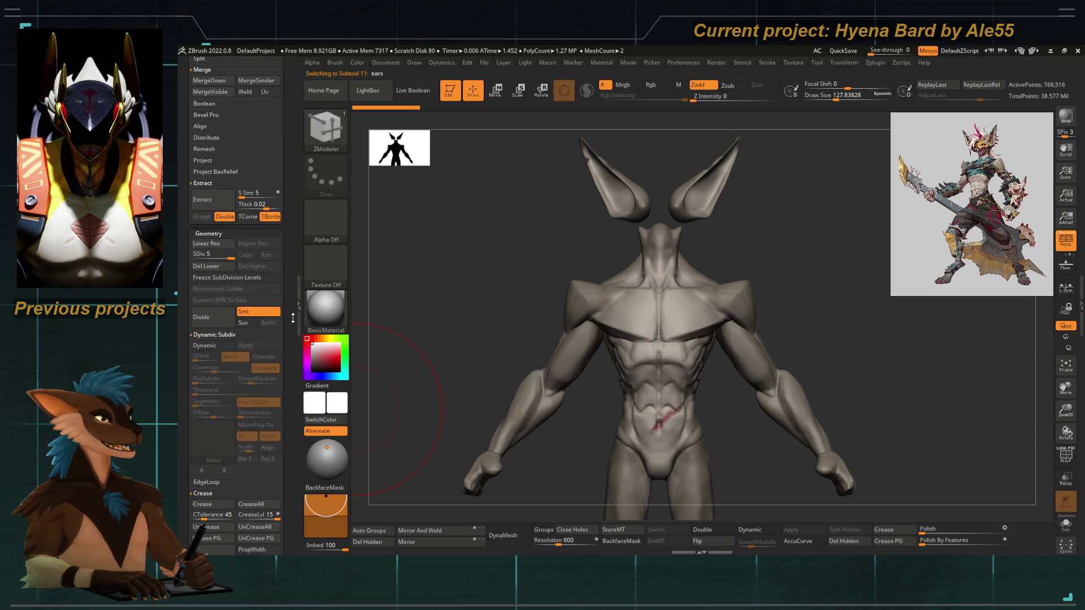
Delete the ears' lower subdivisions, then Mirror And Weld hyena_bard_15 so the abdomen mark is symmetric.
click(225, 269)
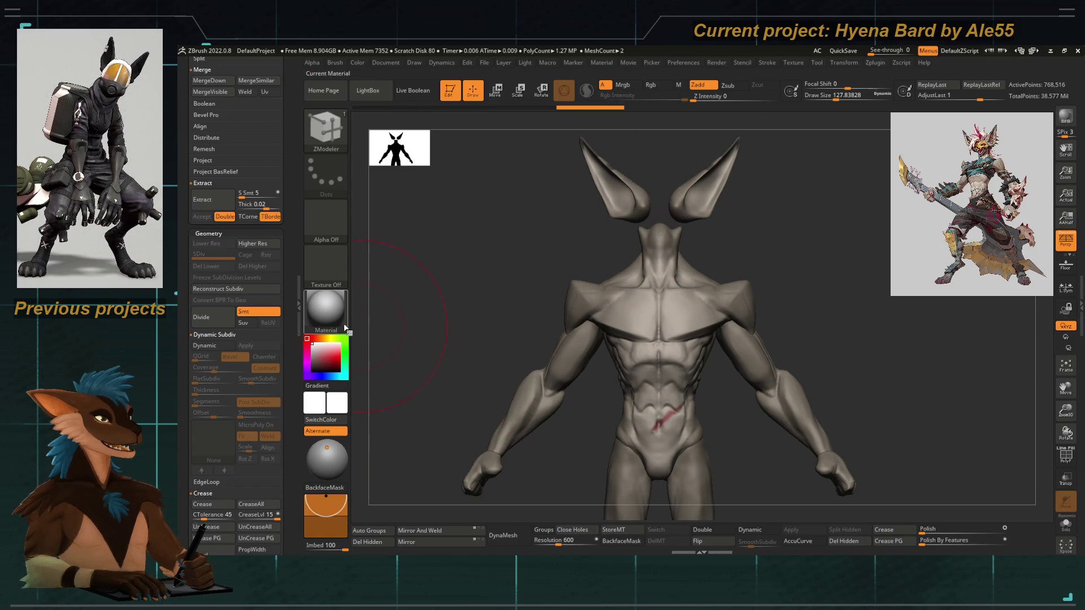
alt+click(593, 365)
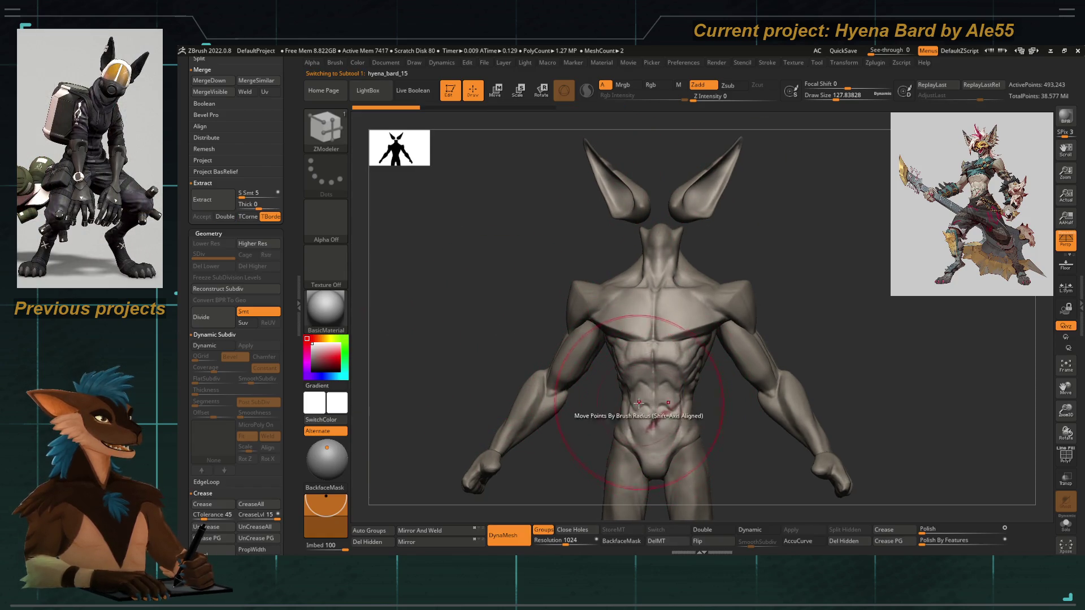
click(437, 532)
key(ctrl+z)
click(424, 534)
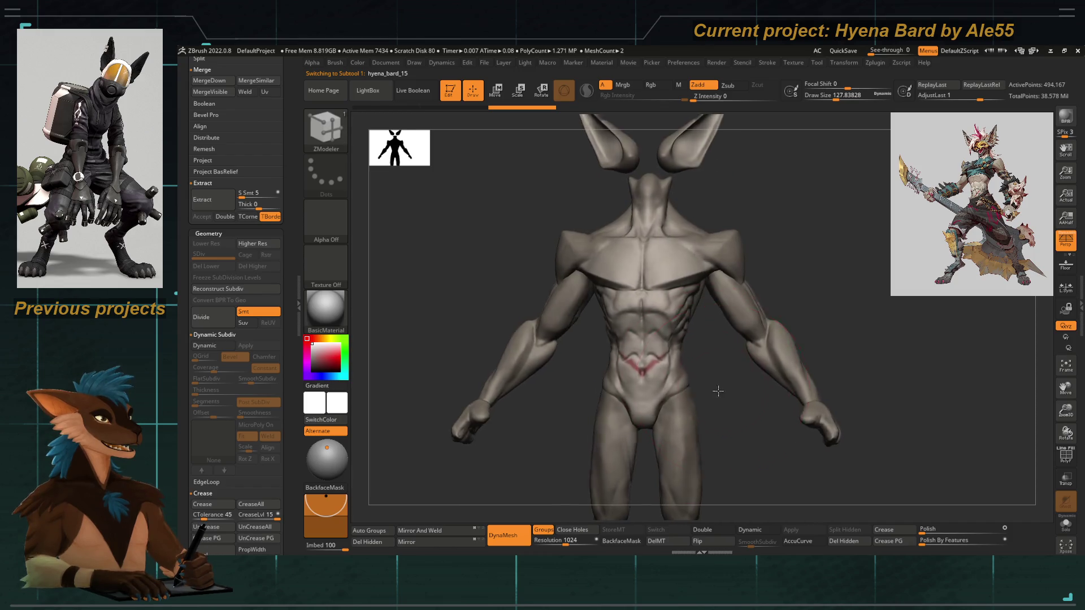
drag(738, 437, 630, 388)
mouse_move(513, 400)
mouse_down()
mouse_move(407, 339)
mouse_move(321, 214)
mouse_up()
scroll(284, 280, up, 4)
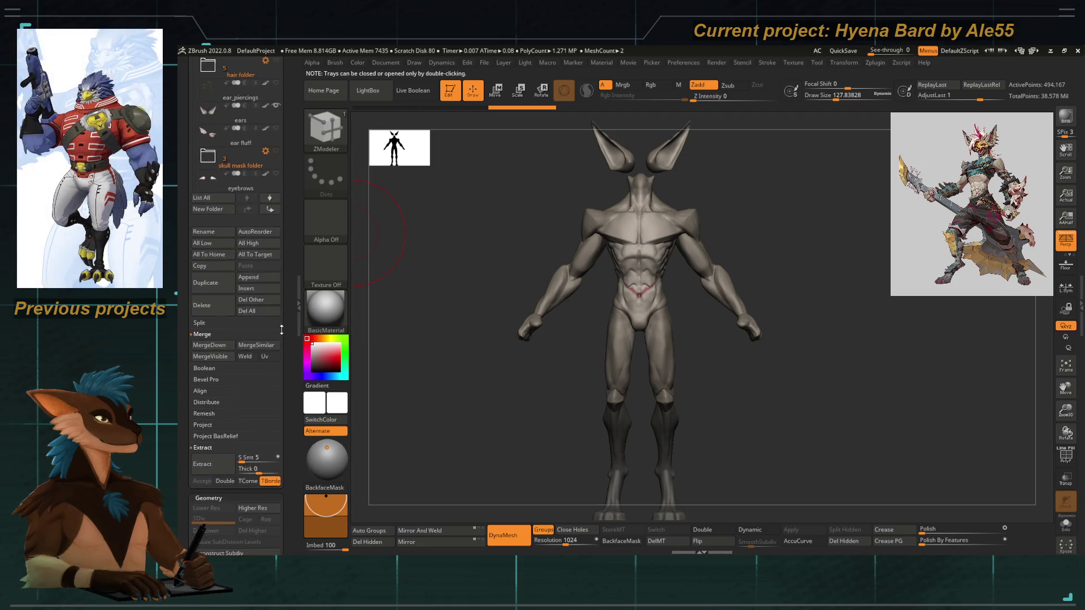
scroll(285, 359, up, 4)
scroll(246, 288, up, 2)
scroll(250, 296, up, 3)
scroll(250, 296, down, 3)
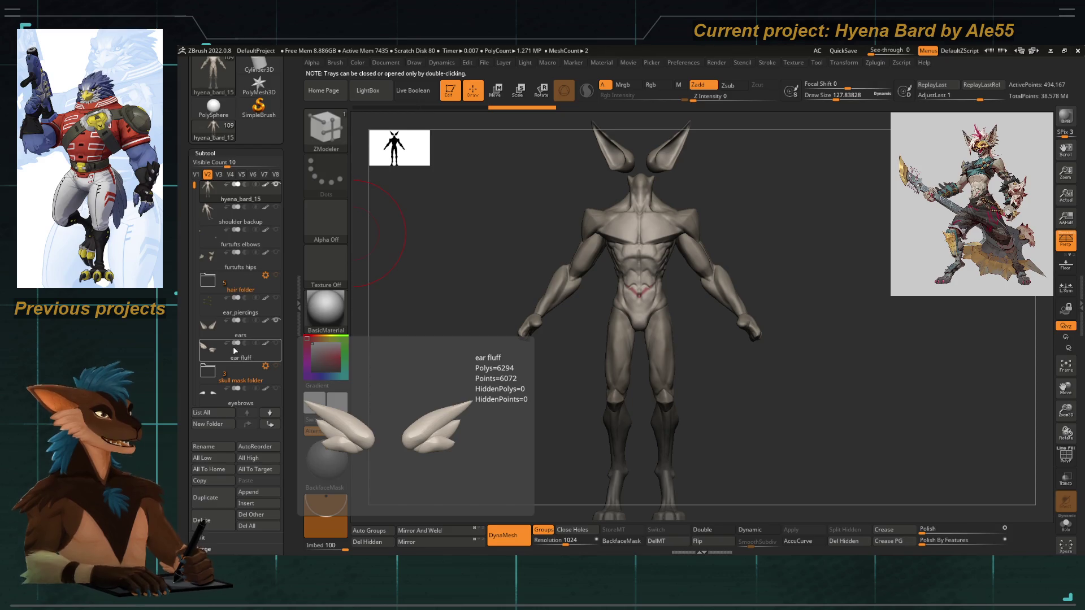
scroll(194, 199, down, 2)
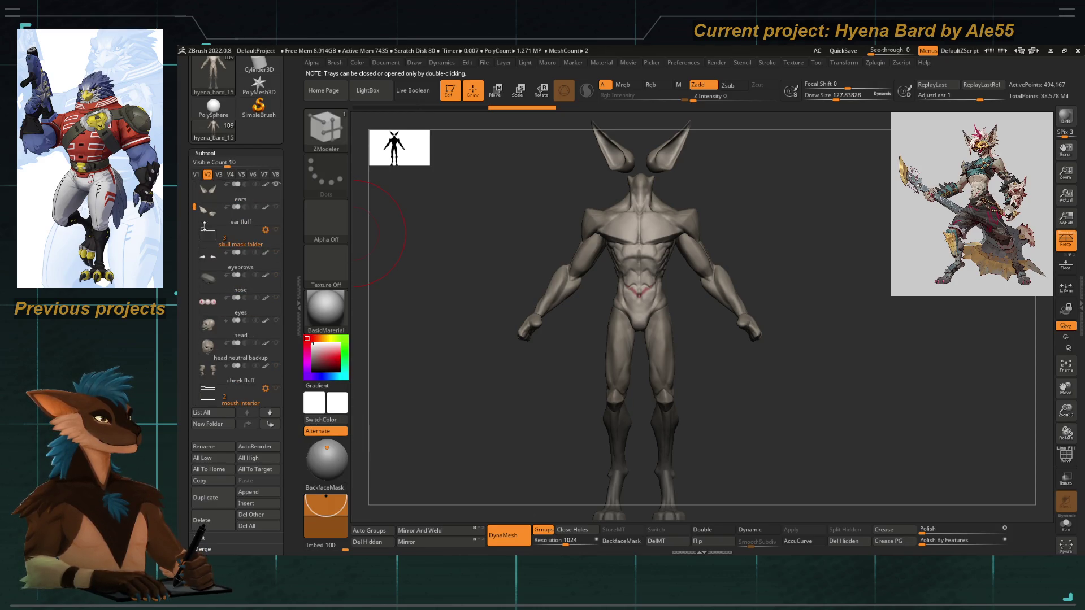
Show the head on the body and bring up the subtool thumbnail overview.
click(277, 344)
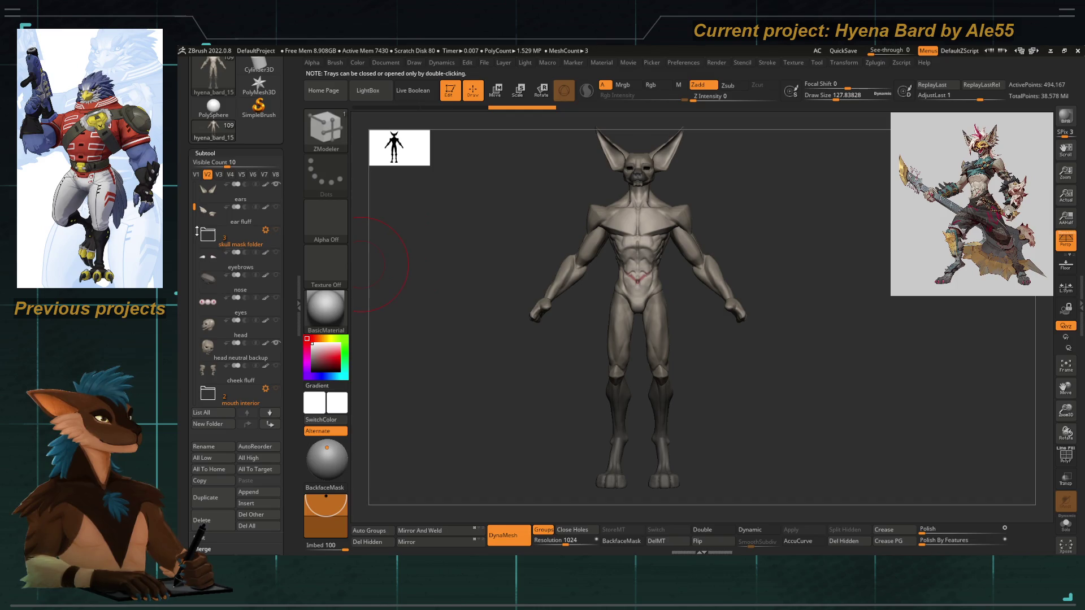
mouse_move(194, 206)
mouse_down()
mouse_move(194, 269)
mouse_move(200, 209)
mouse_up()
alt+drag(533, 224, 479, 252)
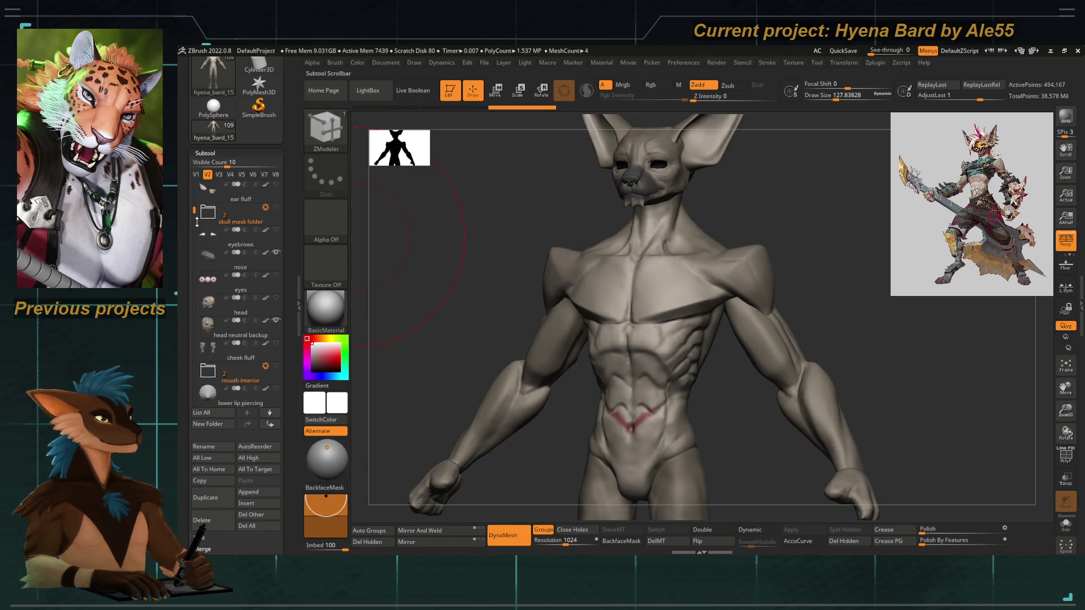
drag(195, 213, 194, 229)
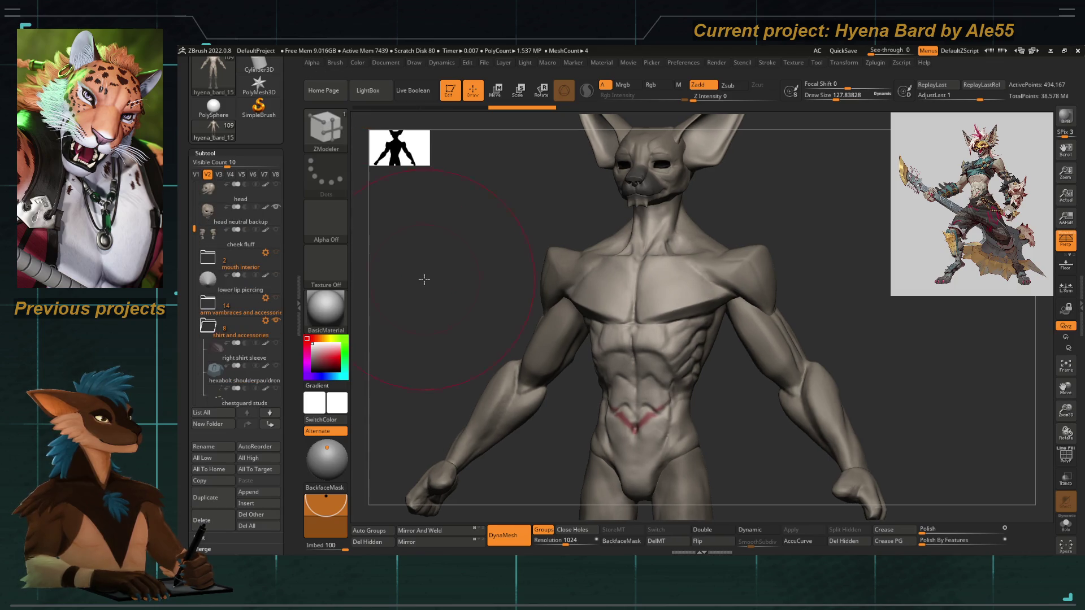
key(n)
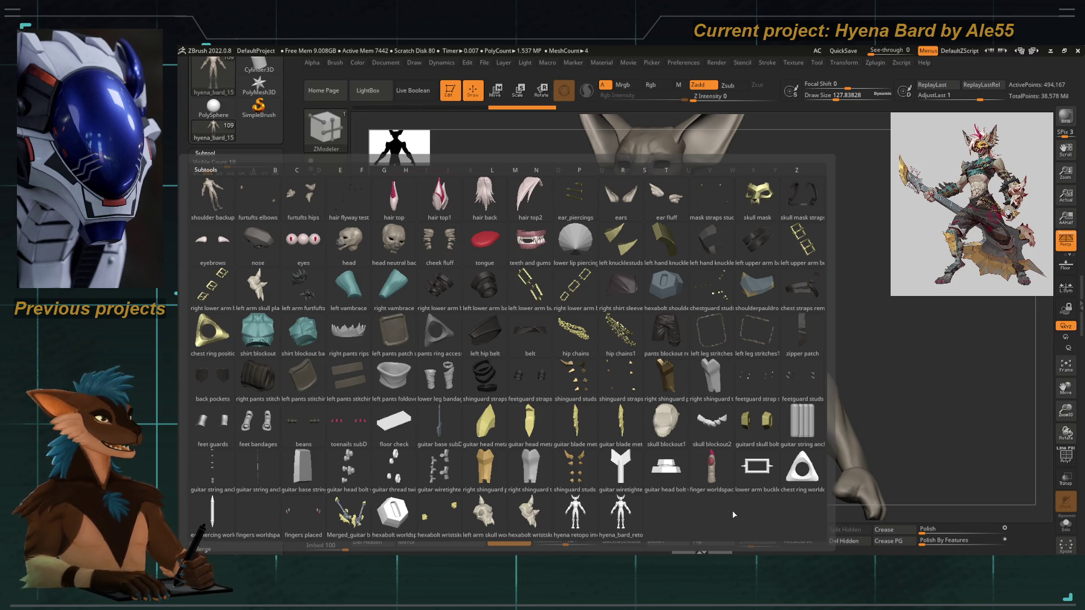
Filter the subtool overview by letter and pick the fingers placed subtool.
key(h)
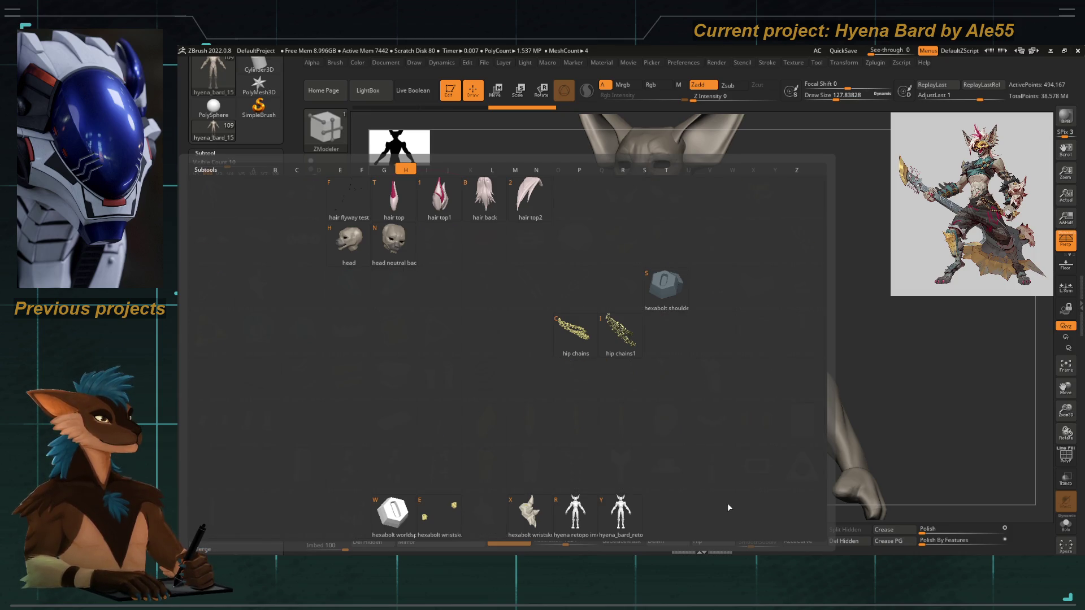
key(Escape)
key(alt+l)
key(f)
mouse_move(885, 466)
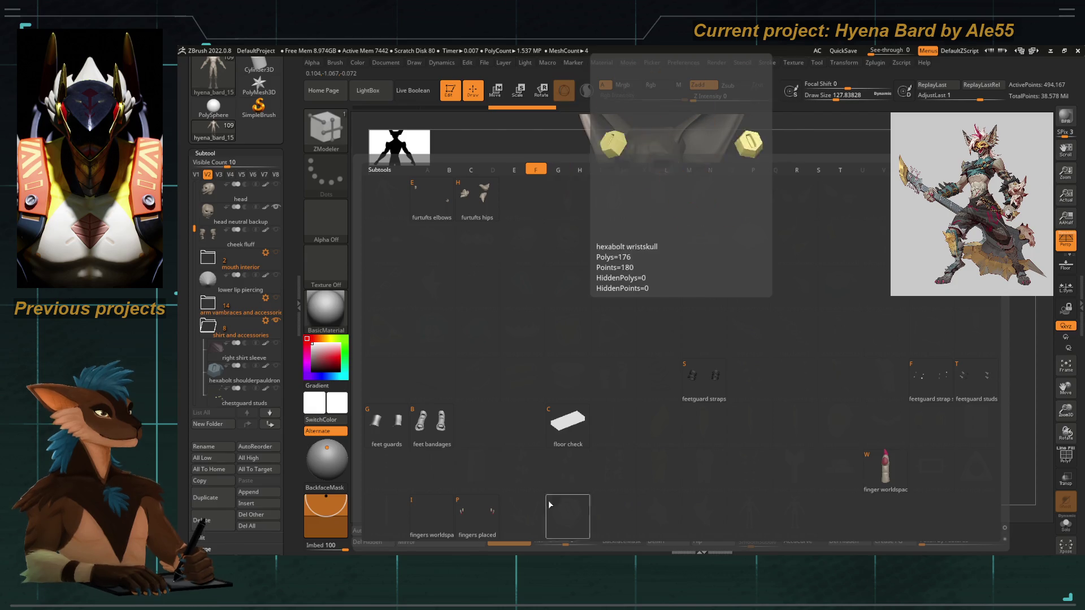
click(477, 510)
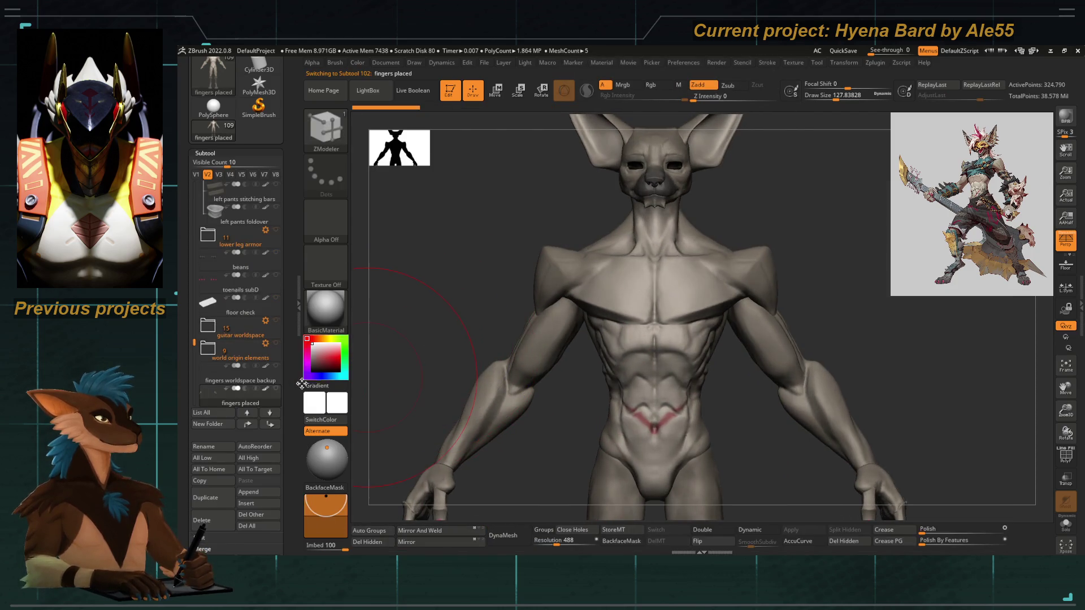
Turn the figure to the front and select hyena_bard_retopo in the Subtool list.
mouse_move(494, 468)
alt+mouse_down()
mouse_move(533, 344)
mouse_move(494, 342)
mouse_move(584, 364)
mouse_move(501, 351)
mouse_move(531, 387)
mouse_move(493, 375)
mouse_move(523, 435)
alt+mouse_up()
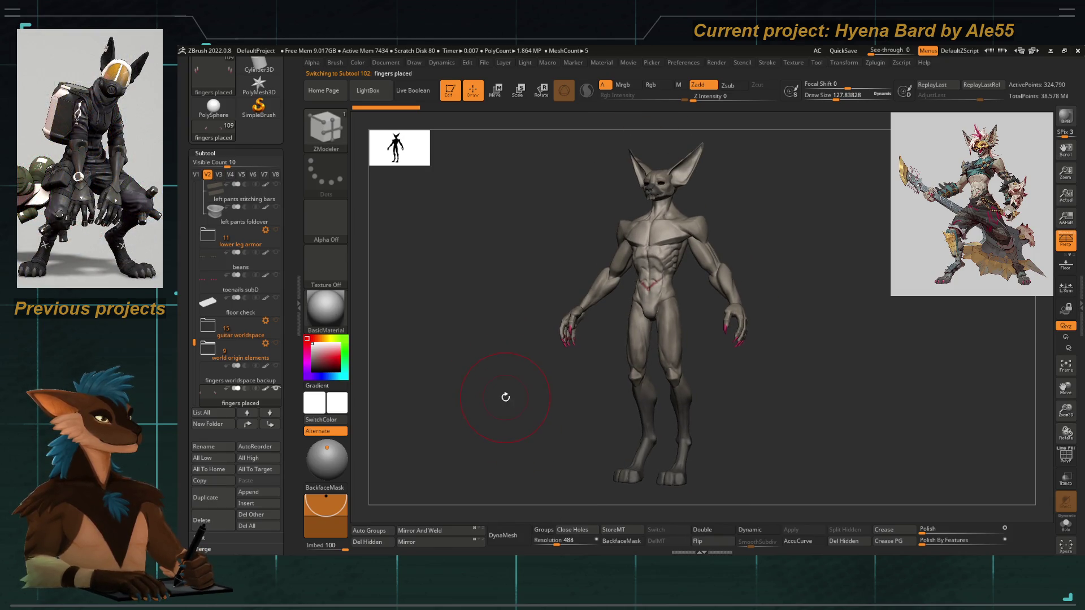
mouse_move(506, 396)
mouse_down()
mouse_move(538, 387)
mouse_move(543, 399)
mouse_move(505, 410)
mouse_move(521, 380)
mouse_up()
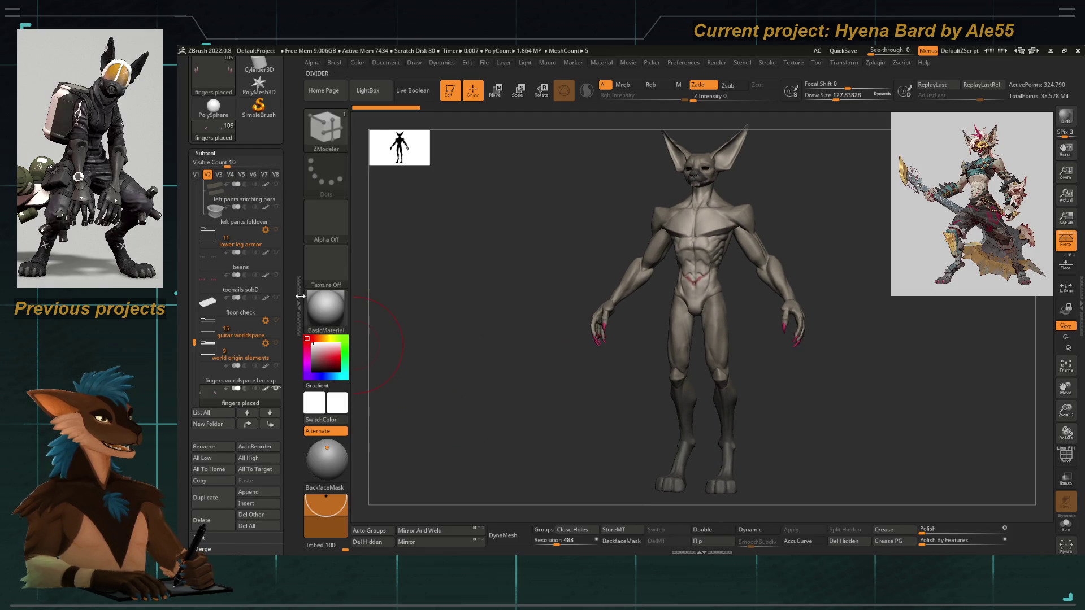
click(269, 302)
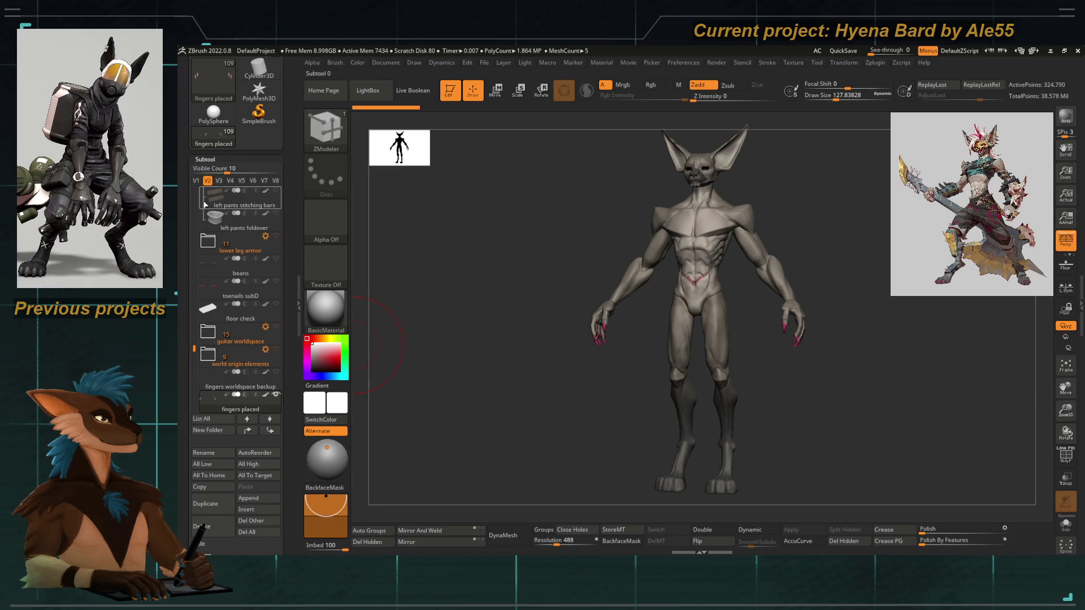
drag(192, 315, 207, 349)
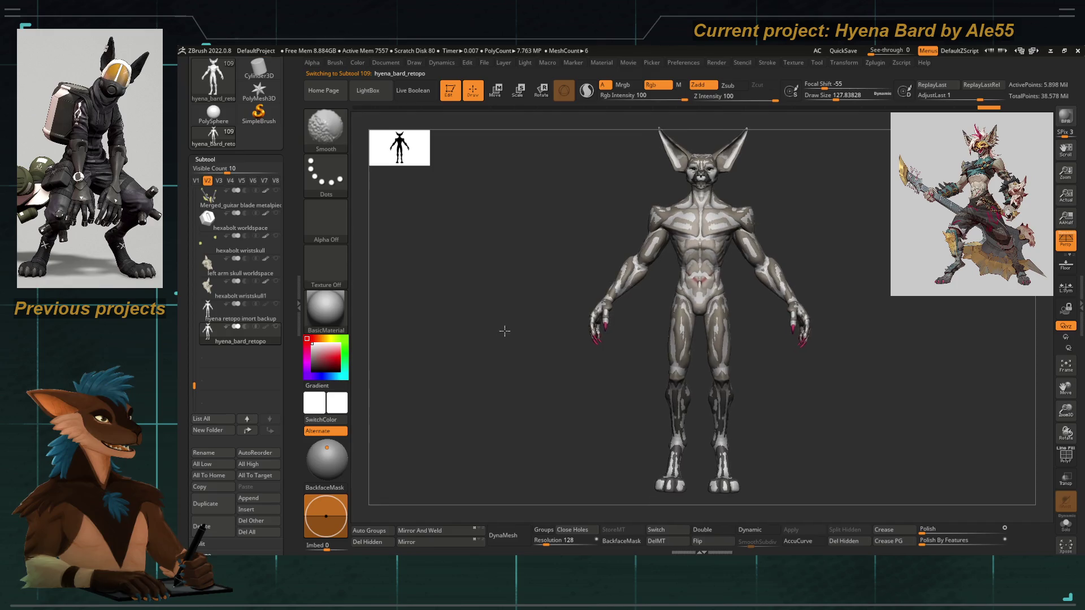
mouse_move(499, 324)
alt+mouse_down()
mouse_move(552, 245)
mouse_move(482, 291)
mouse_move(505, 323)
alt+mouse_up()
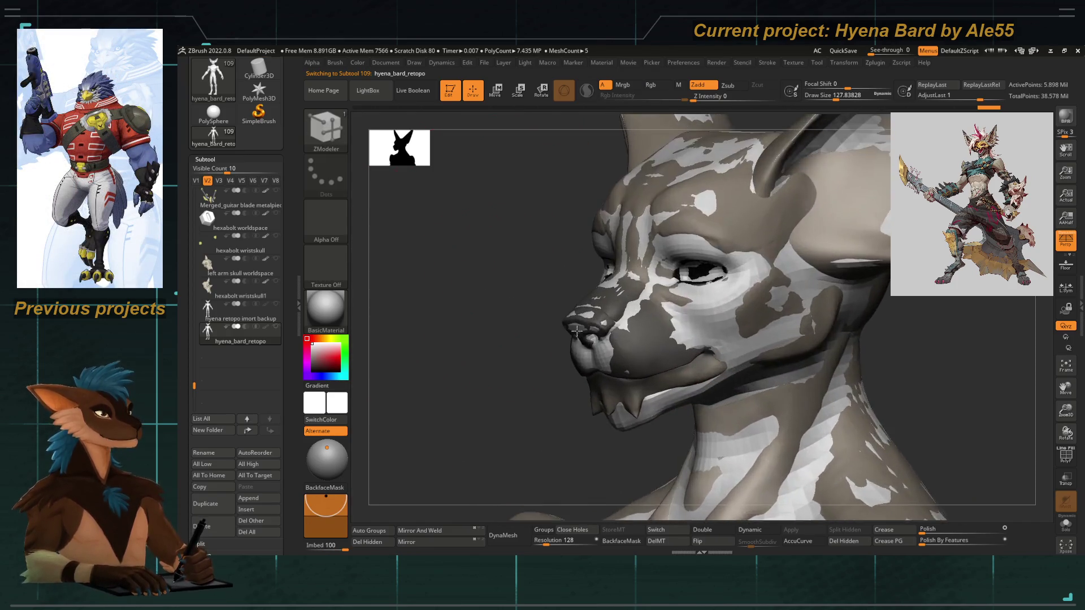
alt+click(599, 323)
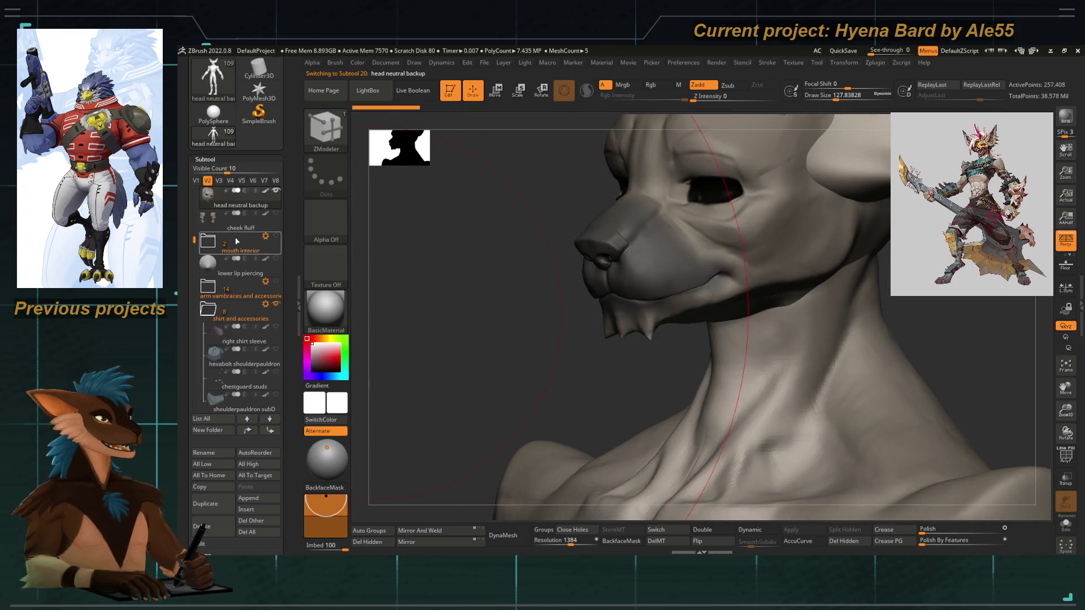
click(196, 225)
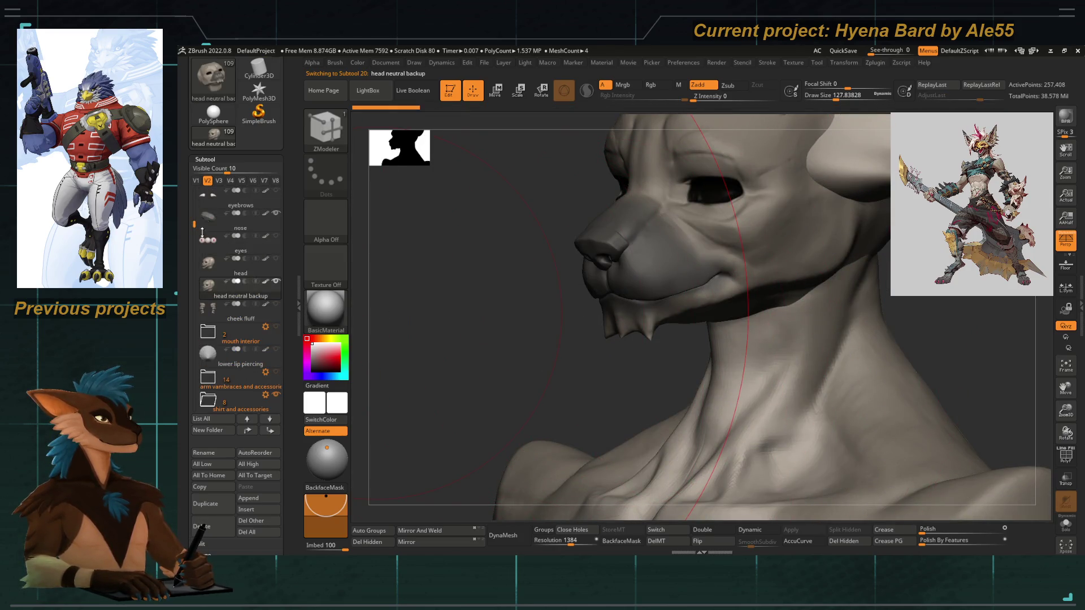
click(273, 282)
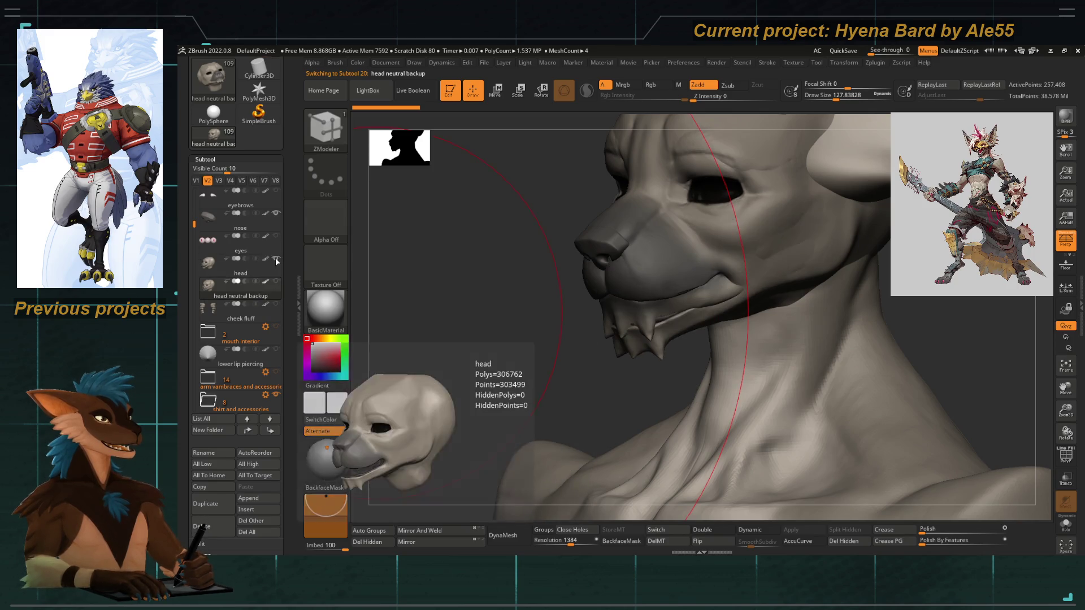
alt+click(610, 323)
drag(511, 331, 671, 318)
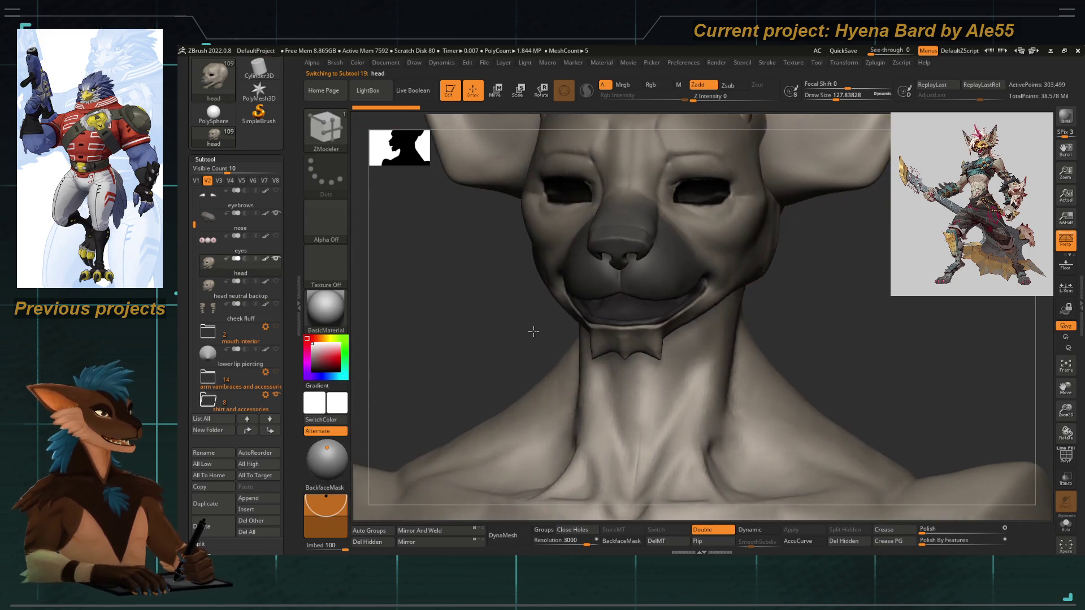
alt+drag(763, 302, 813, 290)
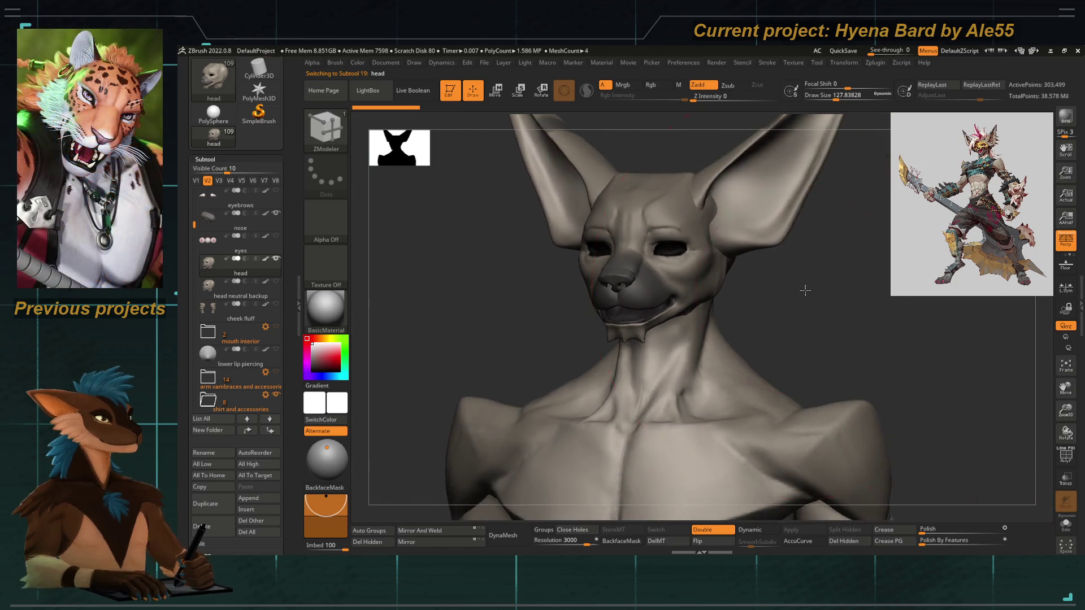
key(Up)
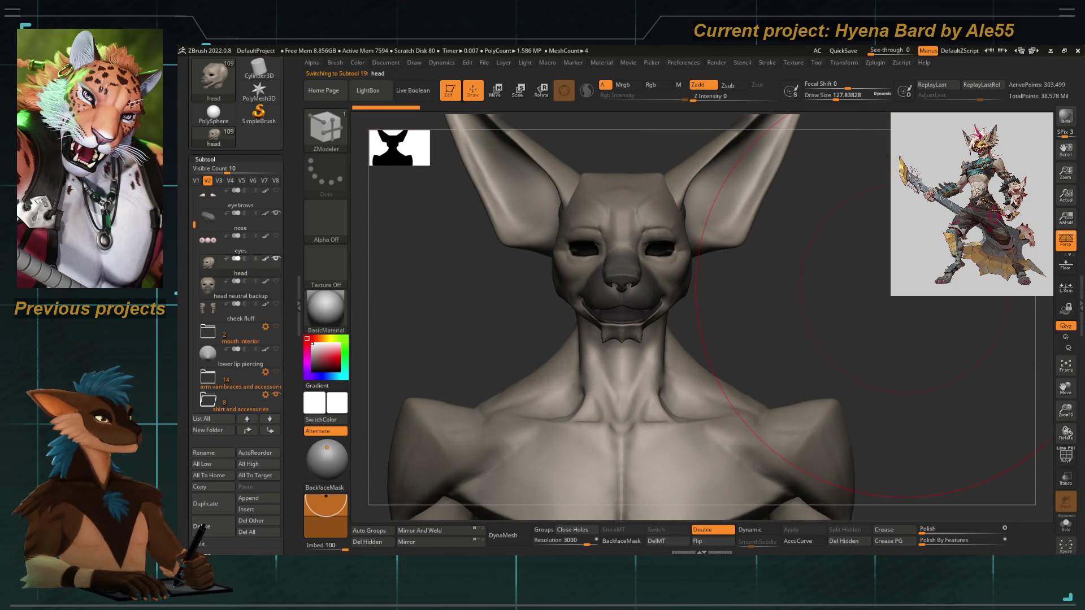
mouse_move(911, 298)
mouse_down()
mouse_move(916, 322)
mouse_move(920, 313)
mouse_move(904, 308)
mouse_move(872, 315)
mouse_move(883, 312)
mouse_up()
key(f)
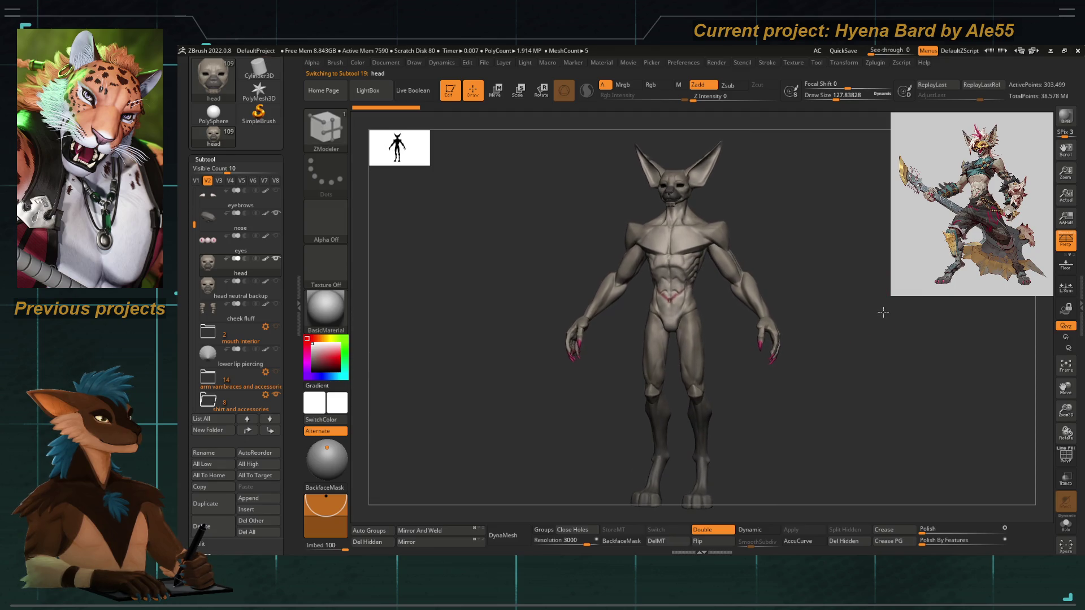
drag(192, 225, 193, 389)
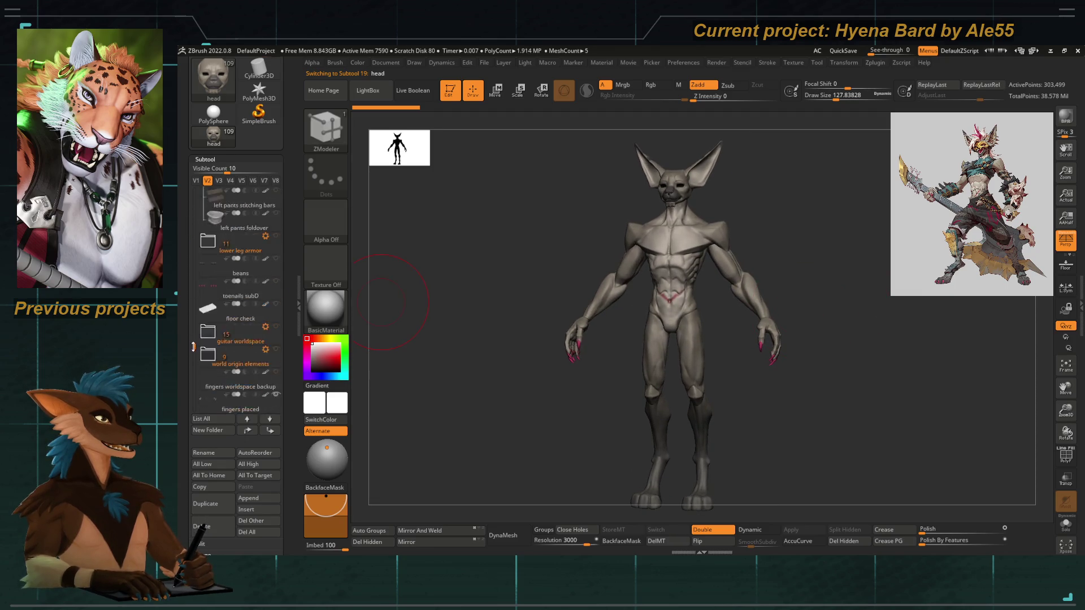
click(241, 316)
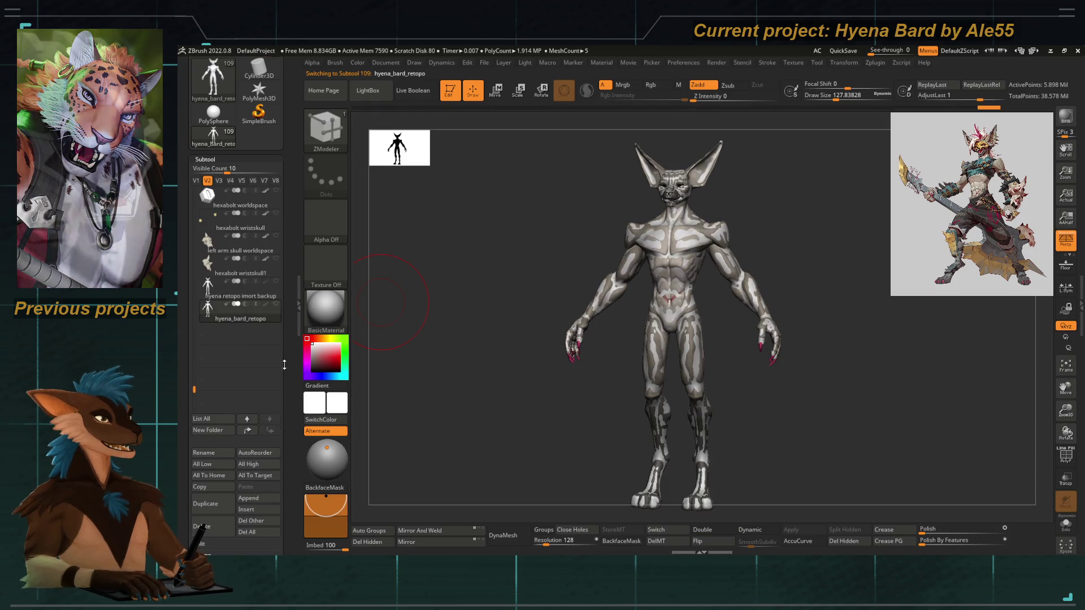
scroll(257, 302, down, 5)
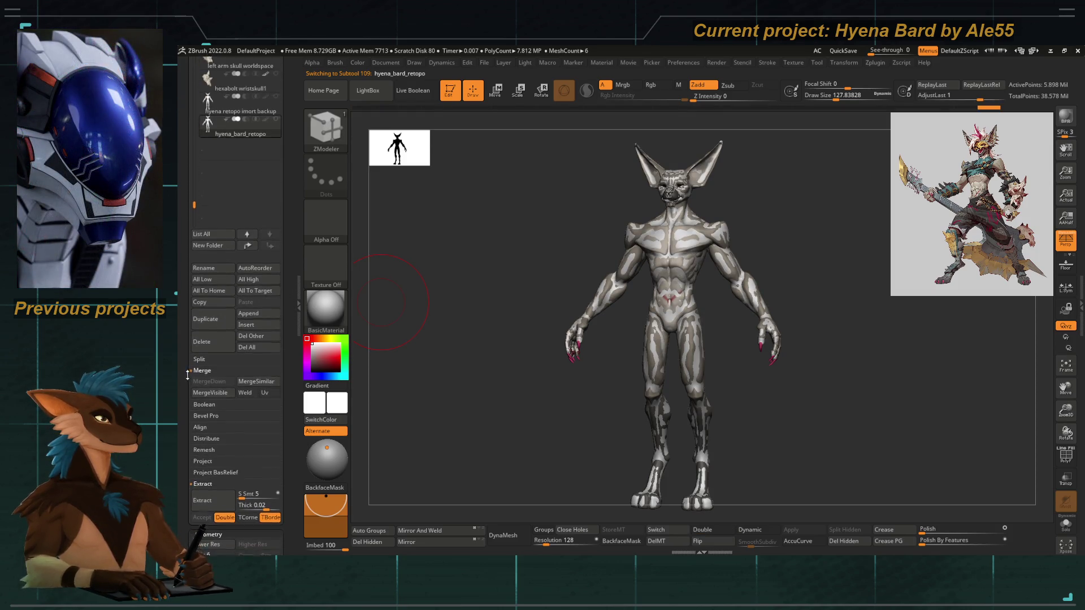
scroll(194, 433, down, 1)
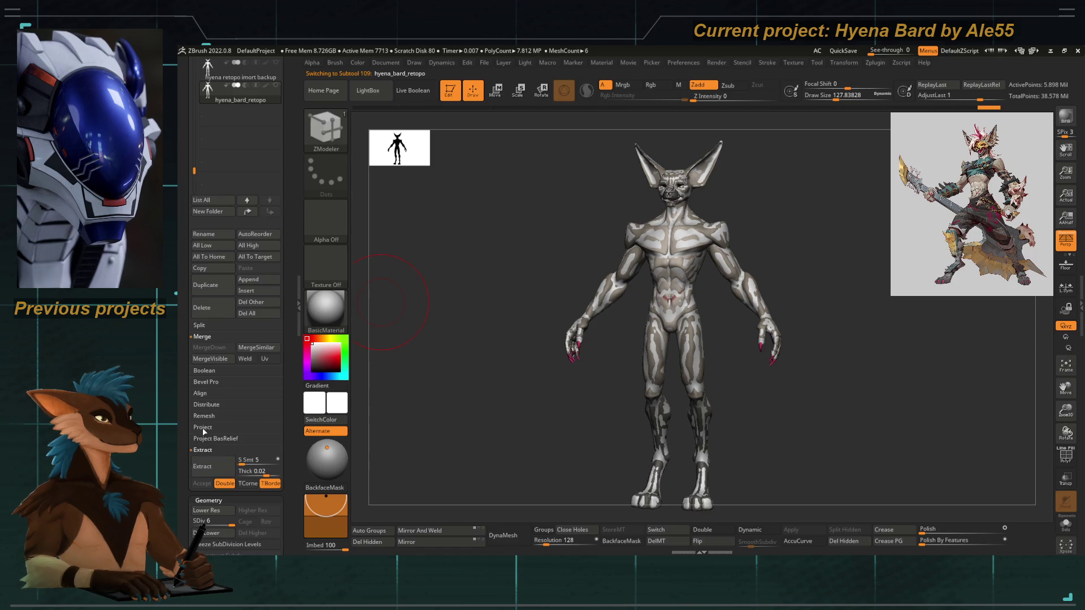
Expand the Project subpalette and toggle Solo to inspect the retopo body's detailed mesh alone.
click(202, 428)
scroll(189, 427, down, 3)
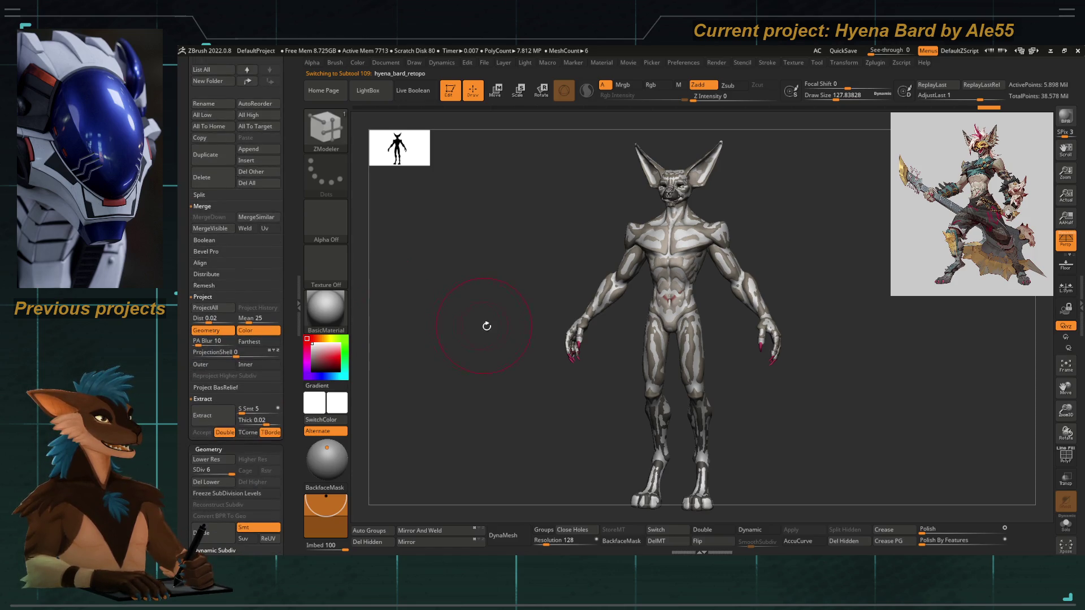
scroll(497, 359, up, 2)
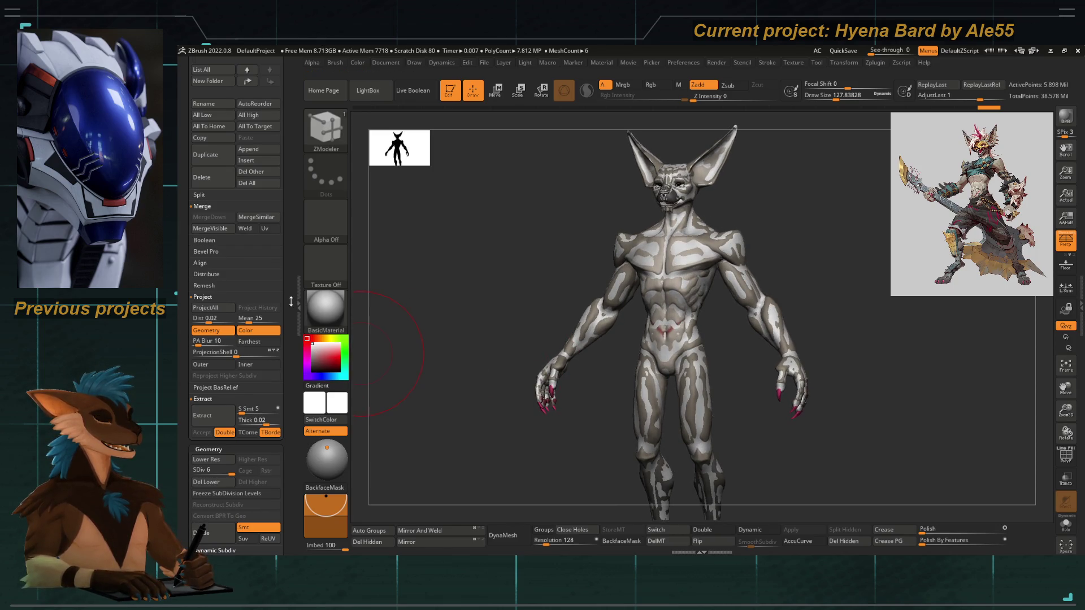
scroll(247, 203, up, 5)
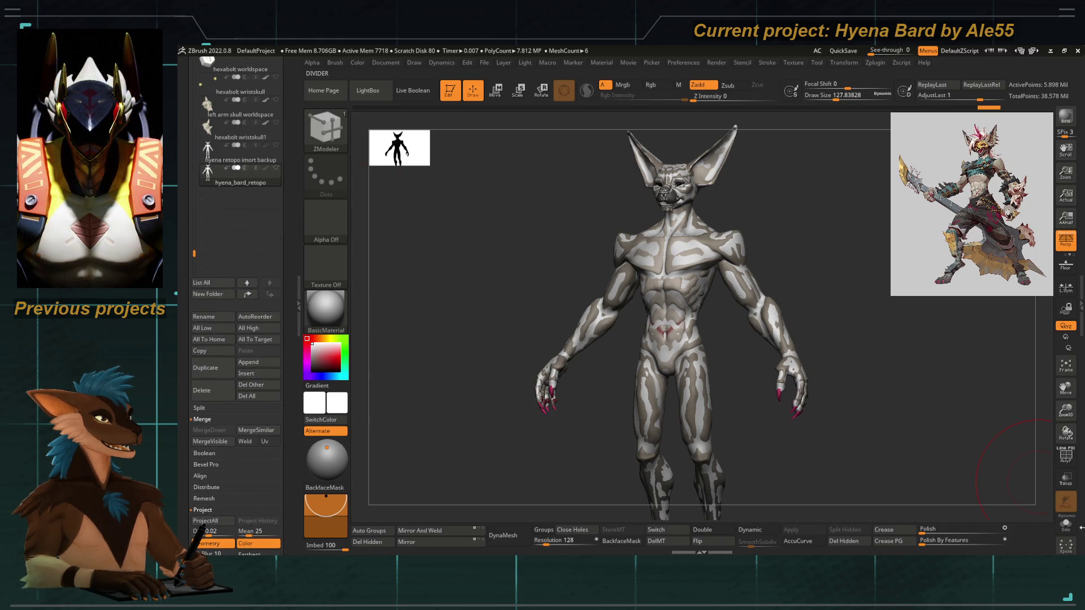
click(1066, 526)
mouse_move(908, 364)
alt+mouse_down()
mouse_move(918, 331)
mouse_move(897, 304)
alt+mouse_up()
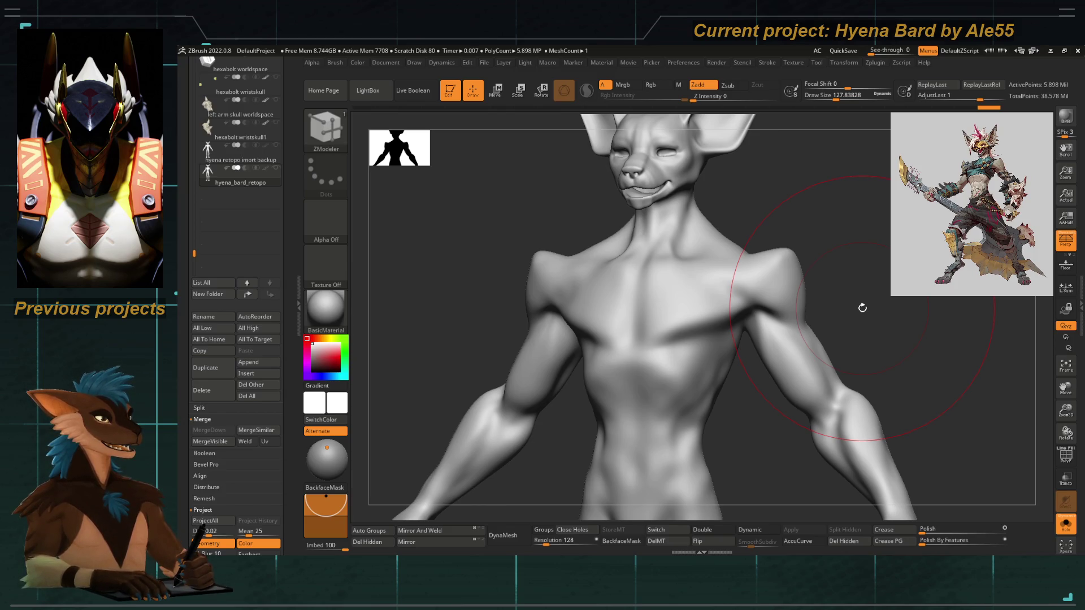
click(1066, 523)
mouse_move(848, 381)
mouse_down()
mouse_move(838, 276)
mouse_move(876, 257)
mouse_up()
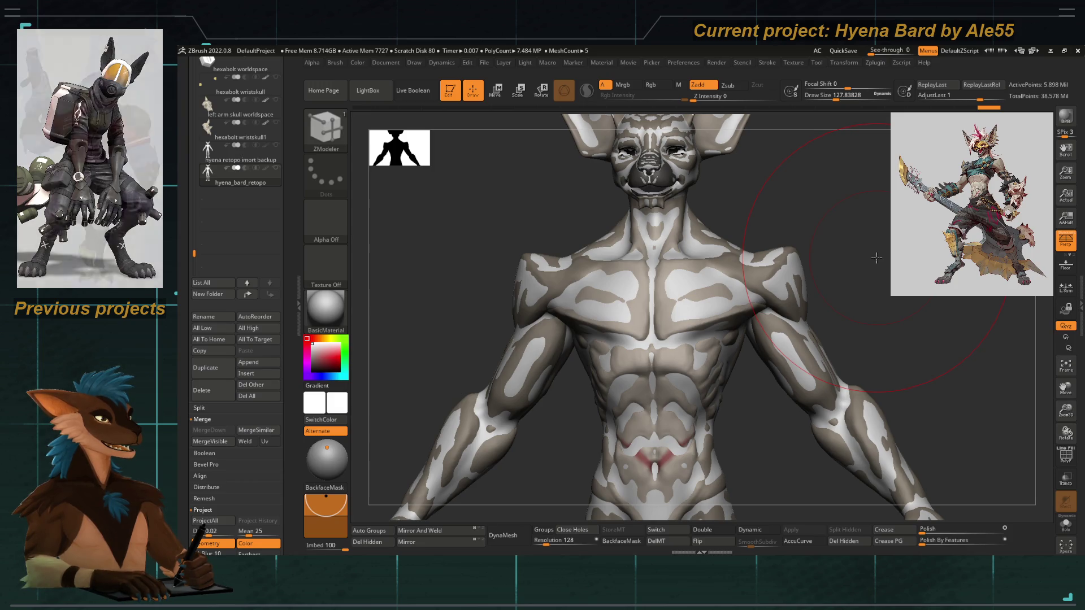
drag(876, 257, 857, 250)
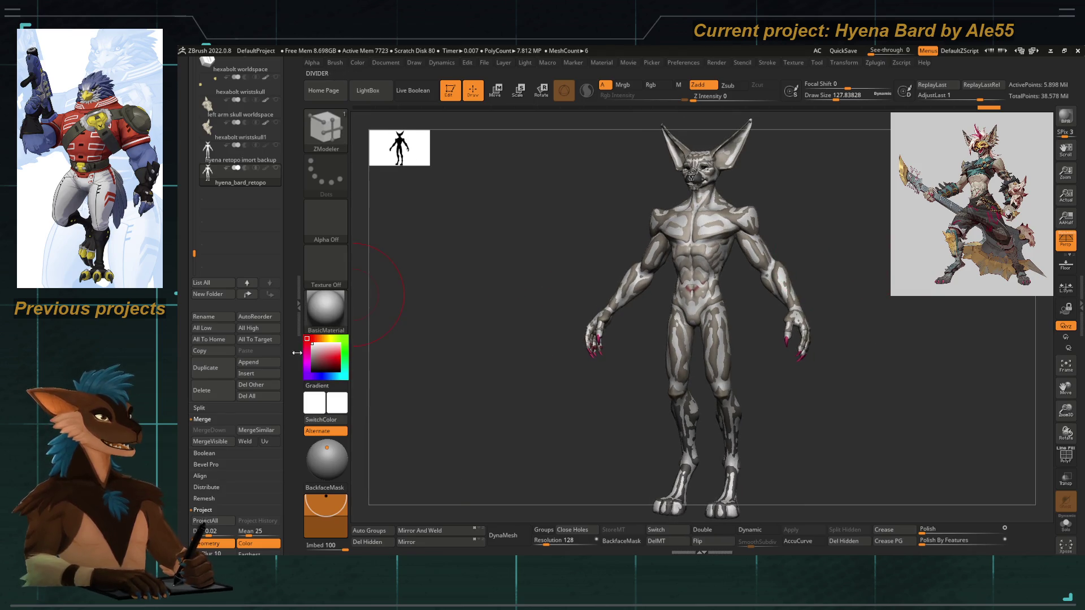
scroll(292, 322, down, 5)
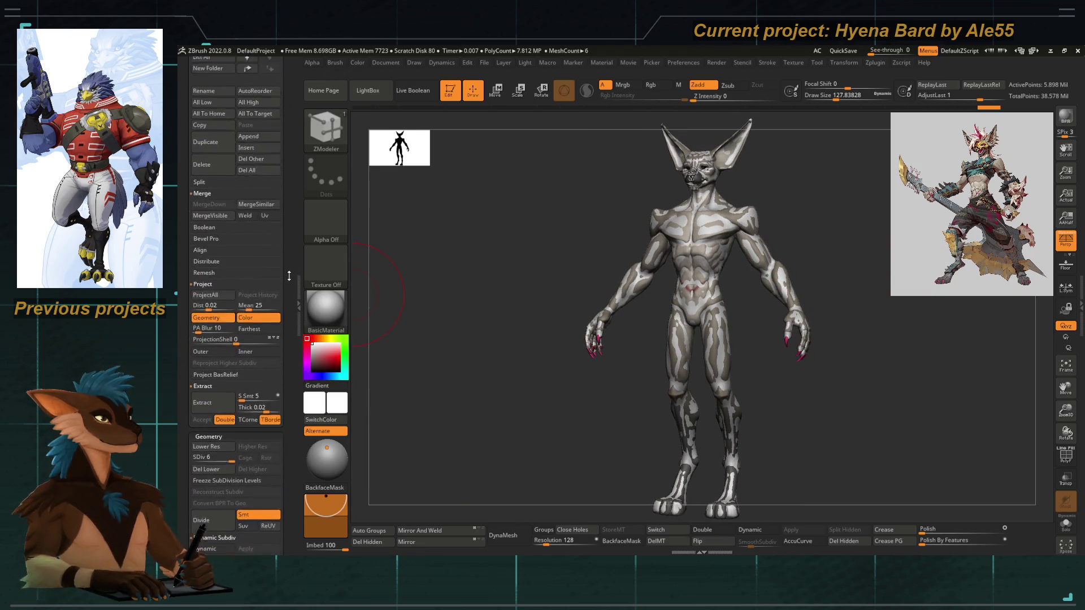
scroll(289, 278, down, 1)
Drop the retopo to SDiv 2 and ProjectAll, accepting the PolyPaint projection.
key(shift+d)
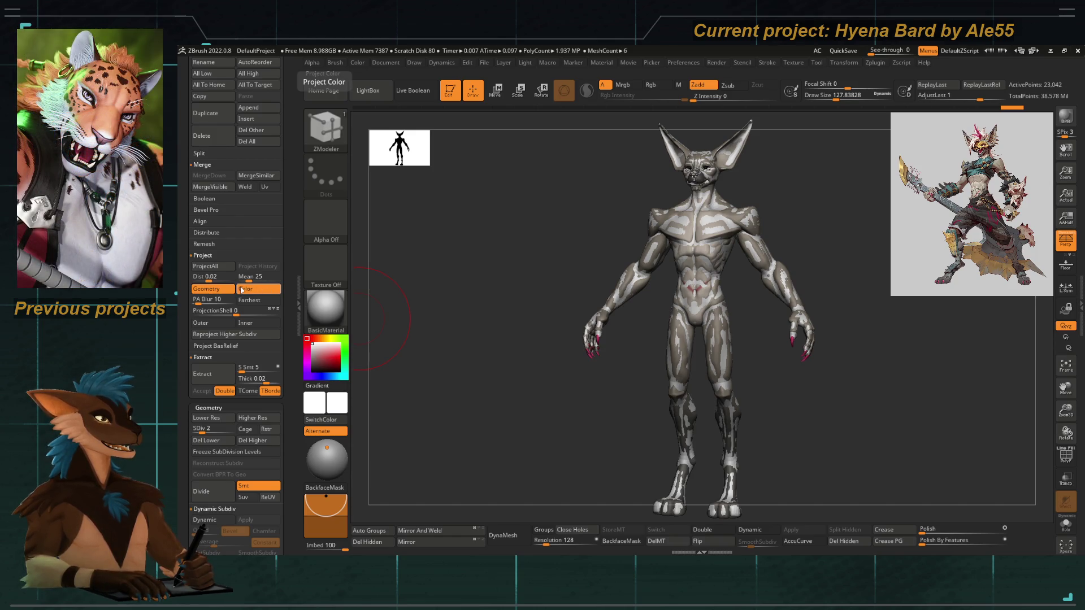
click(225, 268)
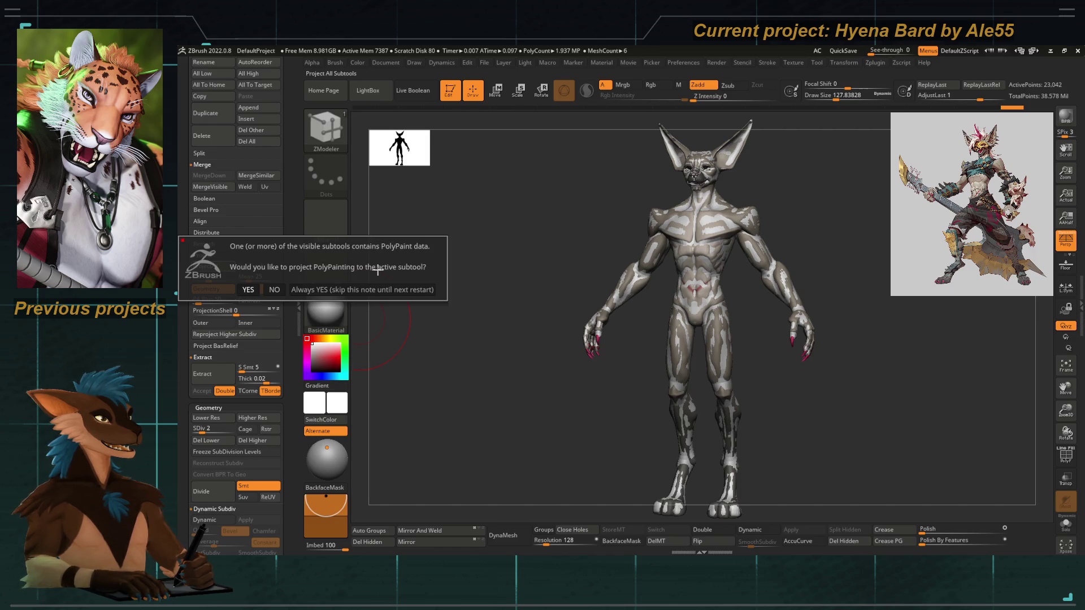
click(247, 289)
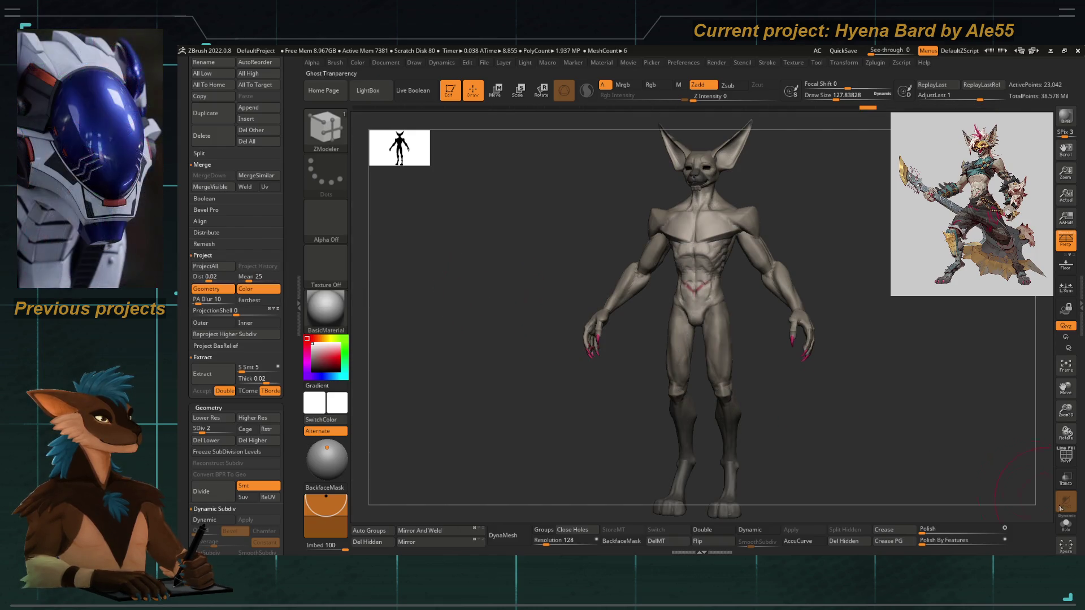
scroll(1001, 370, up, 5)
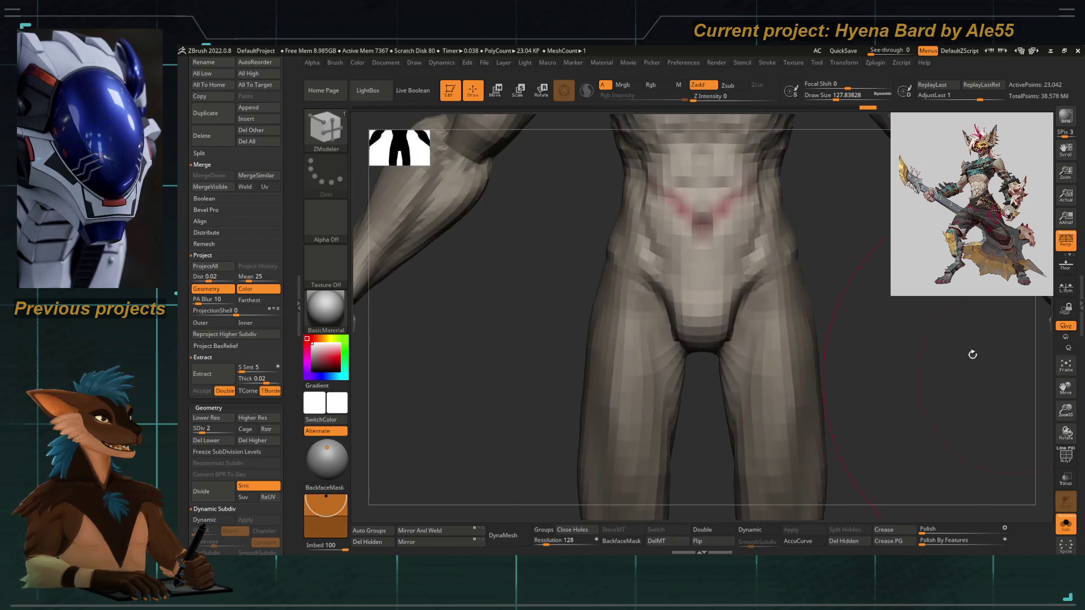
alt+drag(1000, 370, 975, 475)
scroll(791, 422, up, 3)
mouse_move(790, 422)
alt+mouse_down()
mouse_move(916, 359)
mouse_move(880, 290)
mouse_move(920, 298)
mouse_move(876, 312)
mouse_move(655, 270)
alt+mouse_up()
drag(859, 267, 761, 222)
key(f)
mouse_move(690, 387)
mouse_down()
mouse_move(586, 417)
mouse_move(859, 499)
mouse_move(866, 305)
mouse_move(653, 381)
mouse_move(710, 453)
mouse_move(733, 302)
mouse_move(1001, 501)
mouse_up()
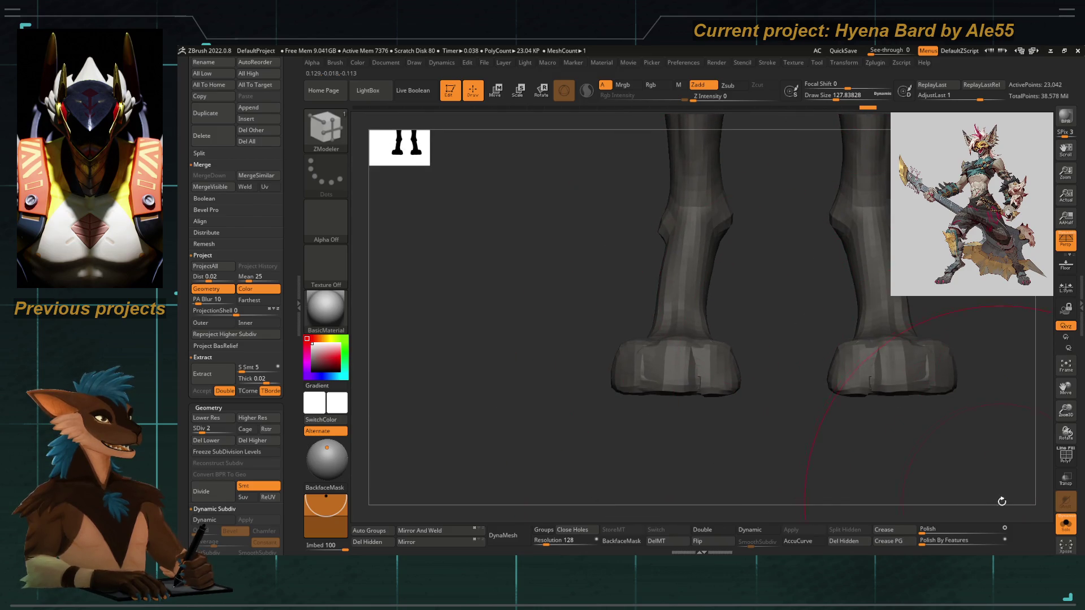
click(1066, 456)
Inspect the projected wireframe around legs and torso, then turn off the PolyF display.
alt+drag(800, 454, 669, 384)
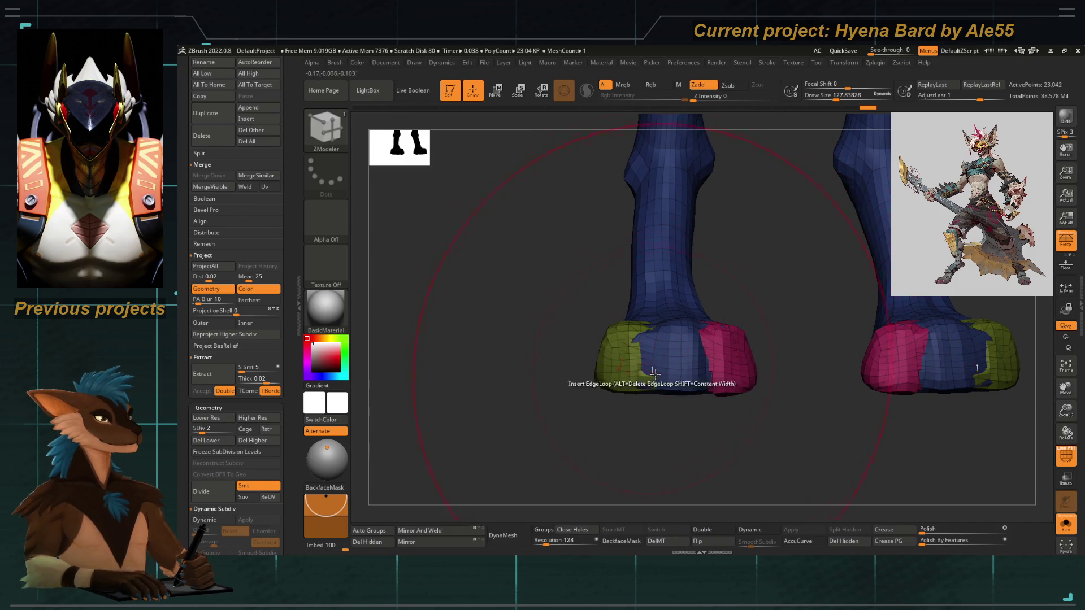
mouse_move(543, 322)
mouse_down()
mouse_move(521, 284)
mouse_move(654, 373)
mouse_move(661, 401)
mouse_up()
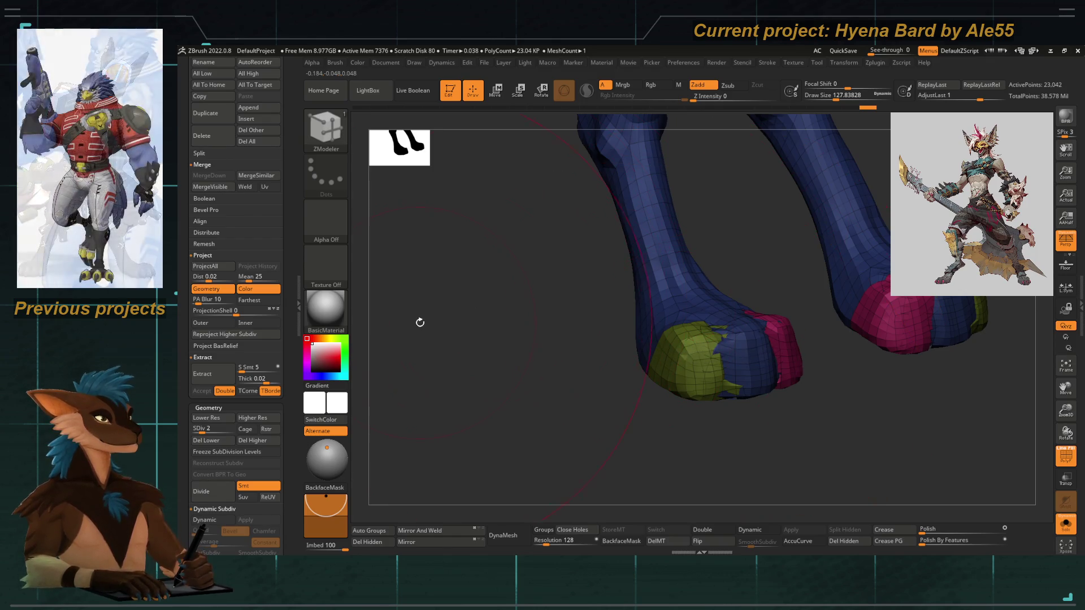
key(f)
mouse_move(484, 362)
mouse_down()
mouse_move(511, 364)
mouse_move(704, 458)
mouse_move(925, 443)
mouse_move(920, 381)
mouse_move(935, 387)
mouse_move(928, 341)
mouse_move(895, 371)
mouse_up()
key(f)
key(shift+f)
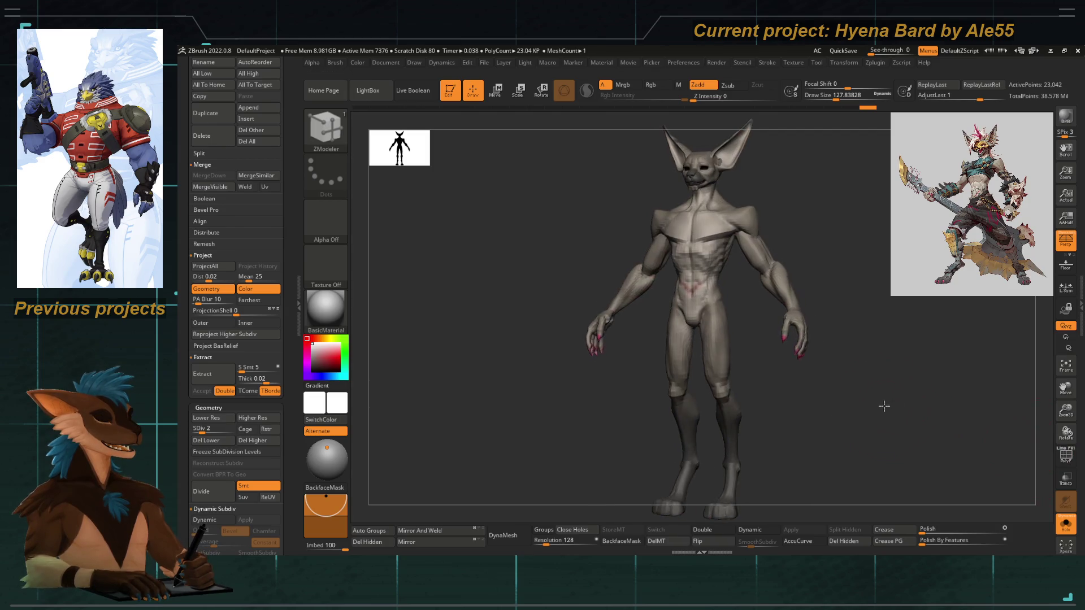
alt+drag(885, 407, 958, 426)
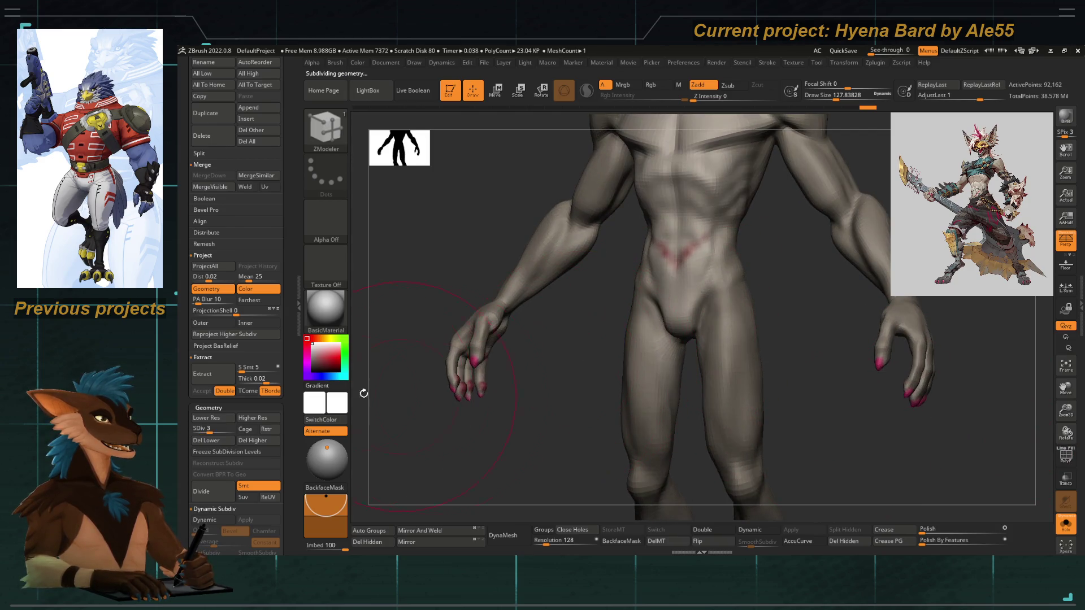
scroll(289, 355, down, 1)
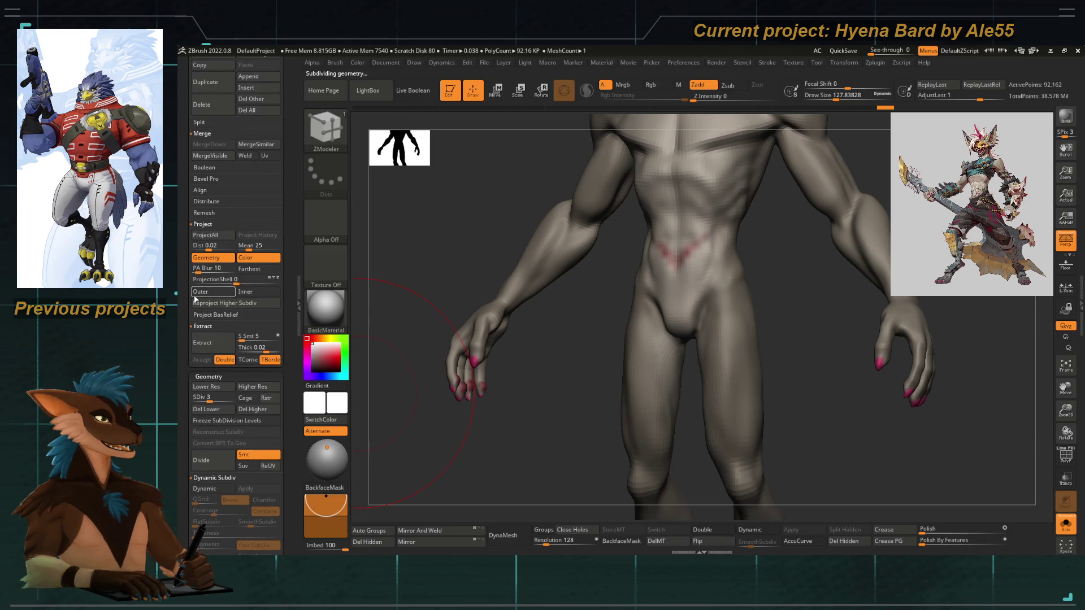
drag(459, 384, 510, 427)
Divide the retopo body to SDiv 4 and check the torso, back and shoulders.
key(ctrl+d)
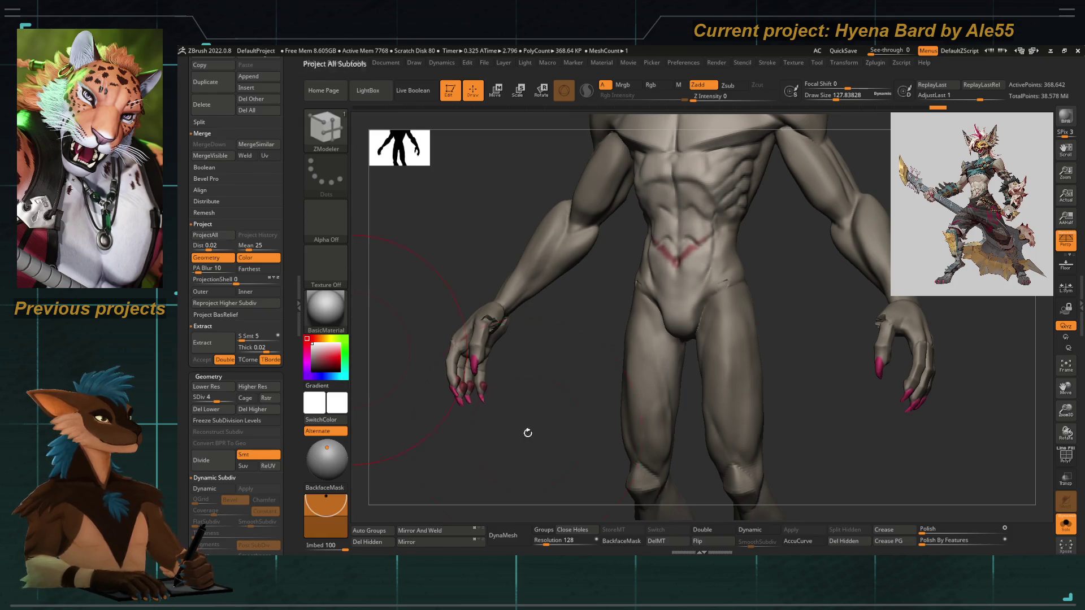
drag(543, 388, 603, 340)
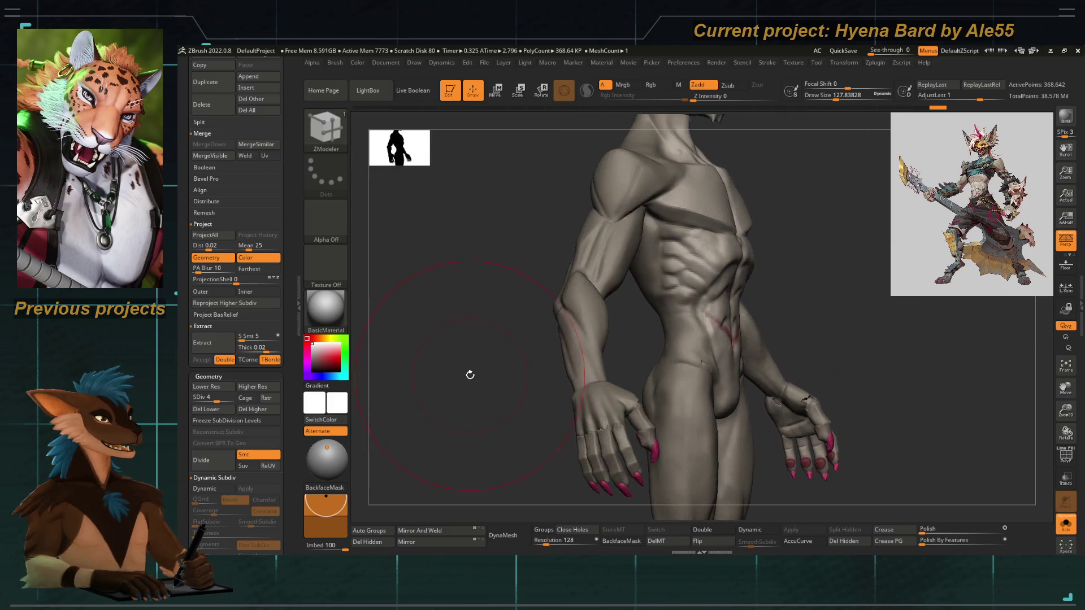
mouse_move(541, 310)
mouse_down()
mouse_move(427, 395)
mouse_move(440, 364)
mouse_up()
mouse_move(569, 357)
mouse_down()
mouse_move(489, 358)
mouse_move(475, 328)
mouse_move(562, 280)
mouse_move(551, 399)
mouse_move(541, 284)
mouse_move(884, 221)
mouse_move(865, 223)
mouse_move(845, 337)
mouse_move(694, 293)
mouse_move(780, 344)
mouse_move(823, 342)
mouse_move(875, 453)
mouse_move(819, 324)
mouse_up()
key(f)
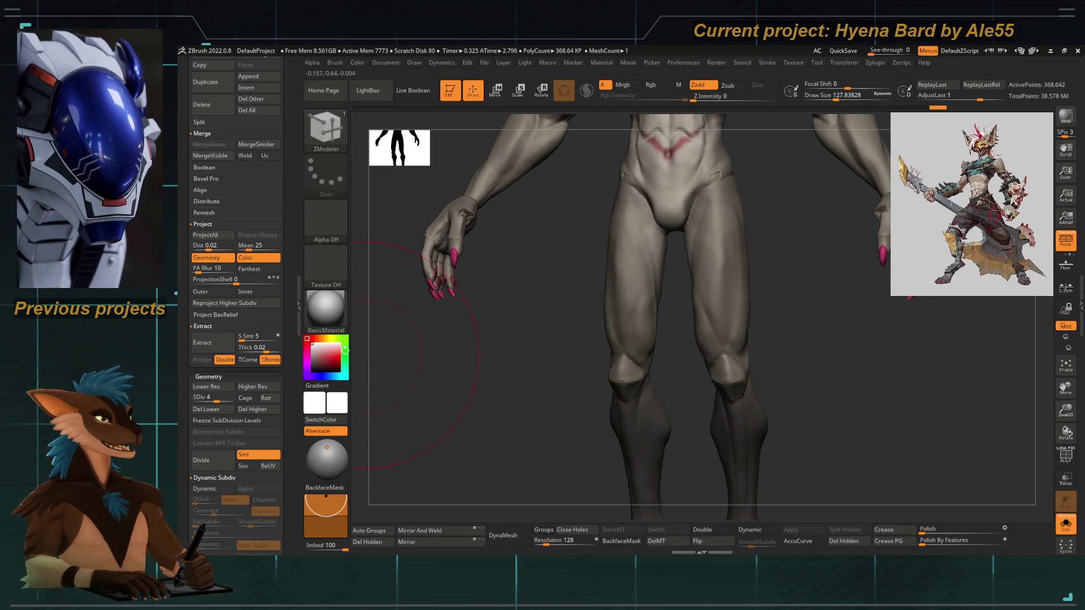
scroll(255, 381, down, 3)
scroll(254, 382, down, 5)
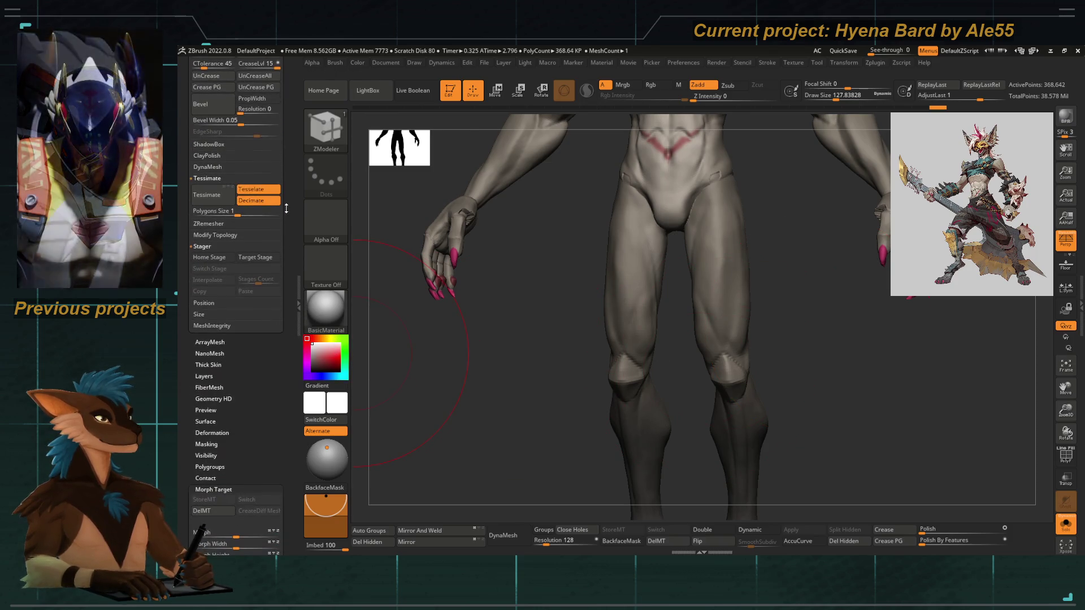
scroll(262, 399, down, 3)
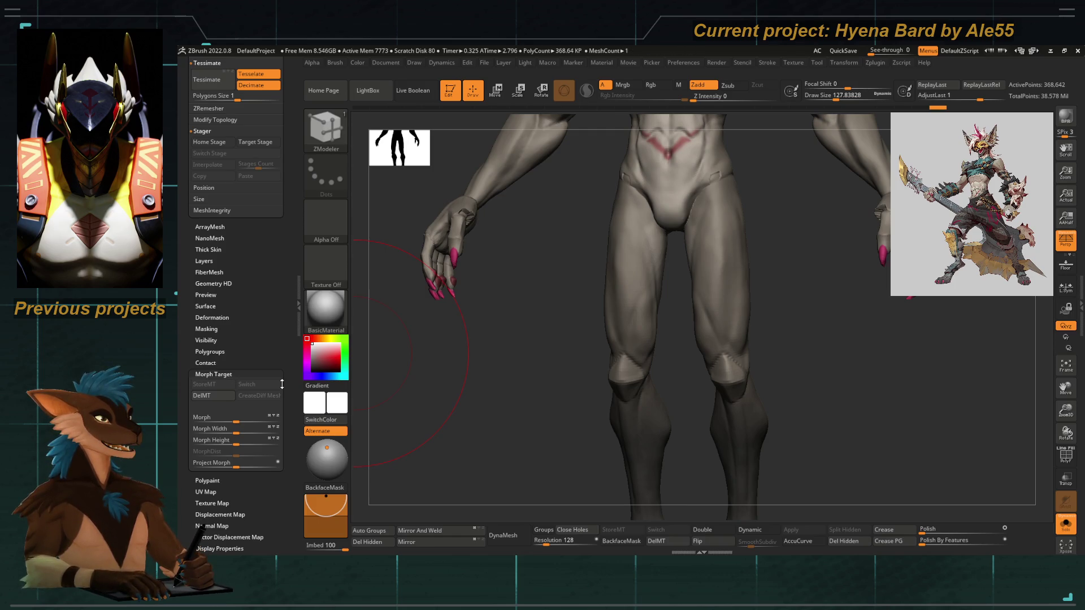
Zoom in on the pelvis at the higher subdivision and pick the Morph brush.
alt+drag(501, 396, 642, 295)
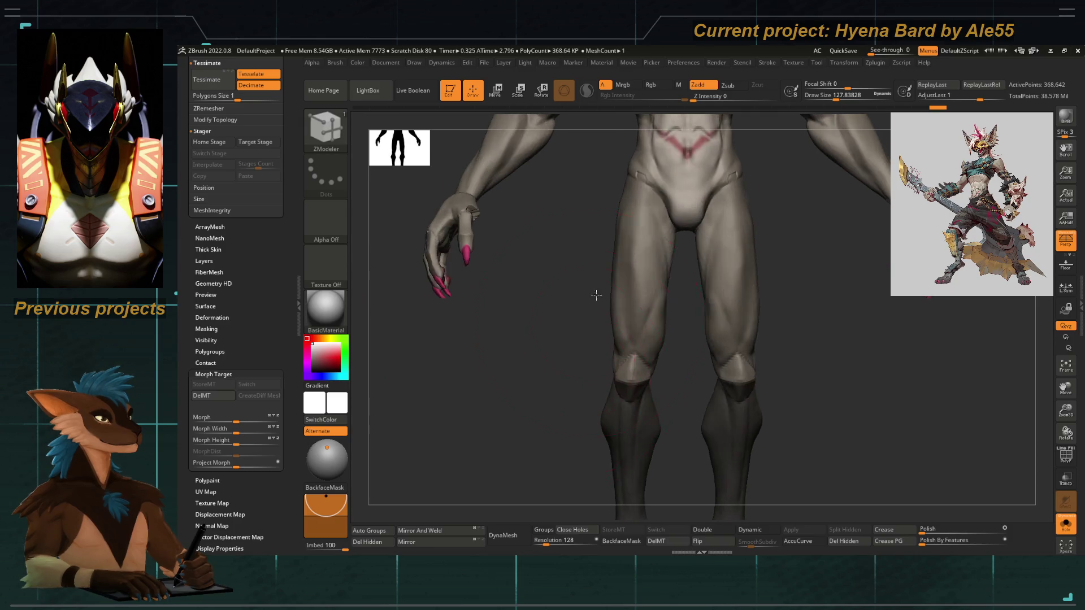
key(d)
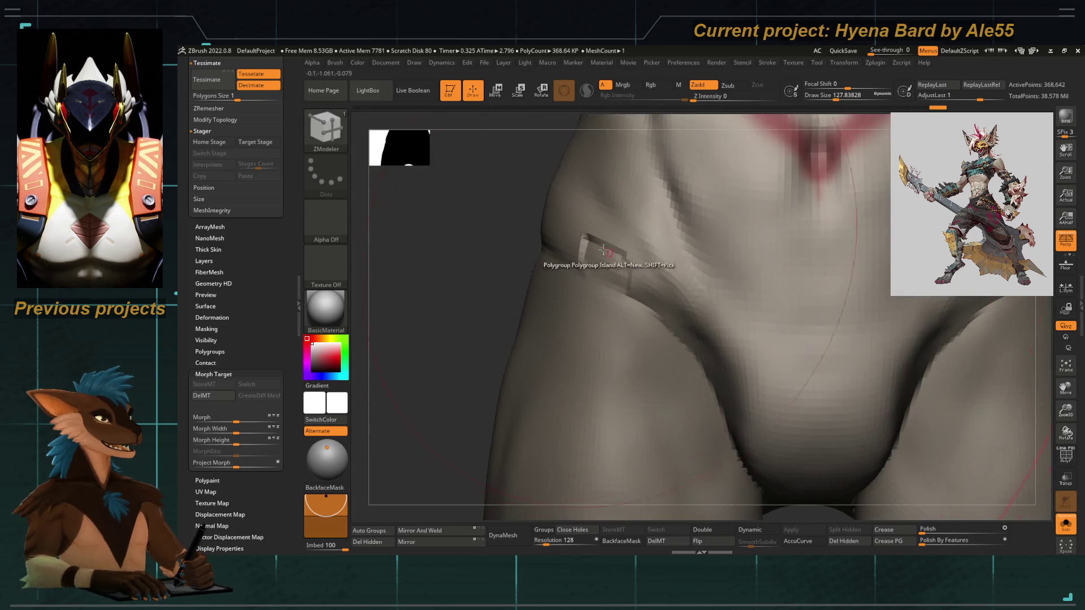
key(b)
key(g)
key(b)
key(m)
key(g)
Lower the Draw Size to about 17 in the quick settings and refocus on the chest.
key(space)
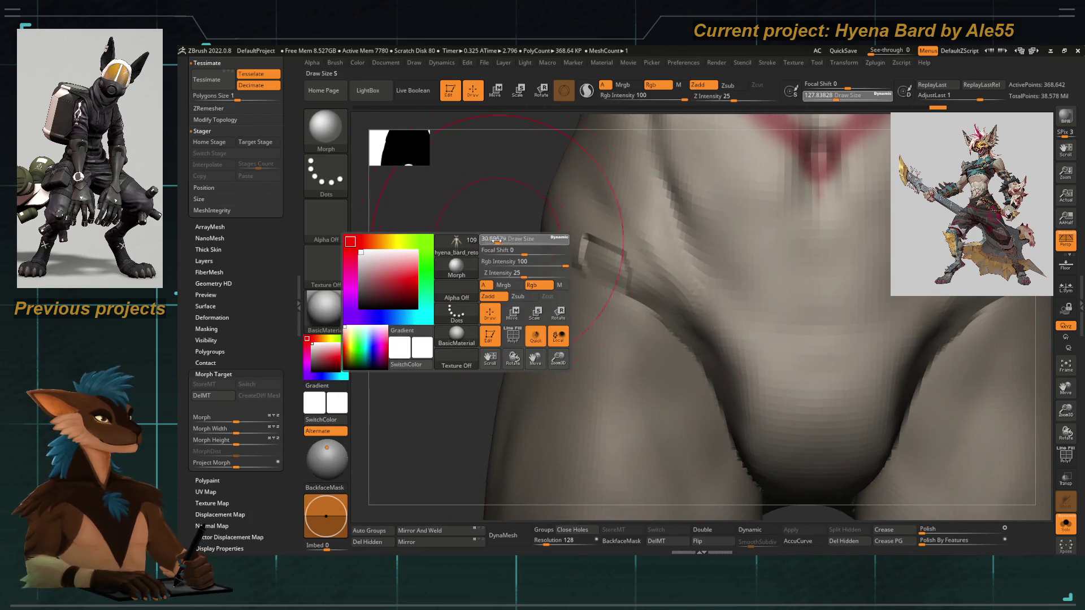
key(ctrl)
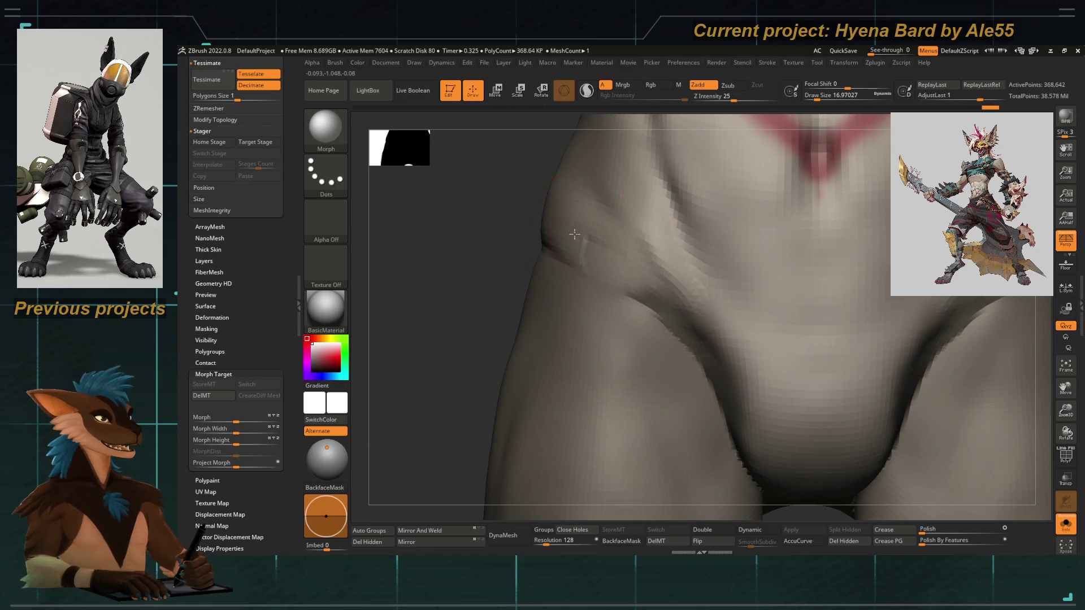
mouse_move(645, 292)
right_down()
mouse_move(501, 381)
mouse_move(630, 343)
right_up()
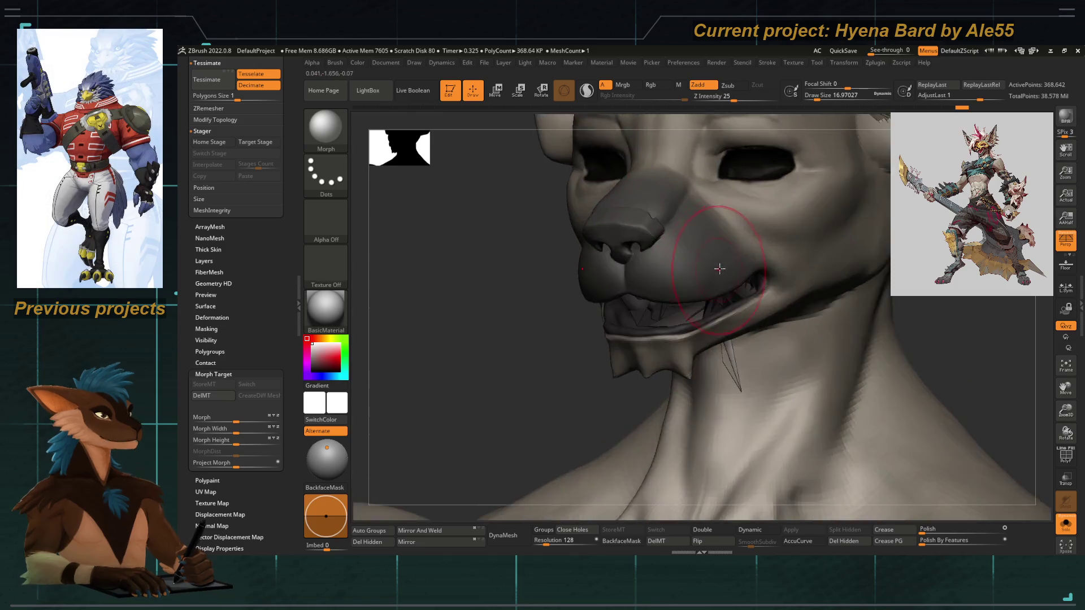
Smooth the brow contour and the torn patch inside the ear.
right_drag(788, 417, 701, 288)
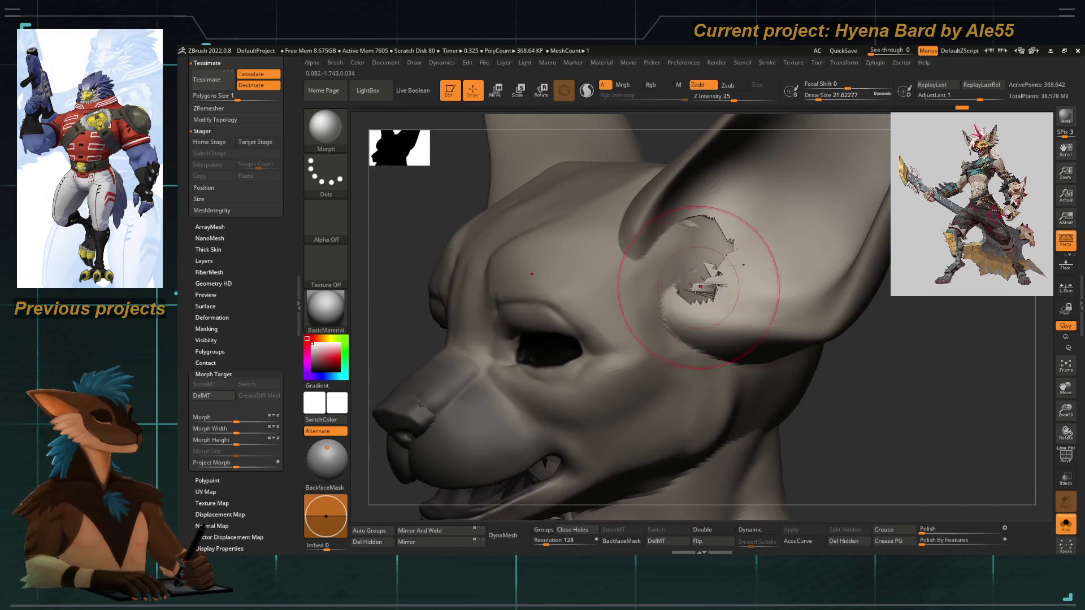
drag(292, 276, 216, 179)
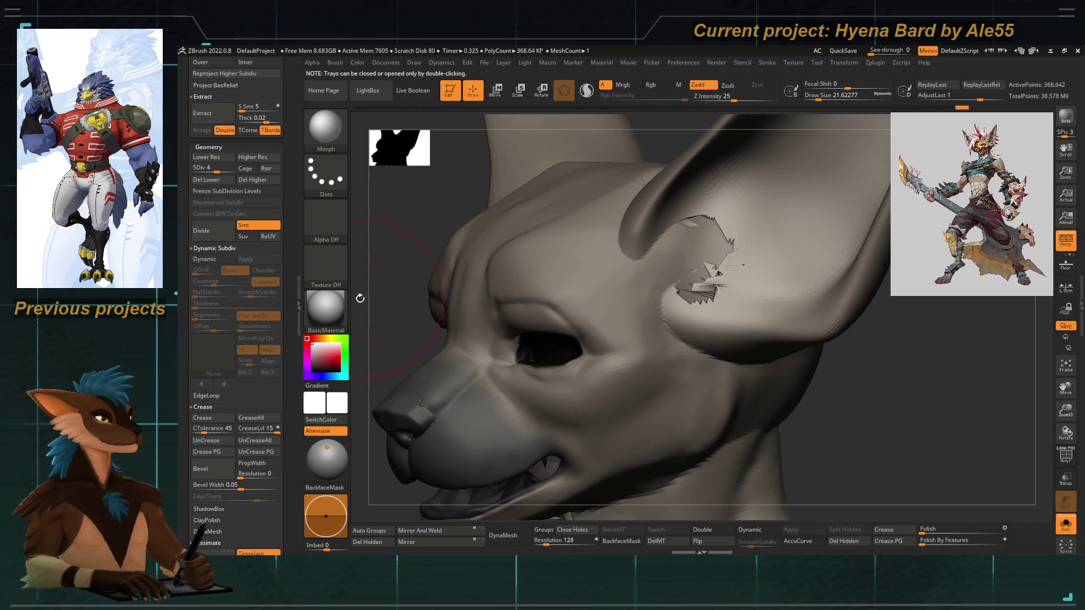
drag(409, 289, 582, 205)
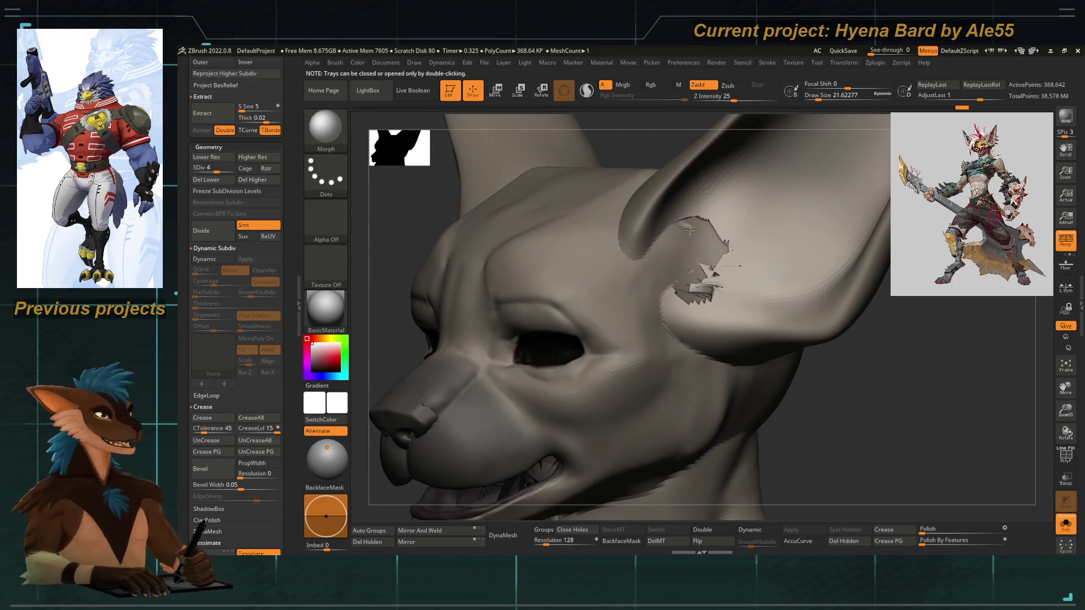
mouse_move(704, 238)
mouse_down()
mouse_move(742, 281)
mouse_move(727, 263)
mouse_up()
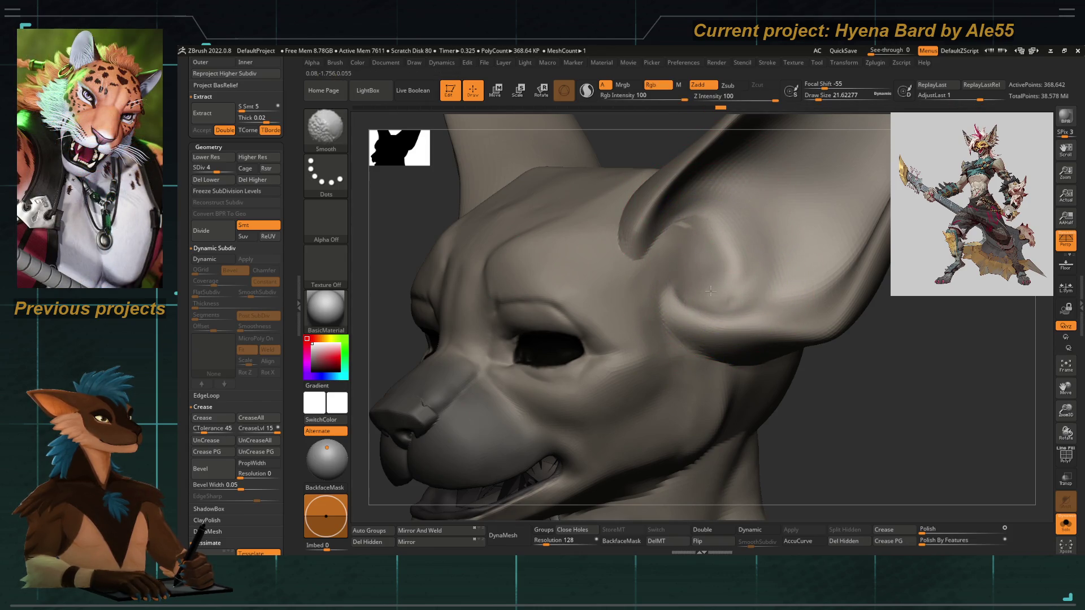
mouse_move(690, 206)
right_down()
mouse_move(506, 263)
mouse_move(644, 344)
mouse_move(708, 288)
right_up()
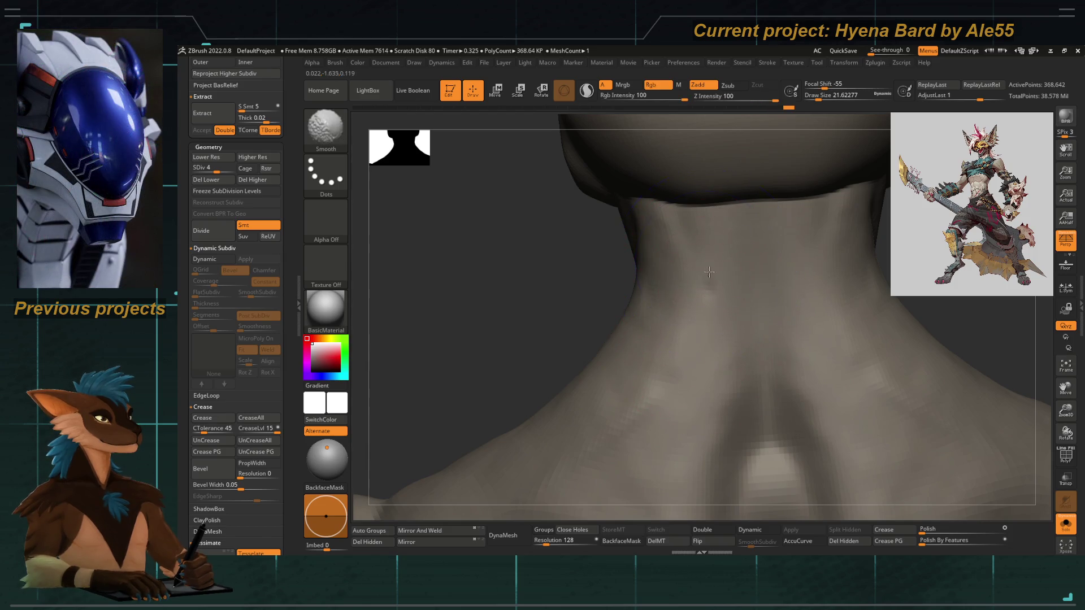
Return to the Morph brush and reframe the view on the neck and torso.
key(shift)
mouse_move(727, 341)
right_down()
mouse_move(604, 294)
mouse_move(522, 329)
mouse_move(591, 370)
right_up()
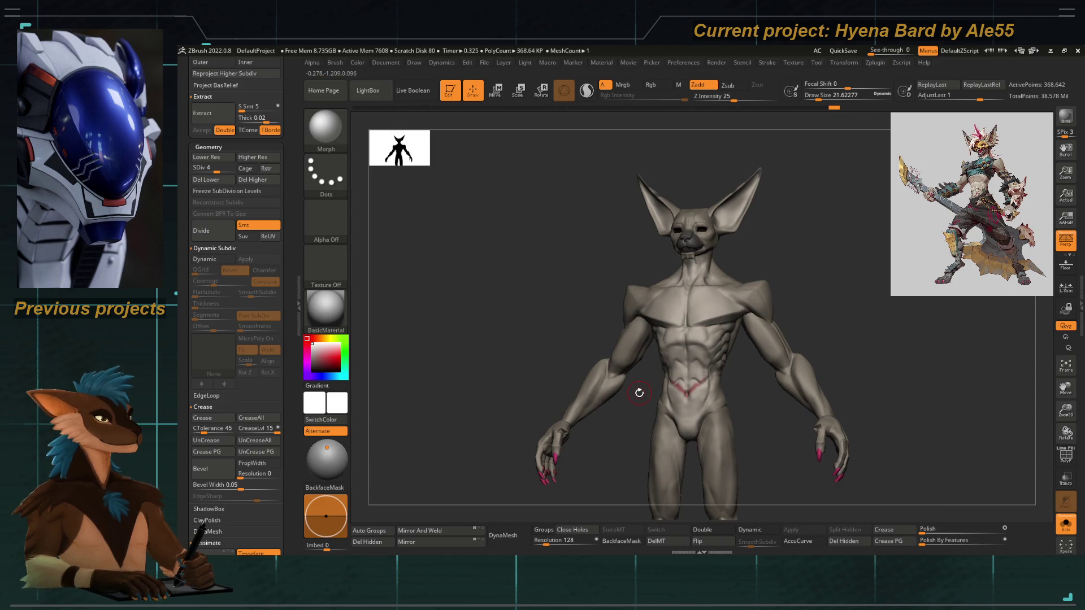
mouse_move(623, 261)
alt+right_down()
mouse_move(823, 364)
mouse_move(789, 407)
alt+right_up()
click(1066, 524)
click(790, 407)
click(1066, 457)
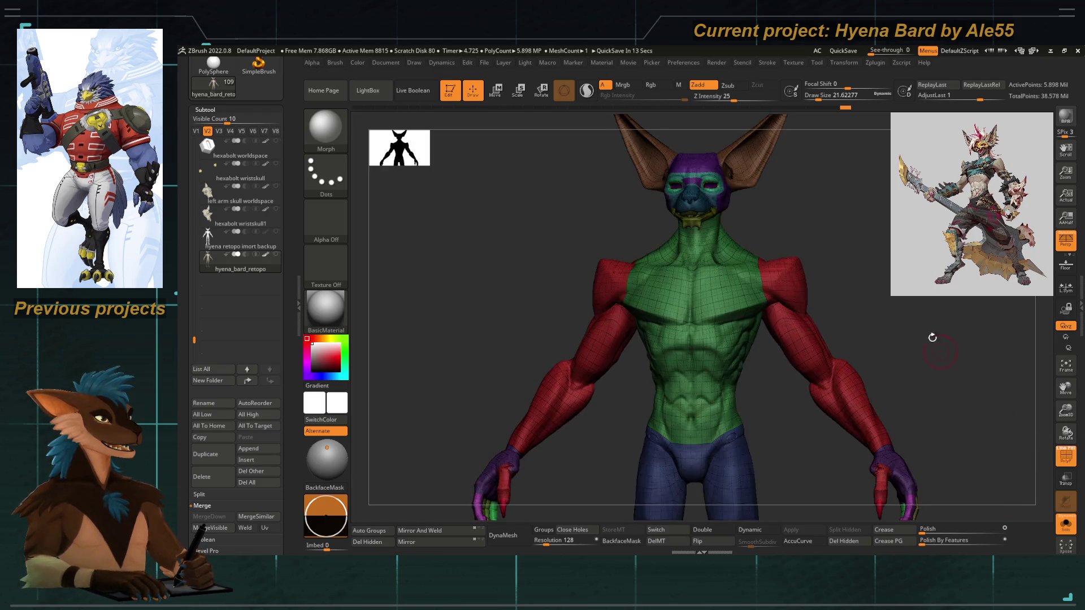
right_drag(935, 344, 909, 319)
key(d)
key(d)
mouse_move(864, 302)
alt+right_down()
mouse_move(922, 382)
mouse_move(873, 144)
alt+right_up()
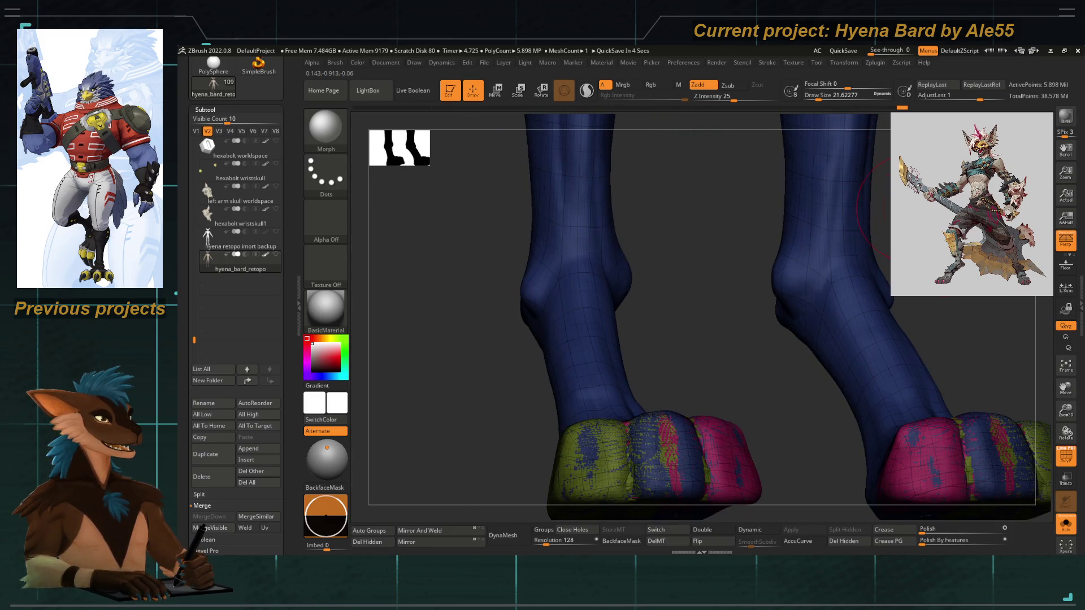
key(f)
mouse_move(848, 255)
alt+right_down()
mouse_move(806, 365)
mouse_move(933, 298)
alt+right_up()
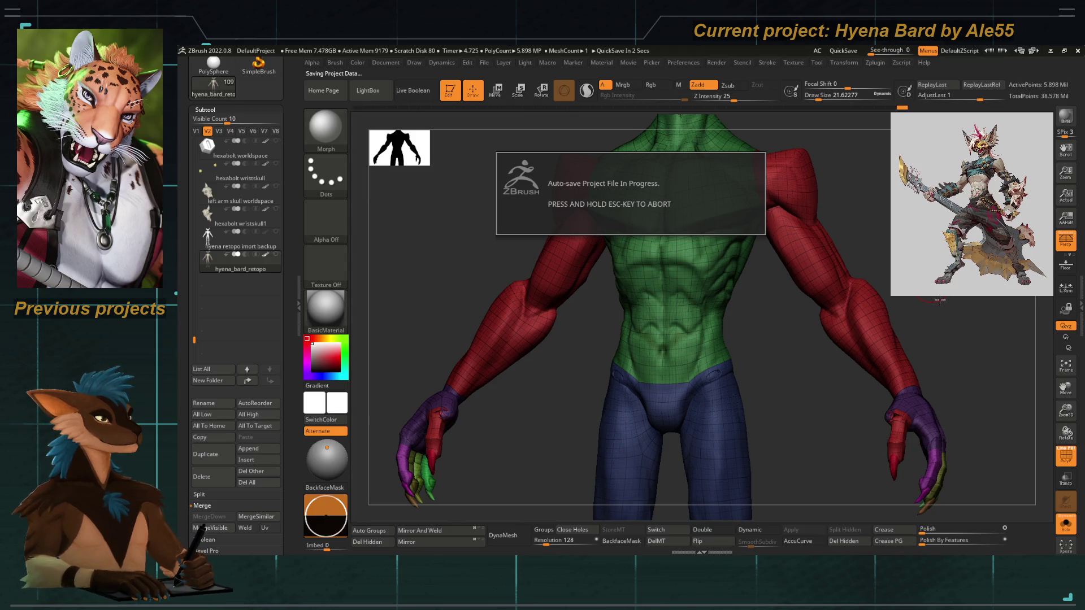
mouse_move(941, 299)
mouse_down()
mouse_move(952, 299)
mouse_move(996, 397)
mouse_move(1003, 368)
mouse_move(1015, 436)
mouse_up()
key(shift+f)
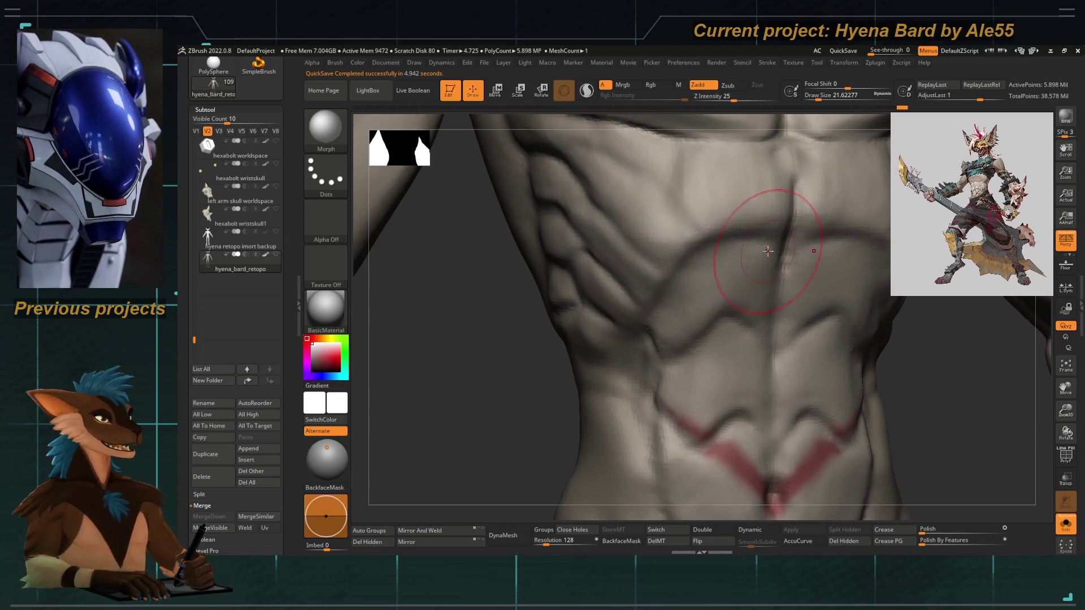
key(shift+d)
key(d)
key(shift+d)
Step between subdivision levels and move the view from the torso up toward the chest.
key(d)
alt+drag(902, 426, 836, 409)
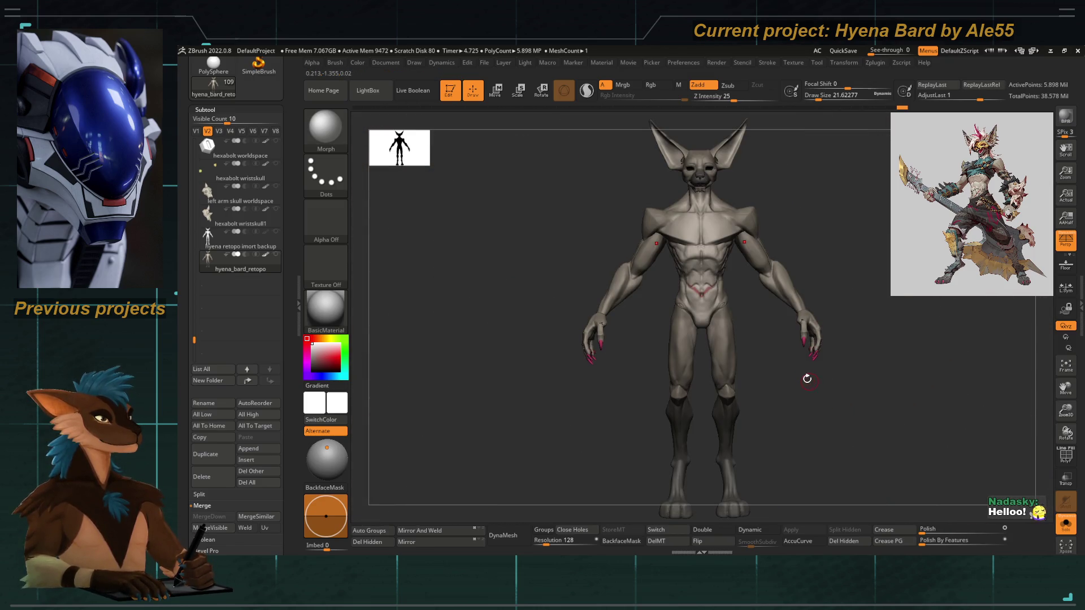
mouse_move(799, 368)
alt+mouse_down()
mouse_move(814, 396)
mouse_move(806, 380)
alt+mouse_up()
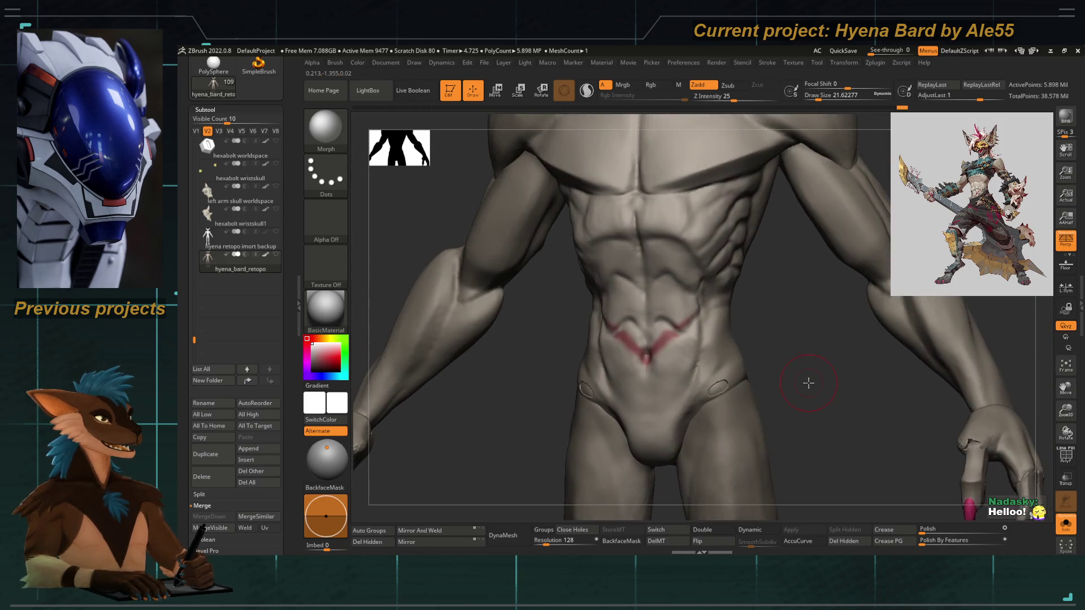
key(shift+d)
key(d)
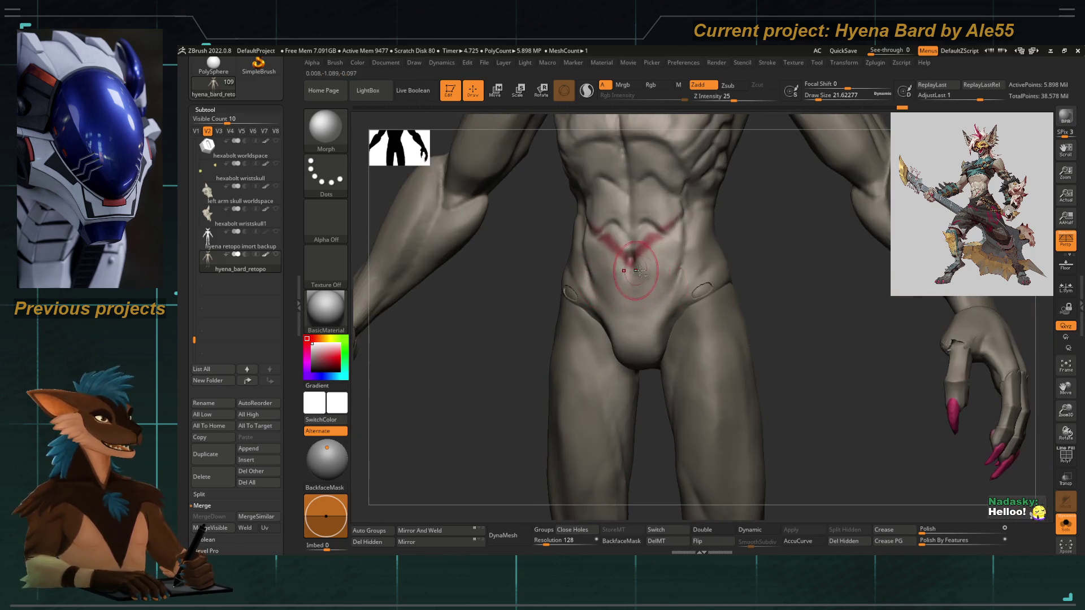
alt+drag(589, 283, 641, 315)
key(b)
key(g)
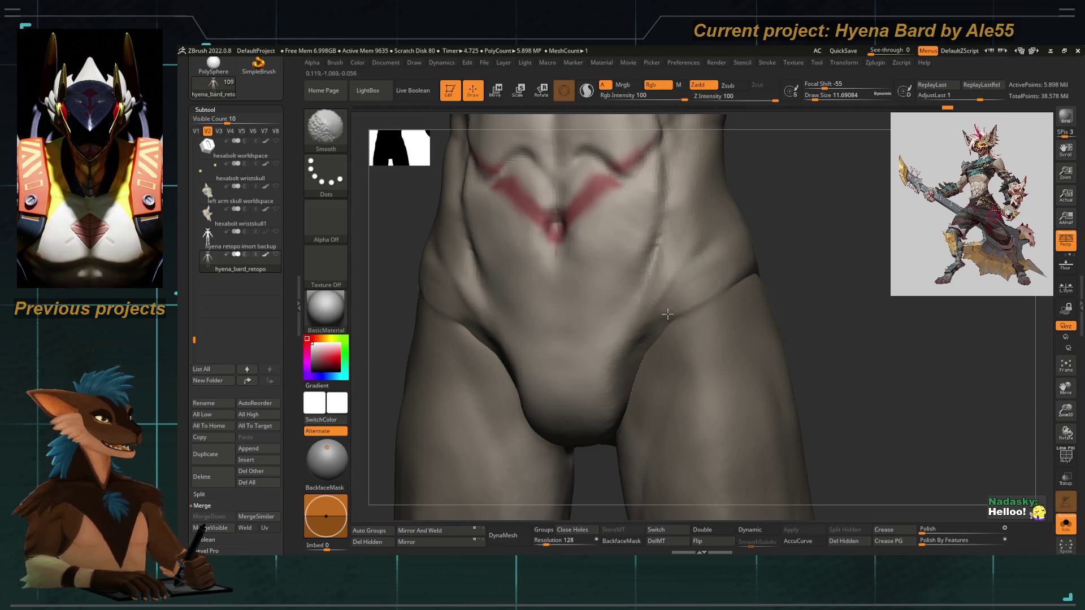
alt+drag(668, 318, 627, 283)
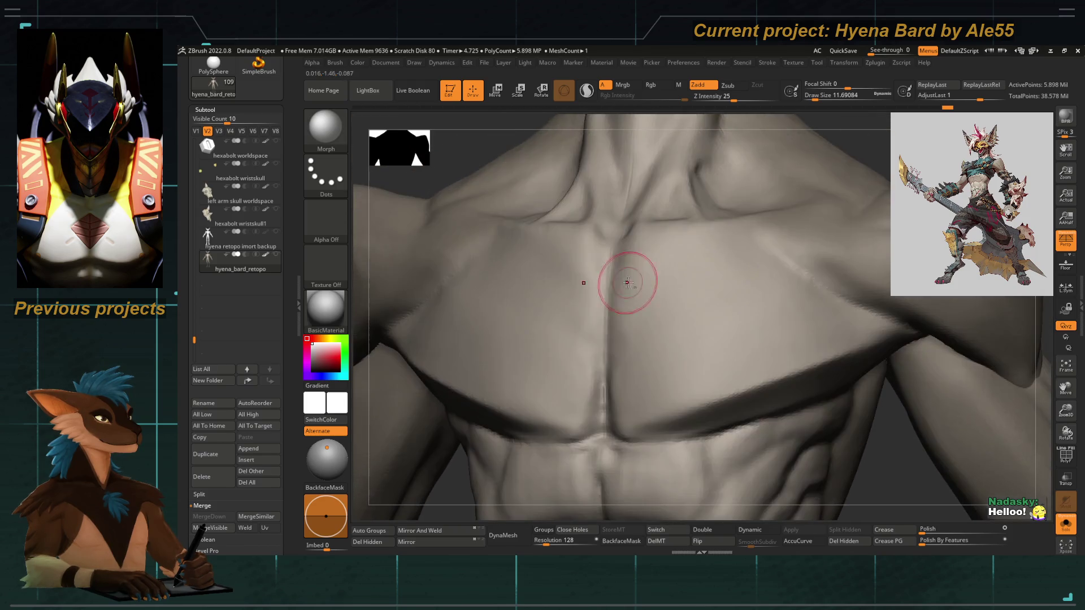
Orbit to the head's side profile and smooth the bump inside the ear.
key(shift)
mouse_move(607, 304)
mouse_down()
mouse_move(583, 311)
mouse_move(690, 265)
mouse_up()
key(shift)
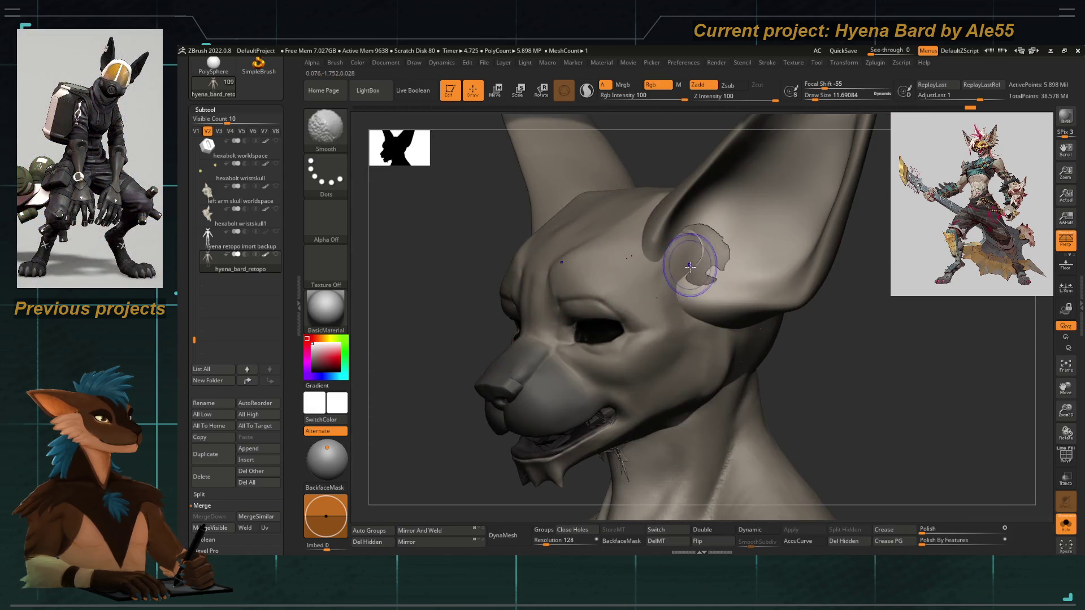
drag(552, 343, 458, 352)
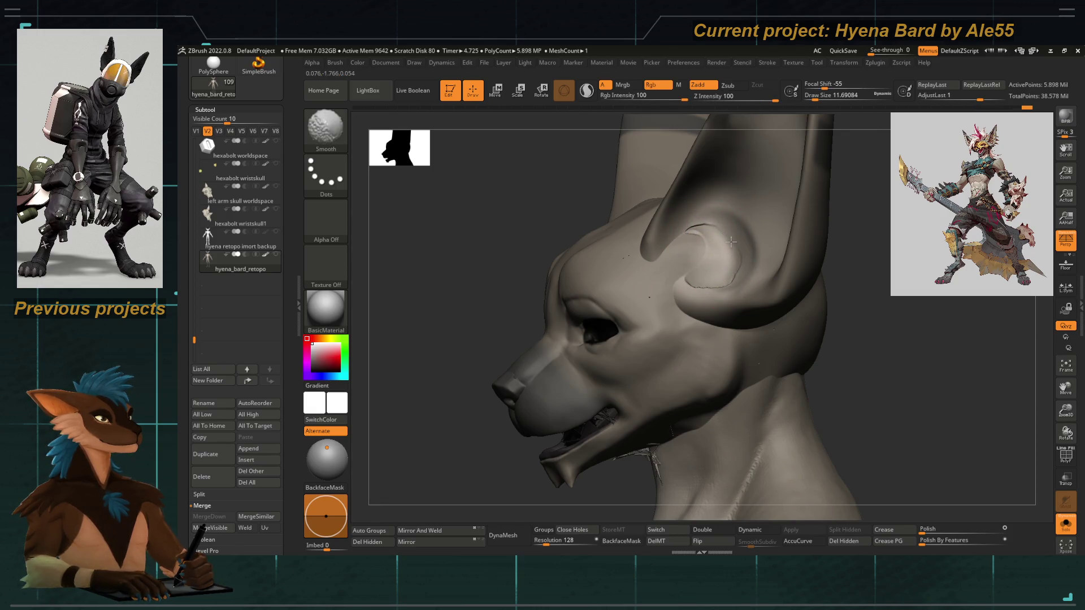
shift+drag(728, 233, 676, 238)
mouse_move(733, 263)
shift+mouse_down()
mouse_move(646, 296)
mouse_move(654, 303)
shift+mouse_up()
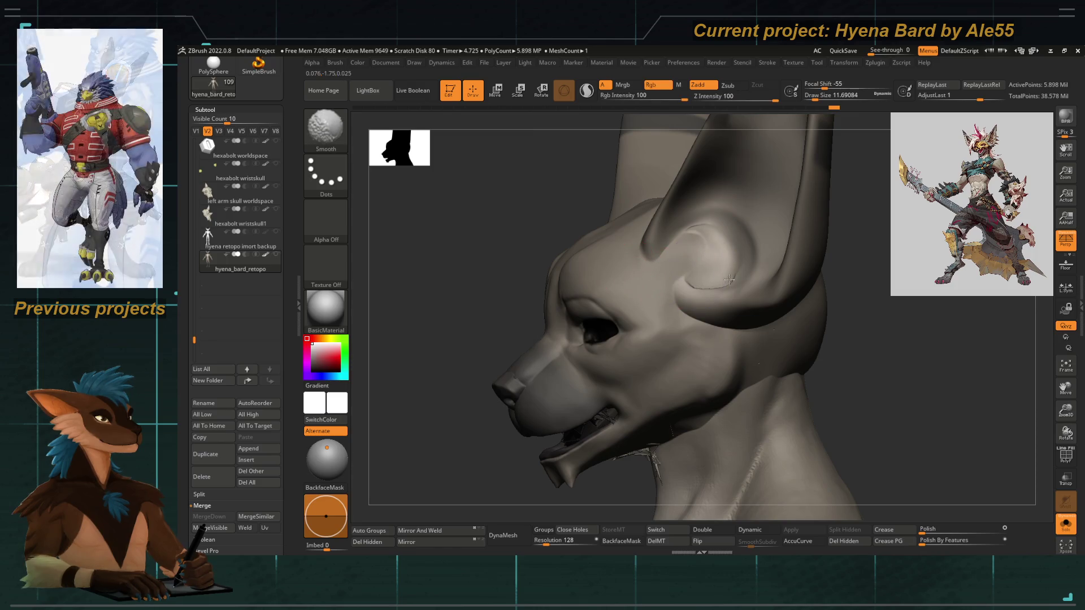
Smooth the ear surface and the area just behind it.
drag(475, 247, 512, 252)
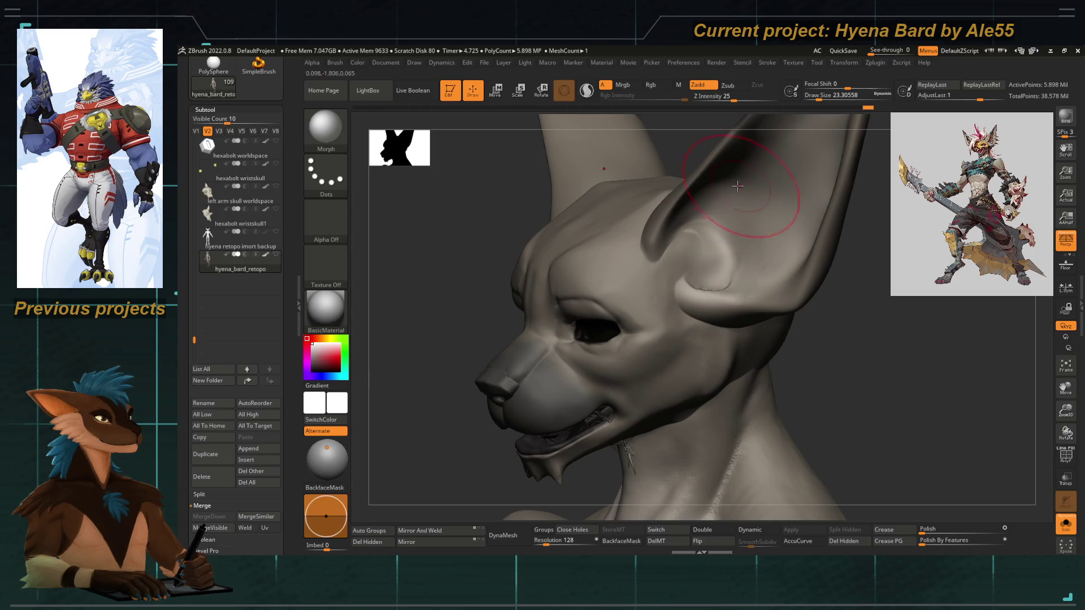
mouse_move(709, 286)
shift+mouse_down()
mouse_move(722, 273)
mouse_move(789, 362)
shift+mouse_up()
shift+drag(795, 308, 811, 262)
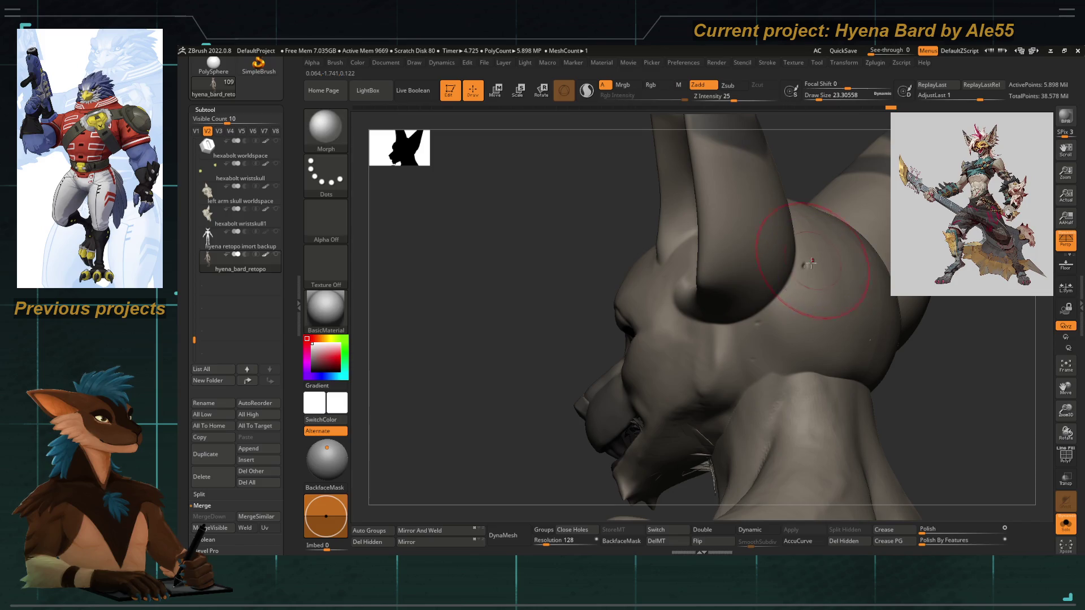
key(shift)
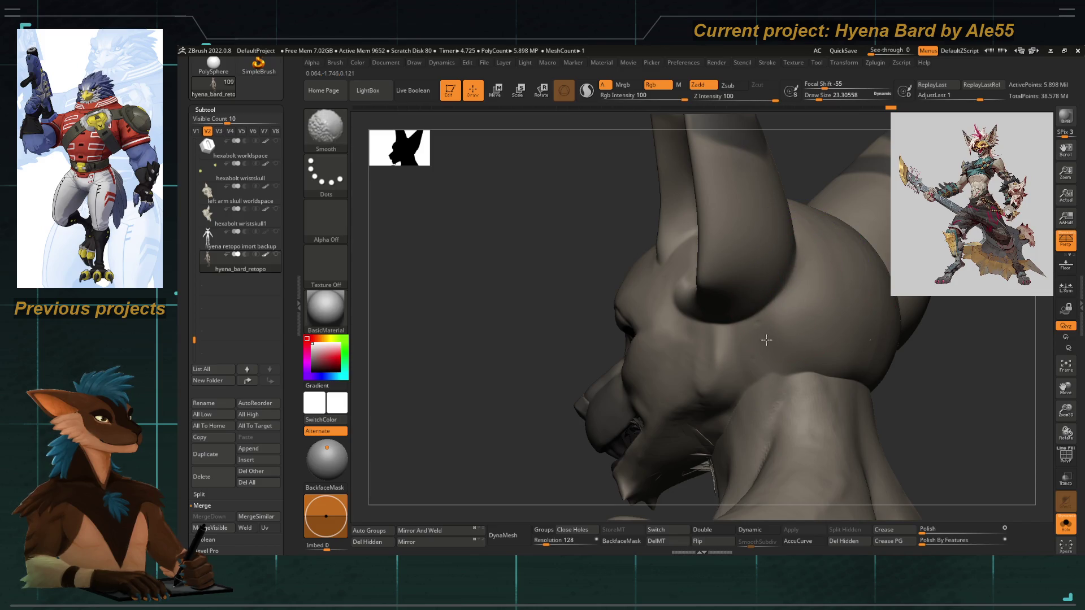
Orbit over the top and back of the head and smooth away the remaining dark dents.
drag(927, 382, 865, 350)
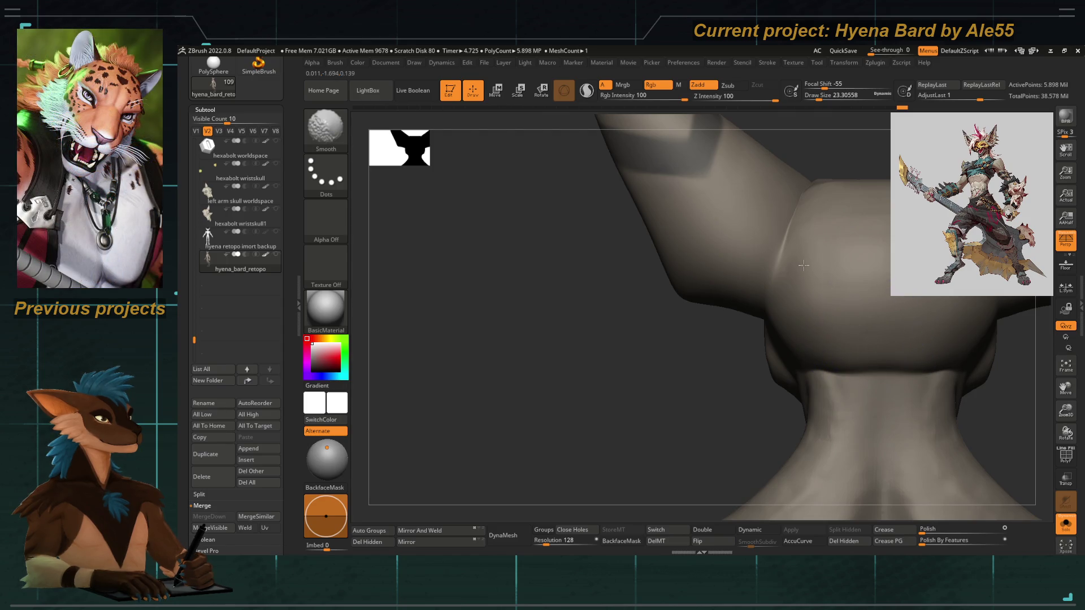
drag(815, 228, 823, 277)
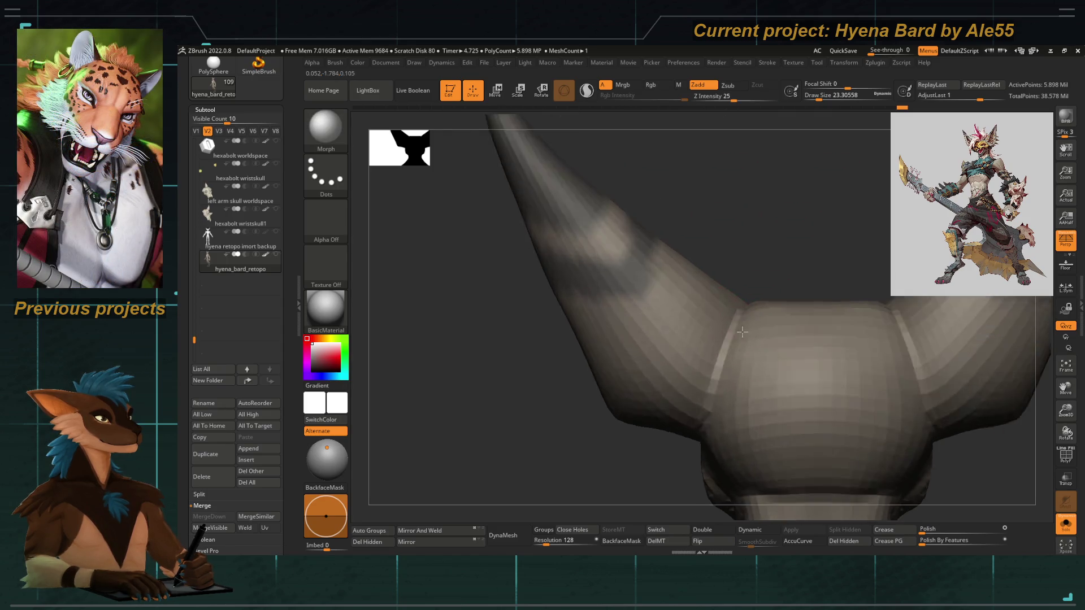
drag(856, 337, 817, 259)
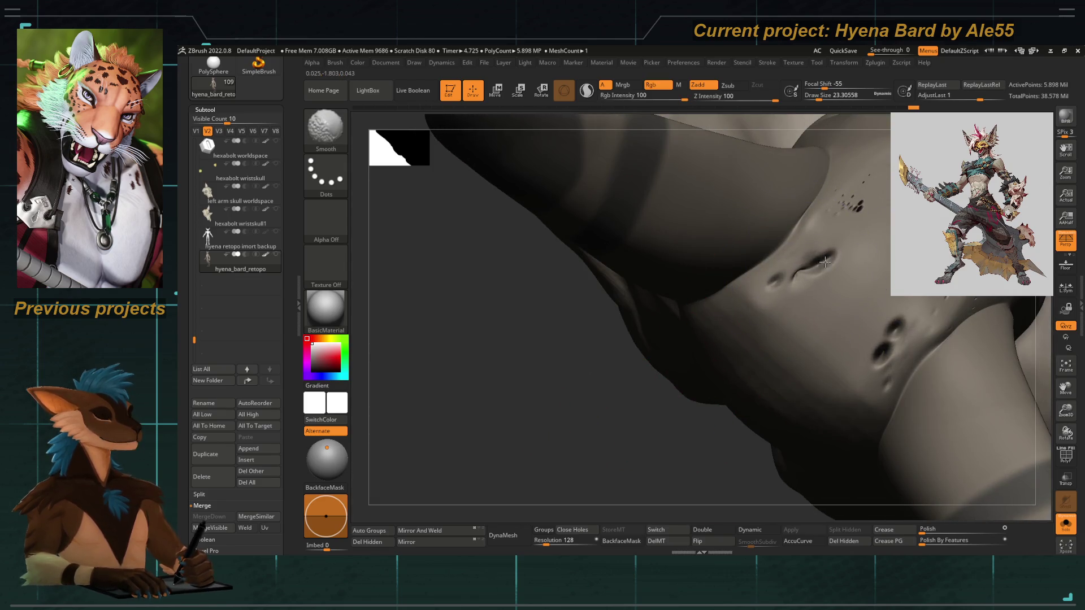
mouse_move(817, 259)
shift+mouse_down()
mouse_move(855, 205)
mouse_move(805, 283)
shift+mouse_up()
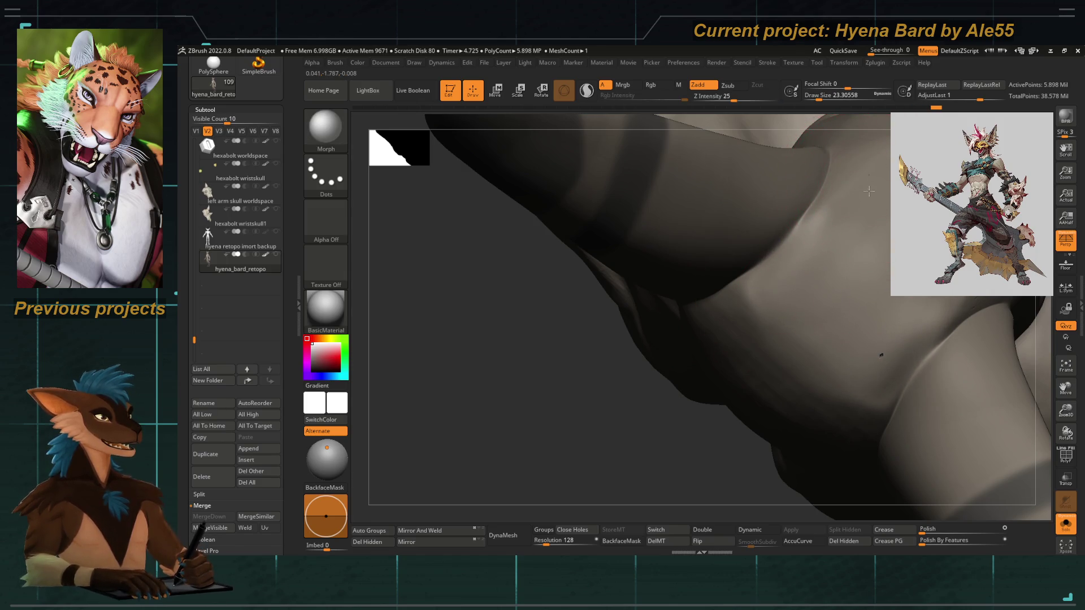
drag(871, 368, 884, 356)
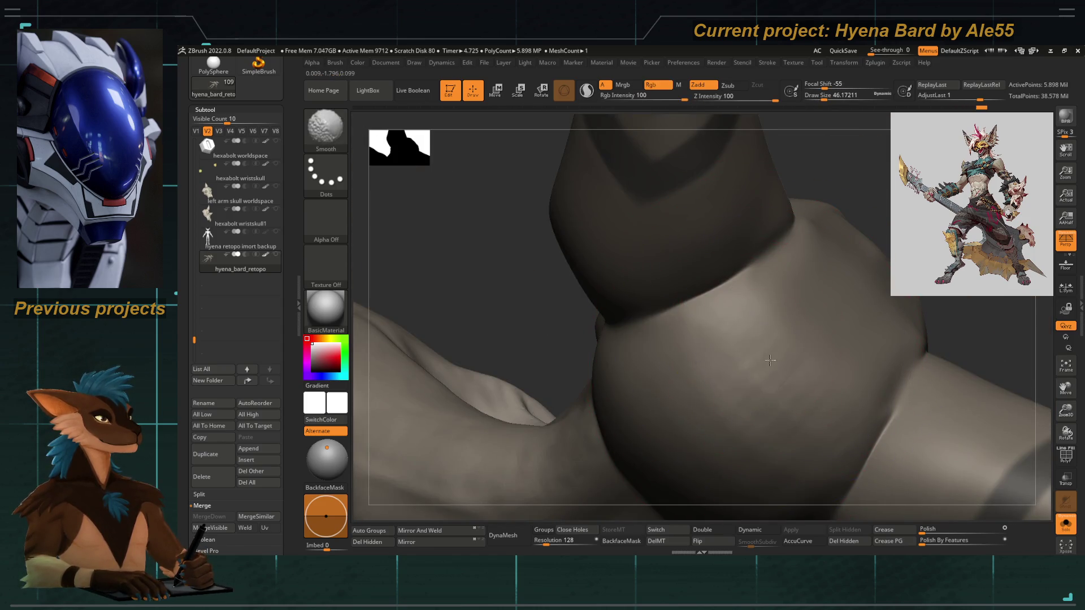
mouse_move(709, 334)
right_down()
mouse_move(494, 257)
mouse_move(512, 305)
mouse_move(499, 383)
mouse_move(763, 270)
mouse_move(564, 356)
mouse_move(688, 374)
right_up()
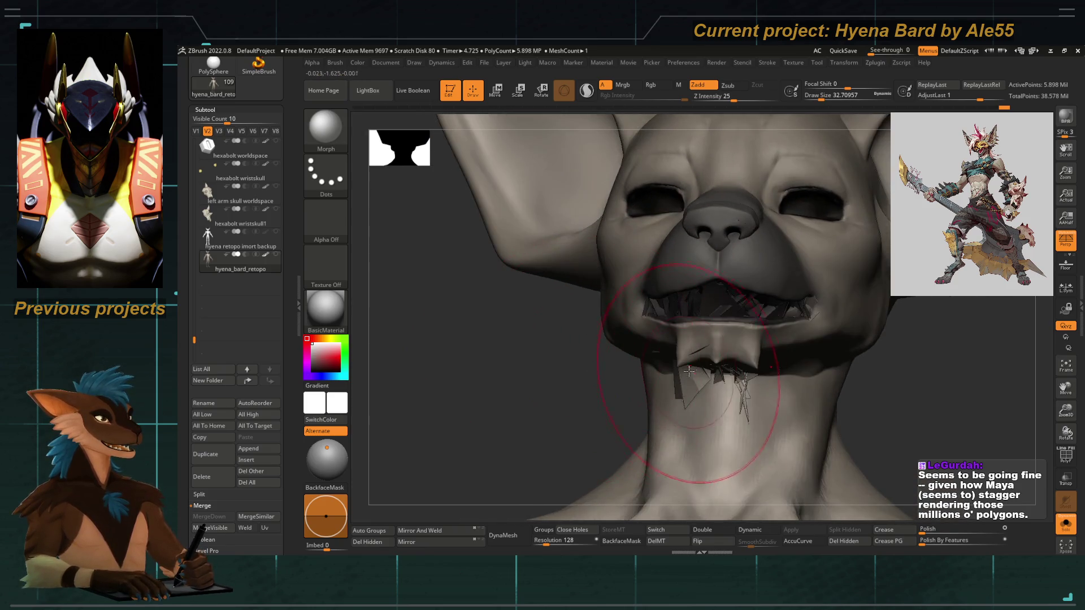
Orbit the head around to a front three-quarter view of the face.
right_drag(556, 357, 709, 297)
key(shift)
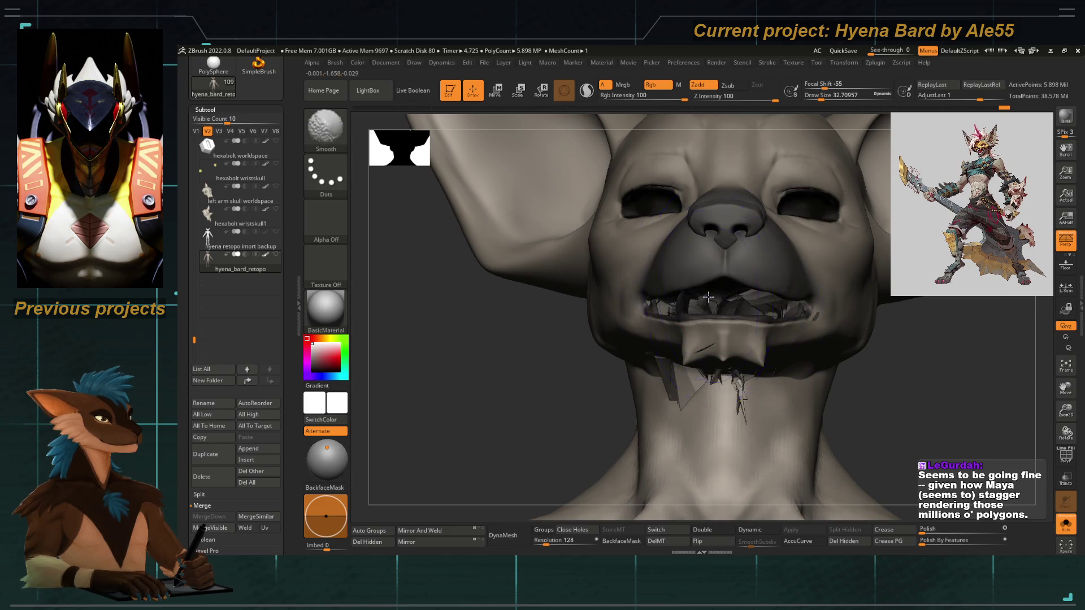
right_drag(540, 381, 686, 341)
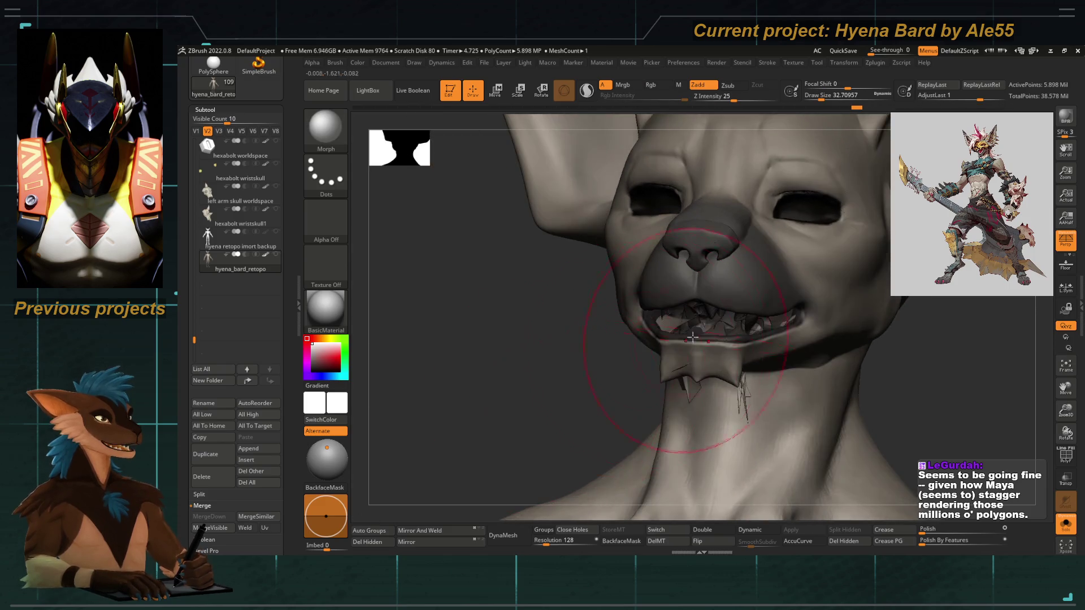
mouse_move(578, 363)
right_down()
mouse_move(694, 403)
mouse_move(553, 370)
mouse_move(739, 303)
right_up()
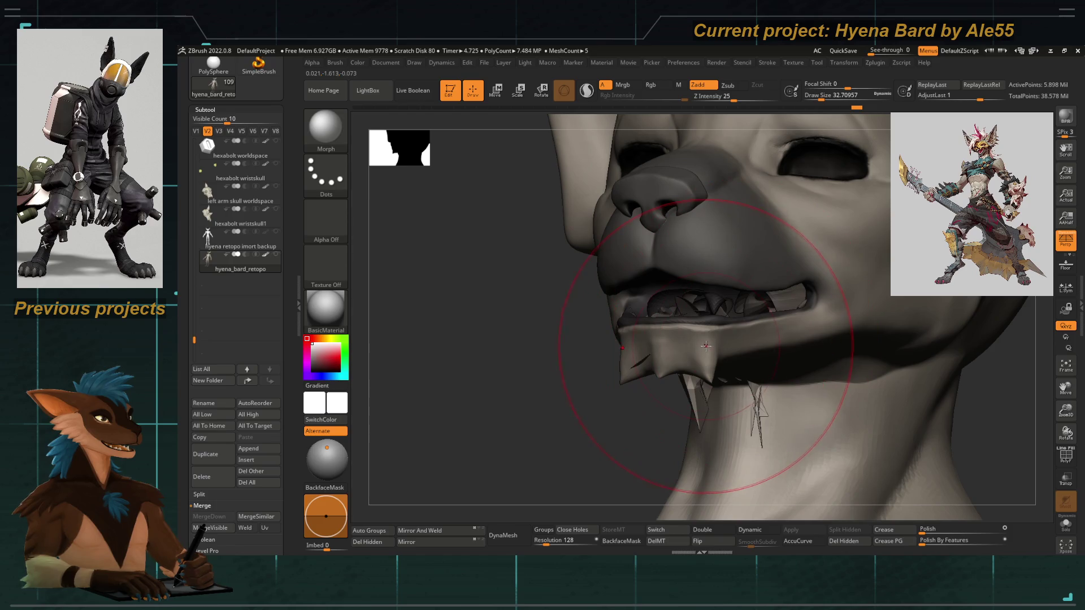
Alt-click the thin mouth shell piece to isolate it in Solo and rotate it.
alt+click(691, 314)
mouse_move(703, 314)
right_down()
mouse_move(528, 404)
mouse_move(658, 402)
mouse_move(630, 347)
right_up()
mouse_move(685, 316)
right_down()
mouse_move(588, 365)
mouse_move(591, 395)
mouse_move(704, 364)
mouse_move(720, 279)
mouse_move(654, 235)
mouse_move(744, 270)
mouse_move(727, 358)
mouse_move(749, 354)
mouse_move(726, 287)
right_up()
right_drag(664, 390, 658, 529)
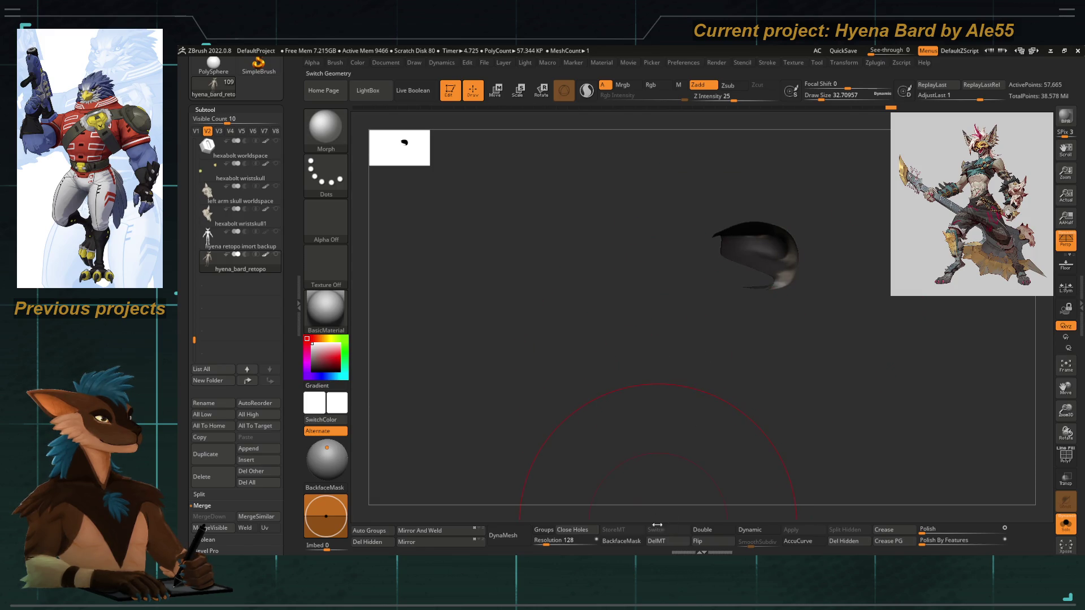
Enable Double-sided display and switch back to the full hyena head.
click(702, 530)
mouse_move(703, 501)
right_down()
mouse_move(700, 393)
mouse_move(753, 272)
mouse_move(725, 337)
mouse_move(679, 339)
mouse_move(635, 399)
mouse_move(605, 350)
right_up()
mouse_move(521, 245)
right_down()
mouse_move(545, 250)
mouse_move(542, 171)
right_up()
alt+click(526, 248)
Smooth the inner lip surface of the open mouth with a small brush.
key(shift)
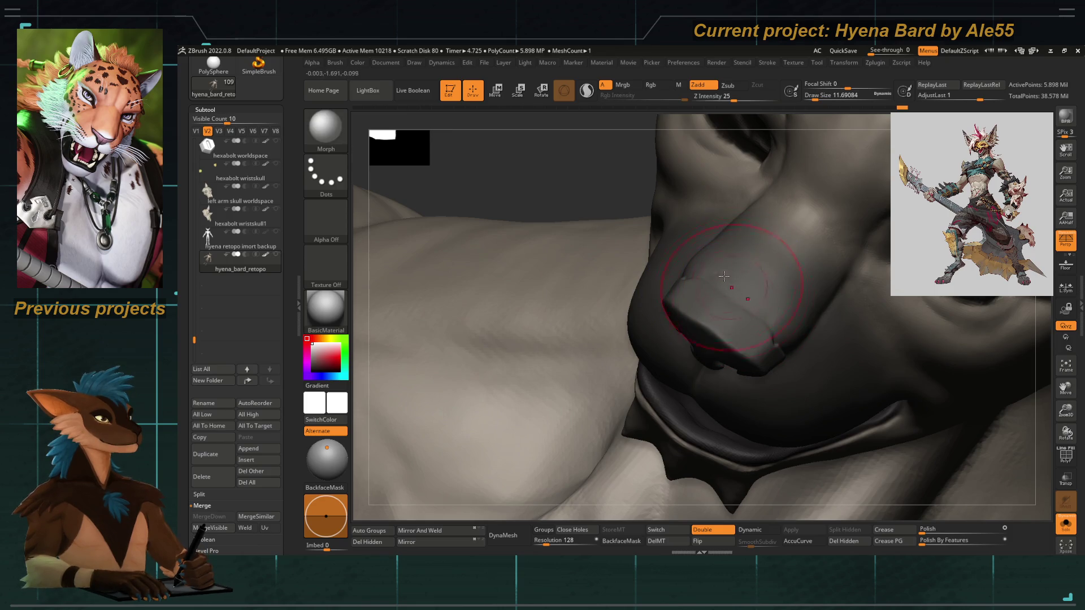
mouse_move(721, 290)
right_down()
mouse_move(686, 276)
mouse_move(708, 353)
mouse_move(727, 325)
right_up()
mouse_move(395, 190)
right_down()
mouse_move(549, 286)
mouse_move(562, 235)
mouse_move(565, 249)
mouse_move(534, 235)
mouse_move(683, 337)
right_up()
shift+drag(683, 337, 692, 328)
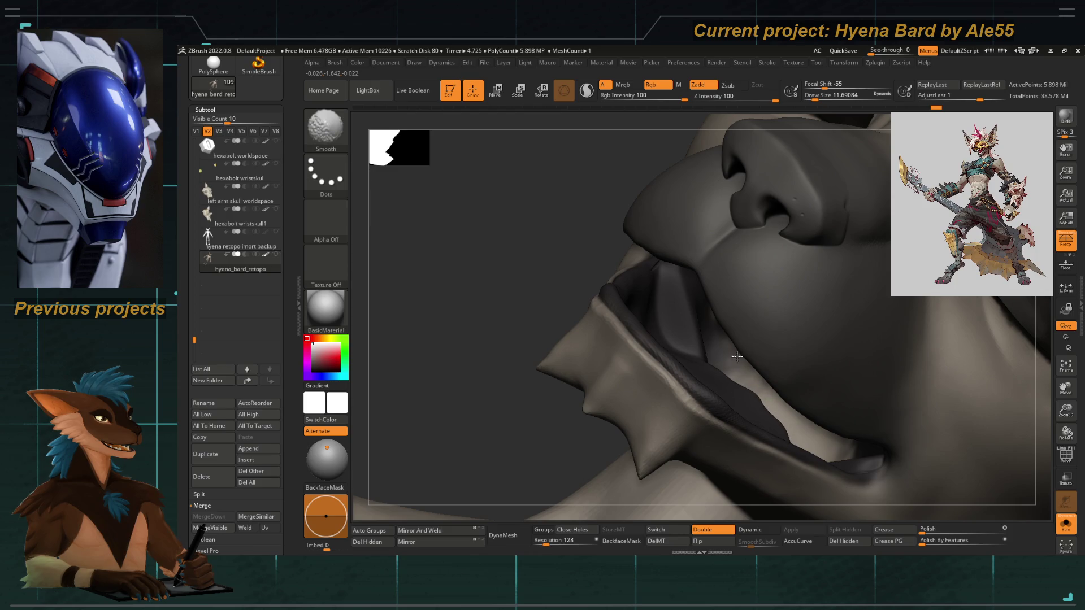
right_drag(684, 301, 660, 262)
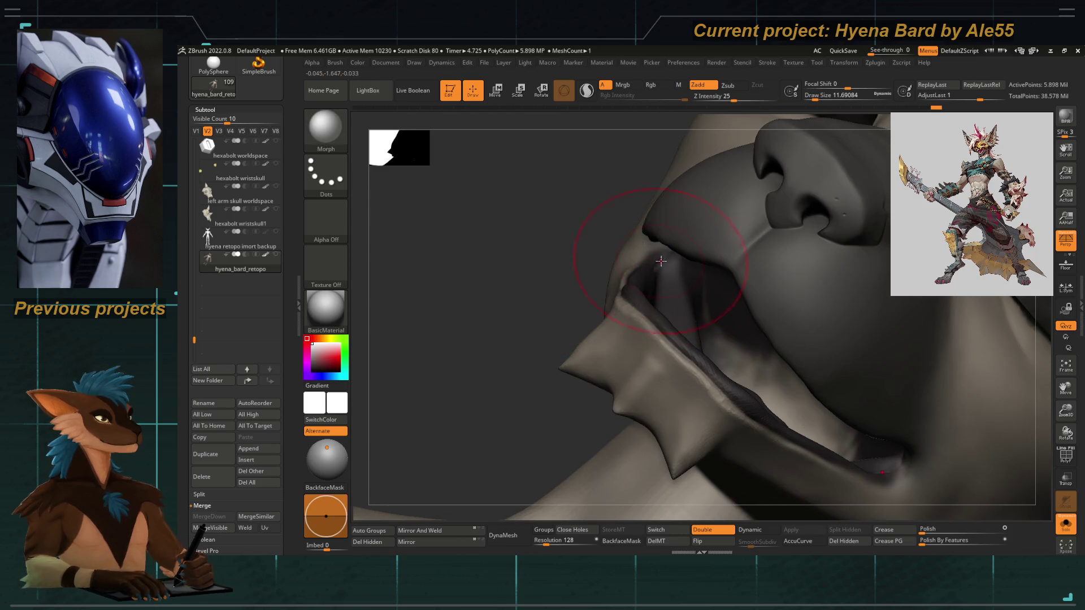
key(shift)
Step down and back up a subdivision level while adjusting the smoothing brush size around the mouth.
key(space)
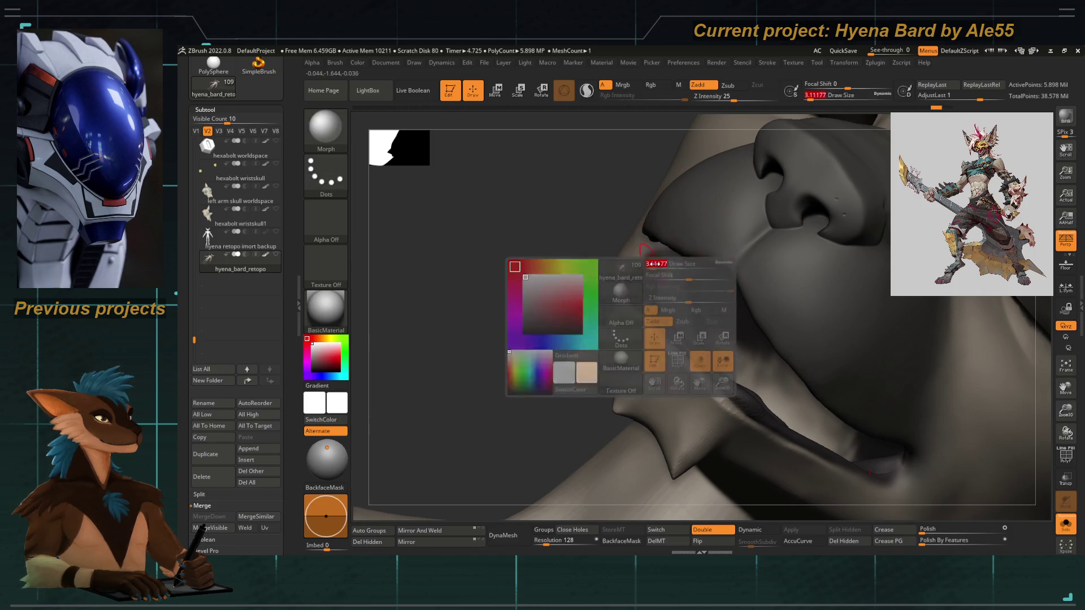
key(shift+d)
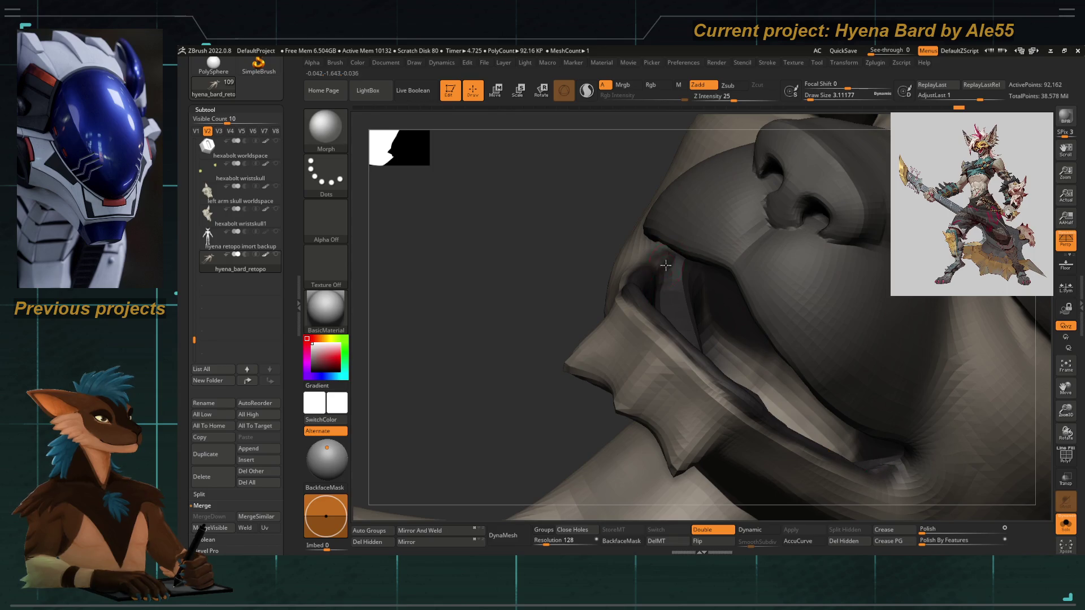
key(space)
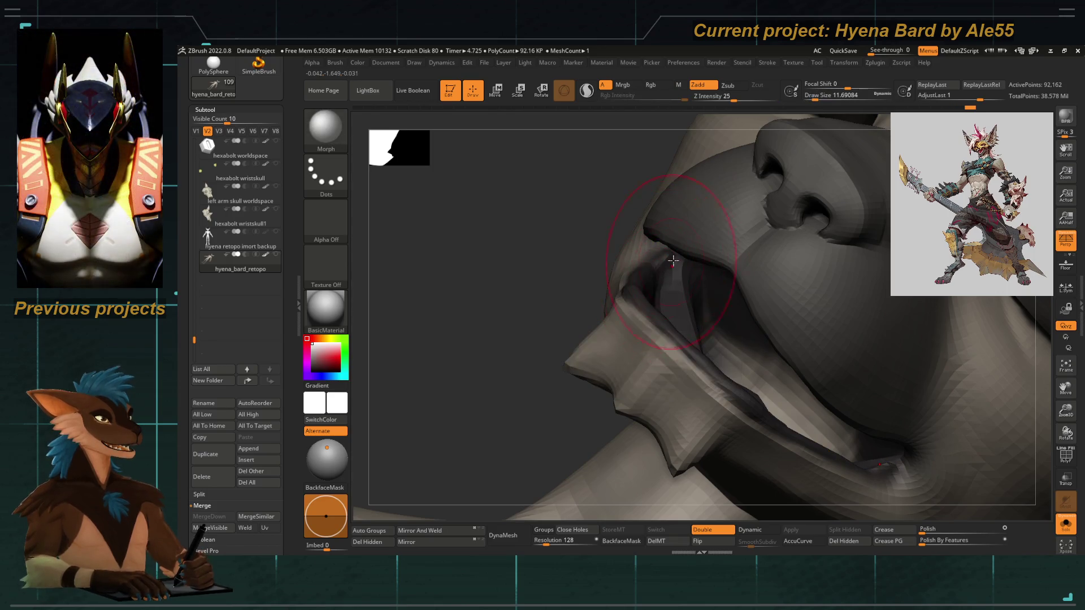
key(d)
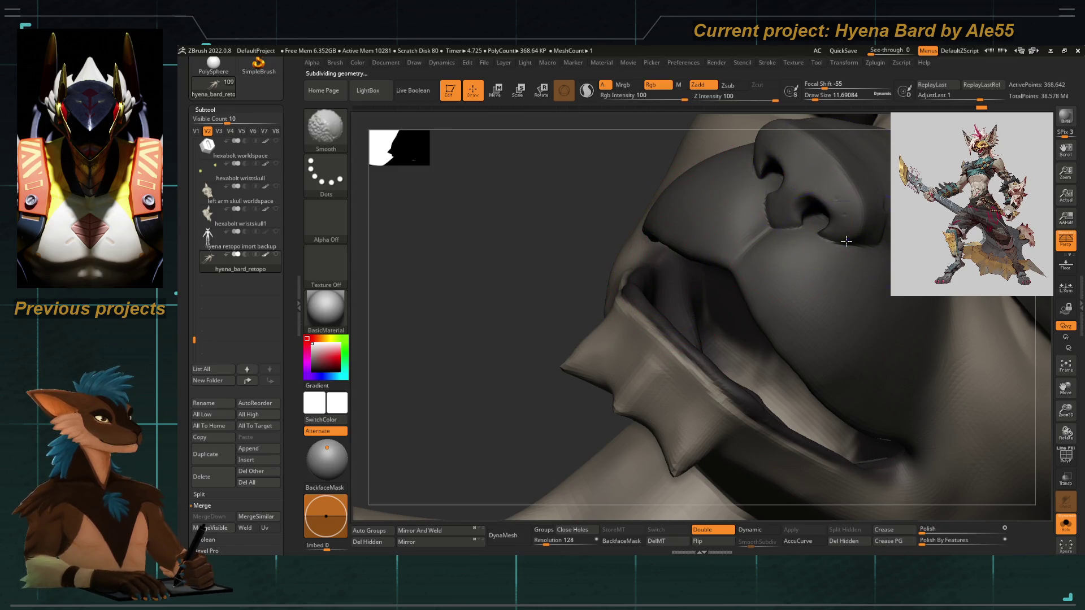
key(shift)
key(bracketleft)
key(bracketleft)
key(bracketleft)
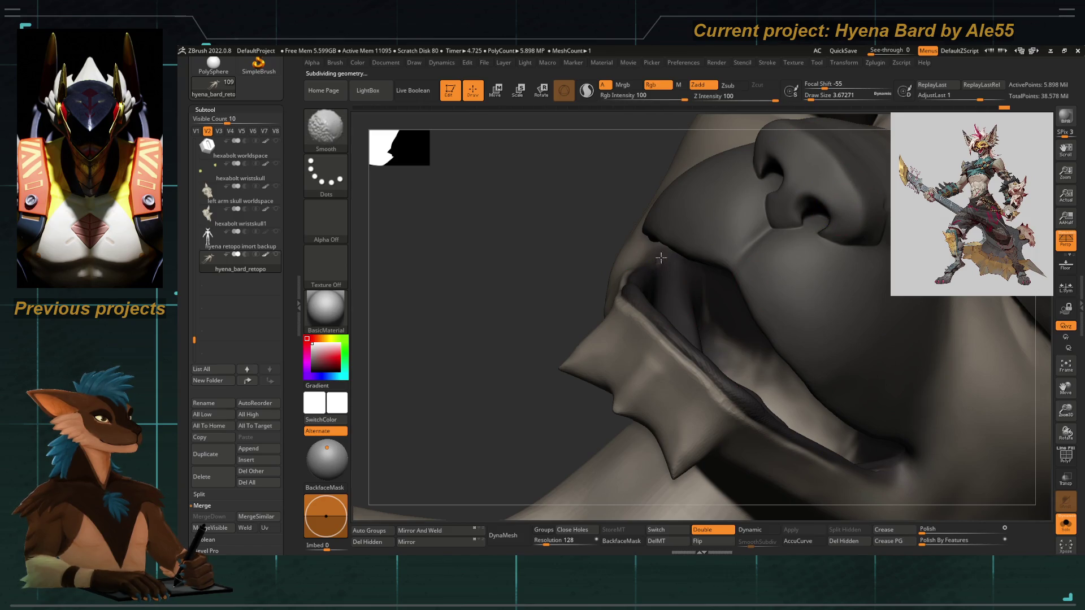
mouse_move(660, 257)
right_down()
mouse_move(529, 234)
mouse_move(558, 271)
right_up()
key(space)
key(space)
key(space)
Zoom out to the torso and bring the clawed hand into close-up.
mouse_move(649, 297)
right_down()
mouse_move(511, 226)
mouse_move(645, 360)
mouse_move(552, 415)
mouse_move(470, 286)
mouse_move(647, 280)
mouse_move(555, 439)
mouse_move(707, 417)
mouse_move(661, 339)
mouse_move(620, 346)
mouse_move(574, 438)
mouse_move(561, 291)
mouse_move(593, 235)
mouse_move(619, 413)
right_up()
mouse_move(649, 366)
right_down()
mouse_move(669, 281)
mouse_move(651, 261)
mouse_move(673, 305)
mouse_move(475, 425)
mouse_move(660, 275)
mouse_move(594, 339)
mouse_move(552, 311)
right_up()
key(space)
key(shift)
Drop a subdivision level and smooth the wrist, then turn to the palm.
mouse_move(679, 252)
right_down()
mouse_move(630, 213)
mouse_move(573, 323)
right_up()
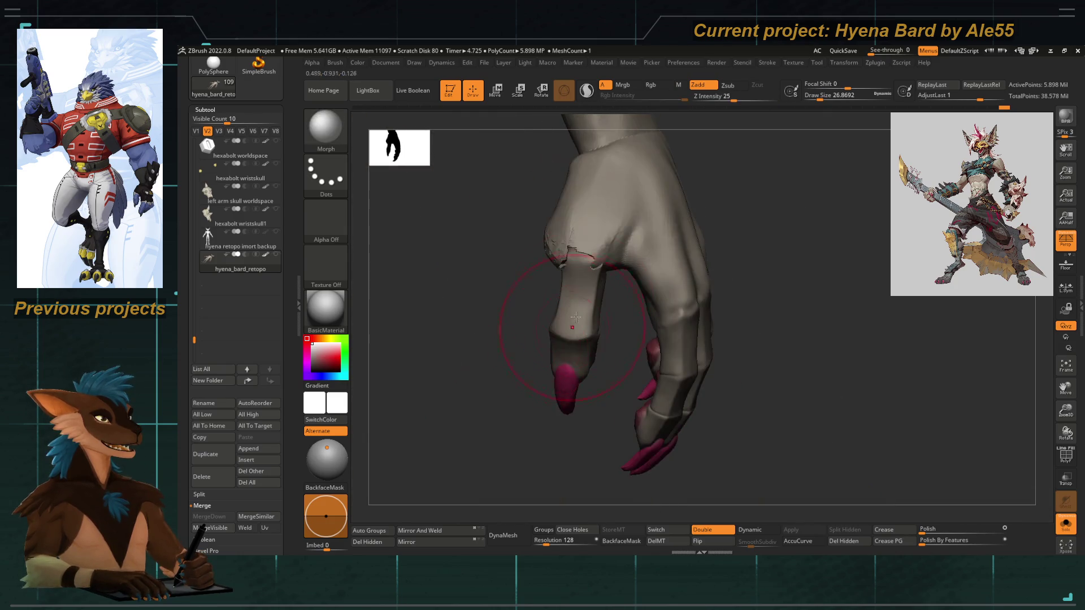
right_drag(500, 272, 549, 260)
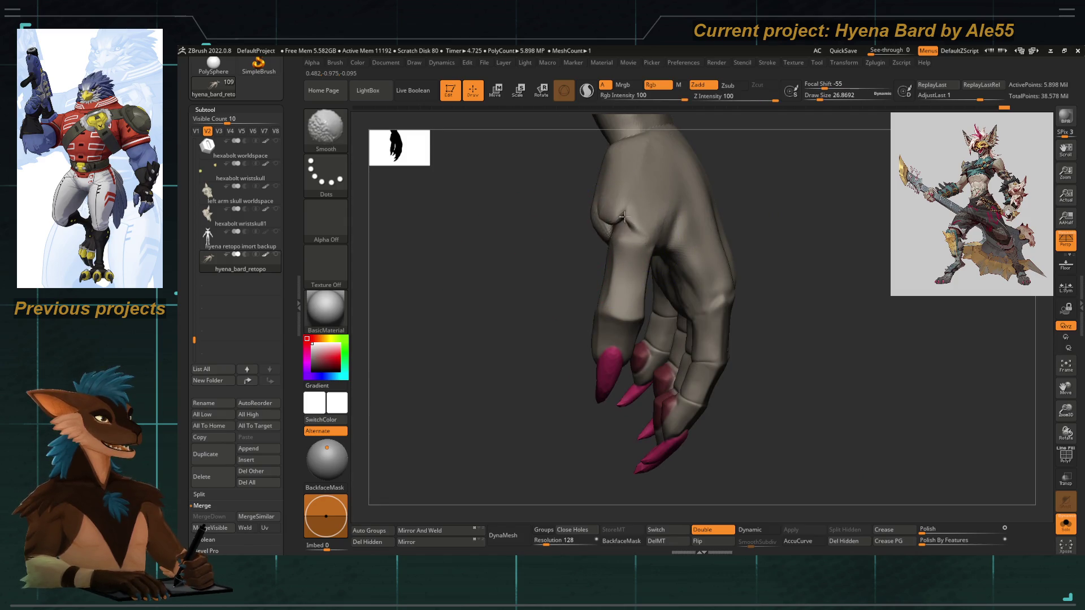
key(shift+d)
key(shift)
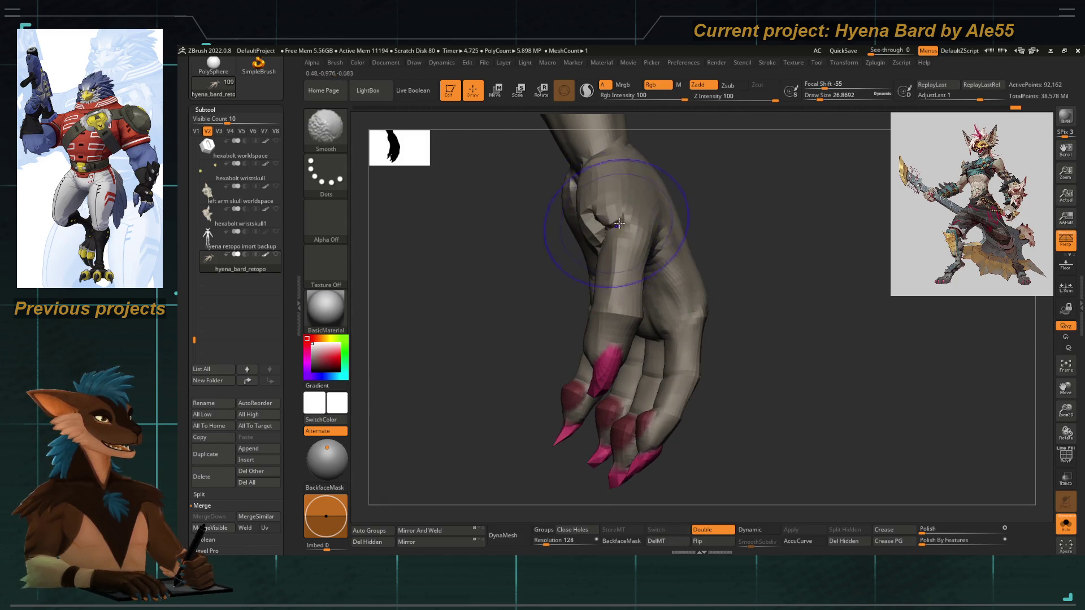
shift+drag(606, 231, 601, 244)
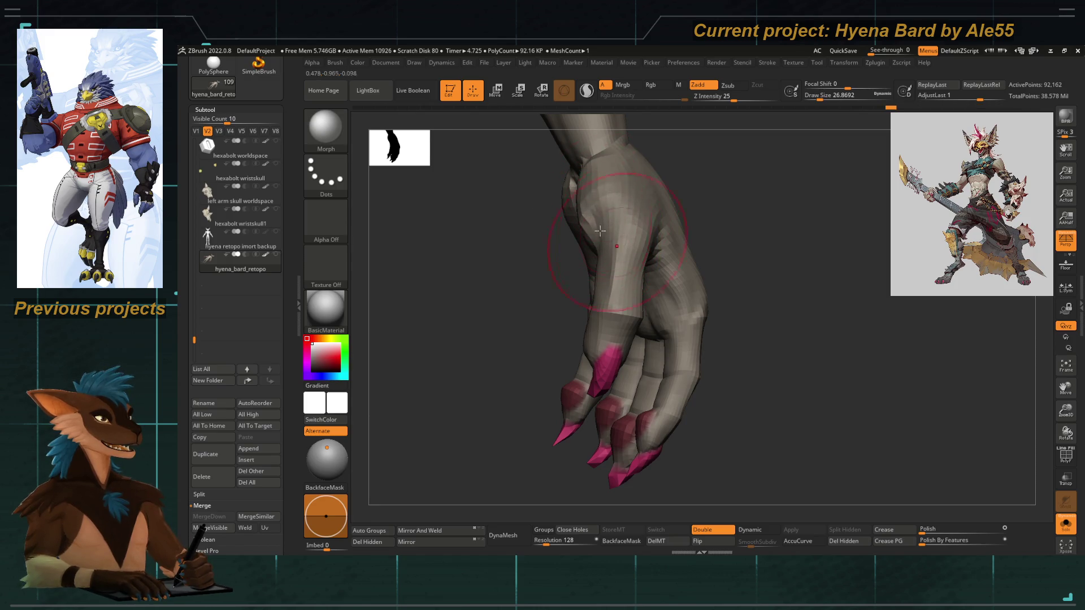
right_drag(576, 223, 524, 225)
key(shift)
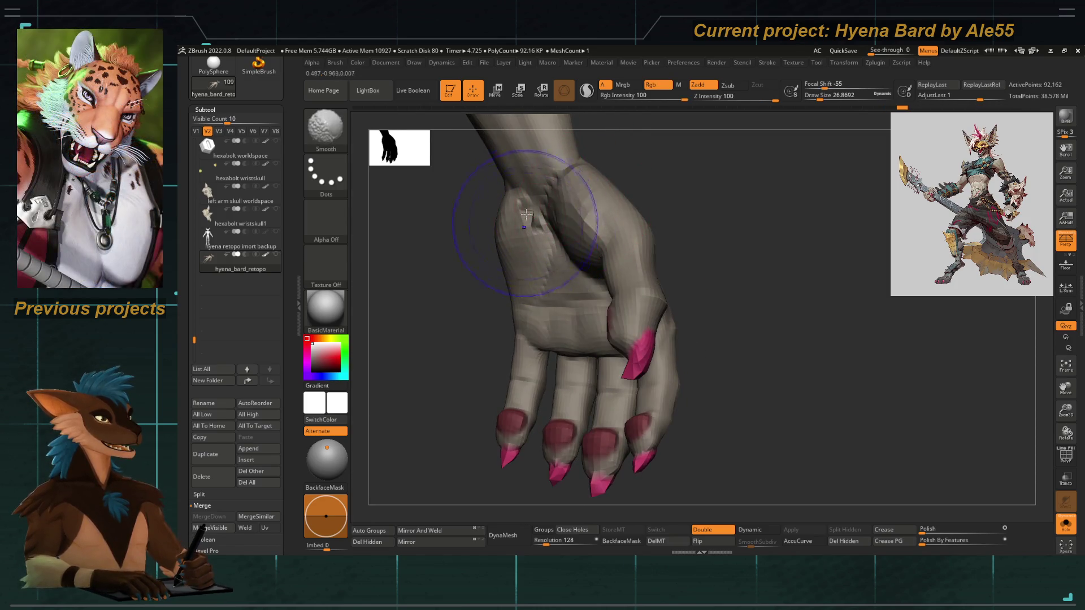
Step back up to the higher subdivision and smooth the back of the hand.
key(ctrl+d)
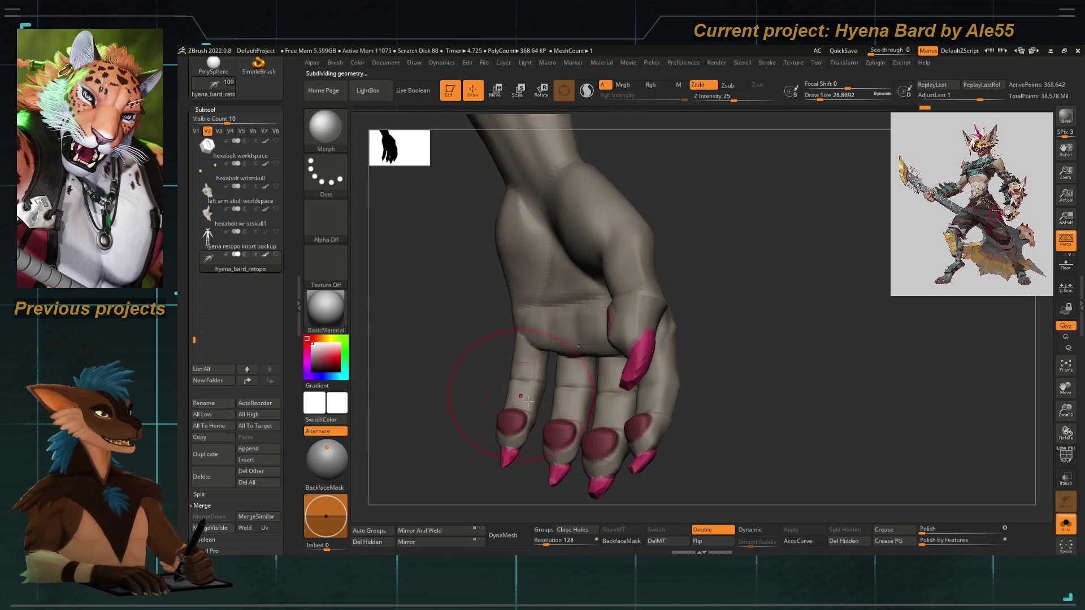
key(shift)
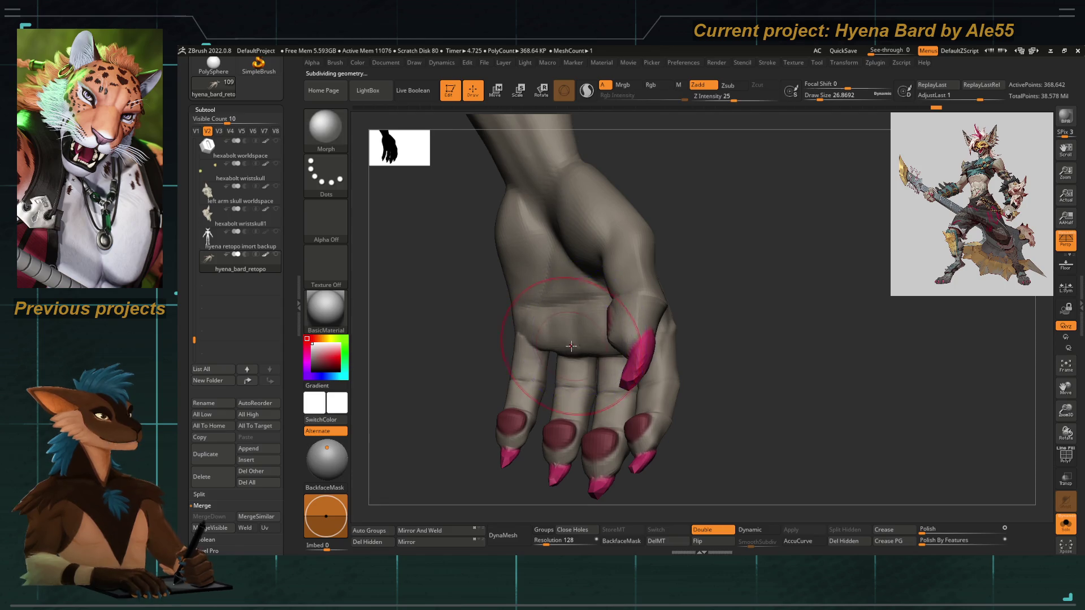
key(d)
key(d)
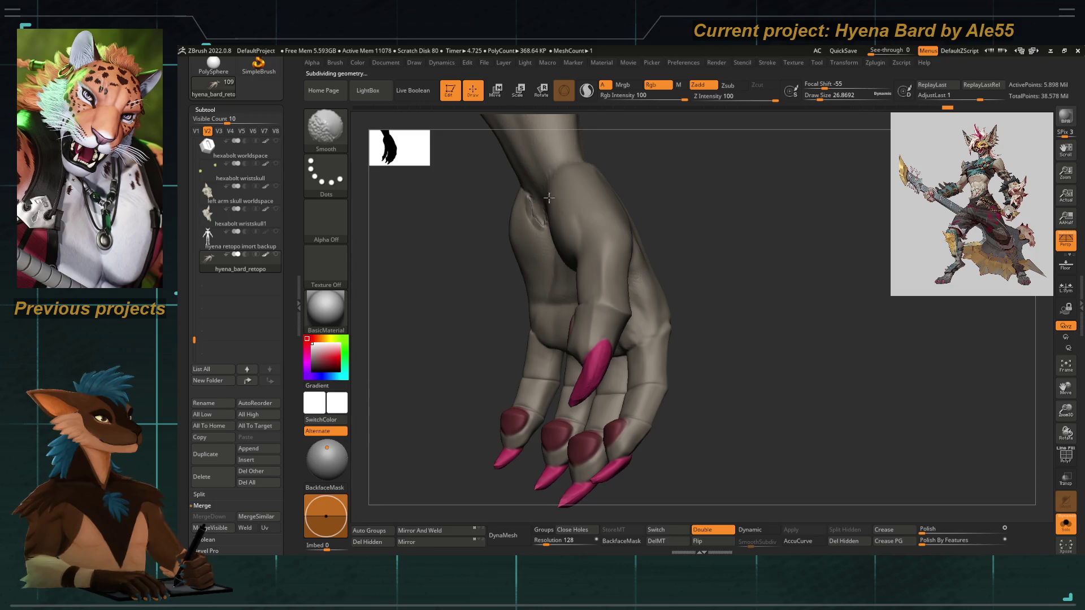
right_drag(535, 221, 485, 242)
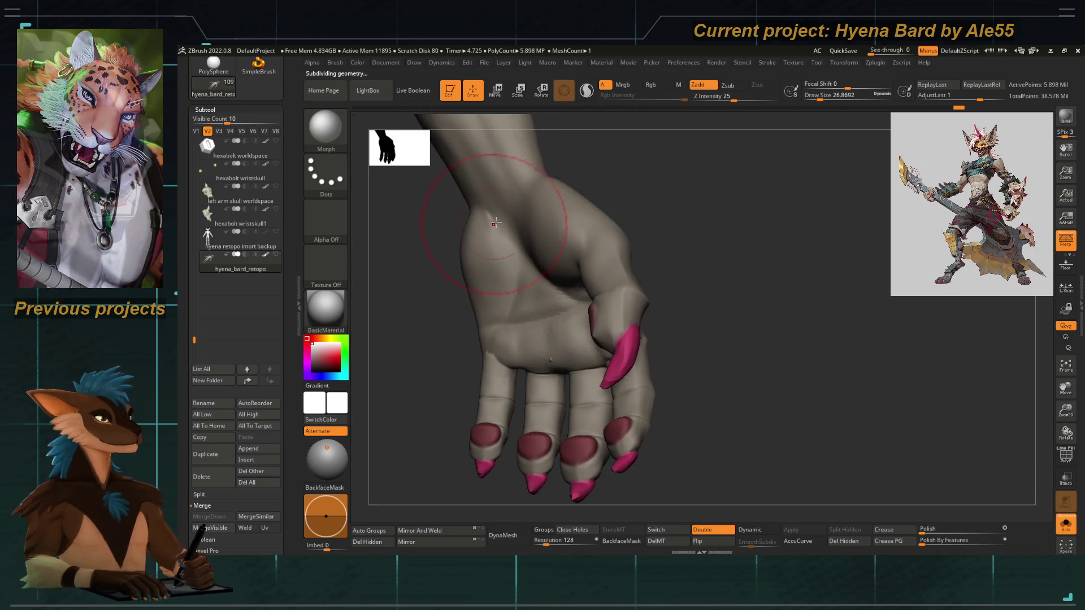
shift+drag(539, 207, 505, 221)
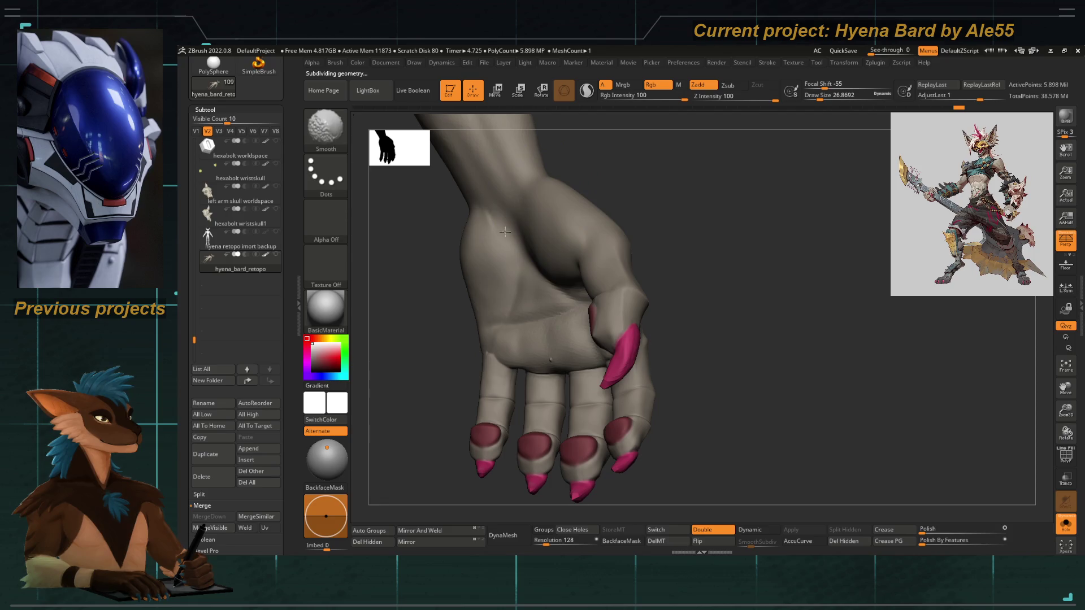
key(shift)
key(shift)
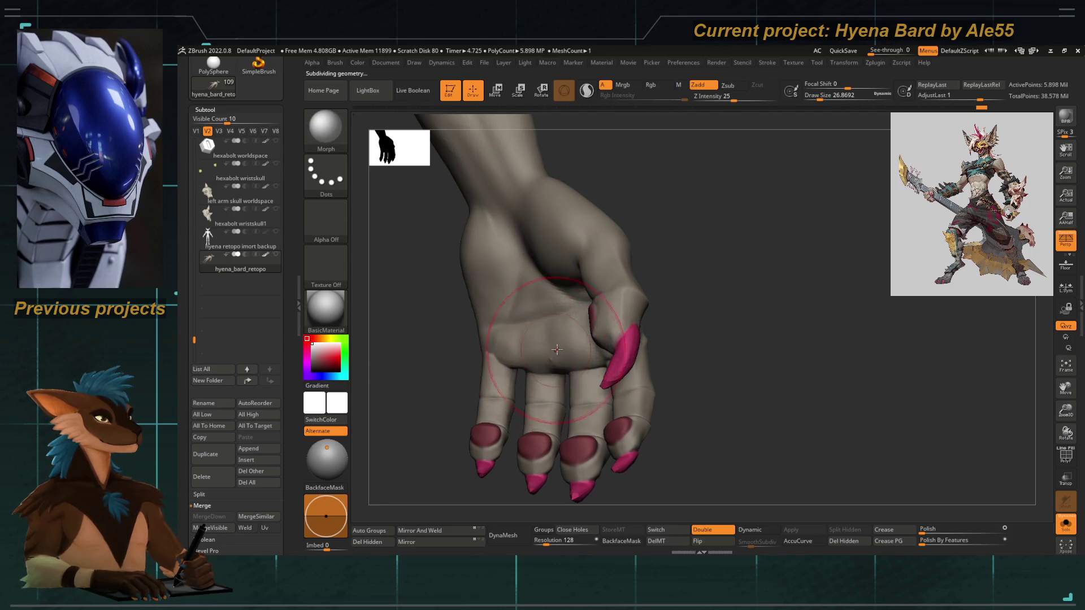
drag(729, 344, 529, 268)
Orbit around the fingers and smooth the surface around the pink nails.
key(space)
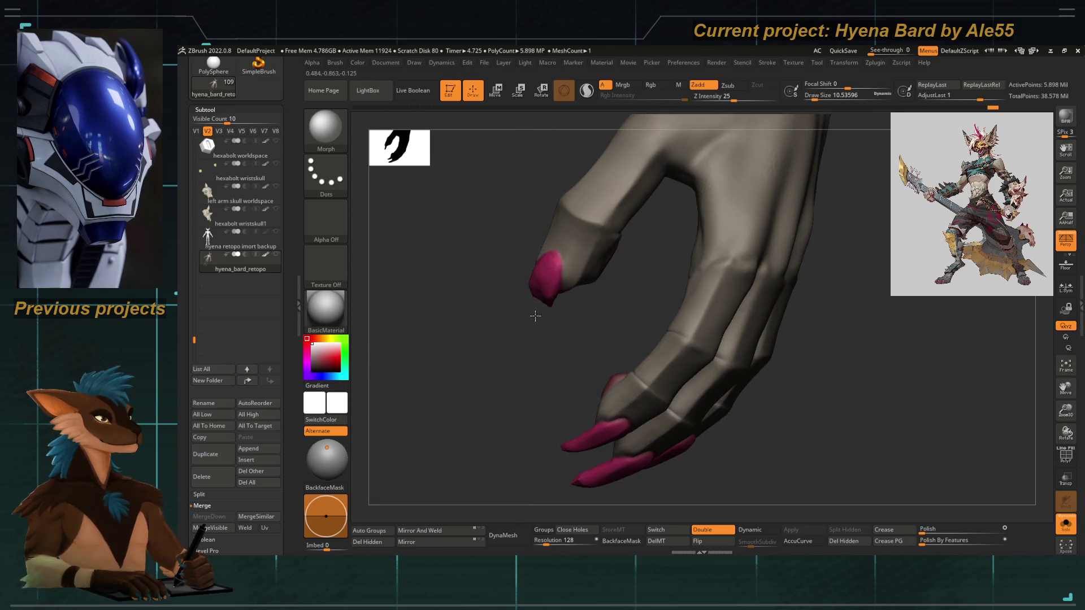
right_drag(541, 289, 544, 285)
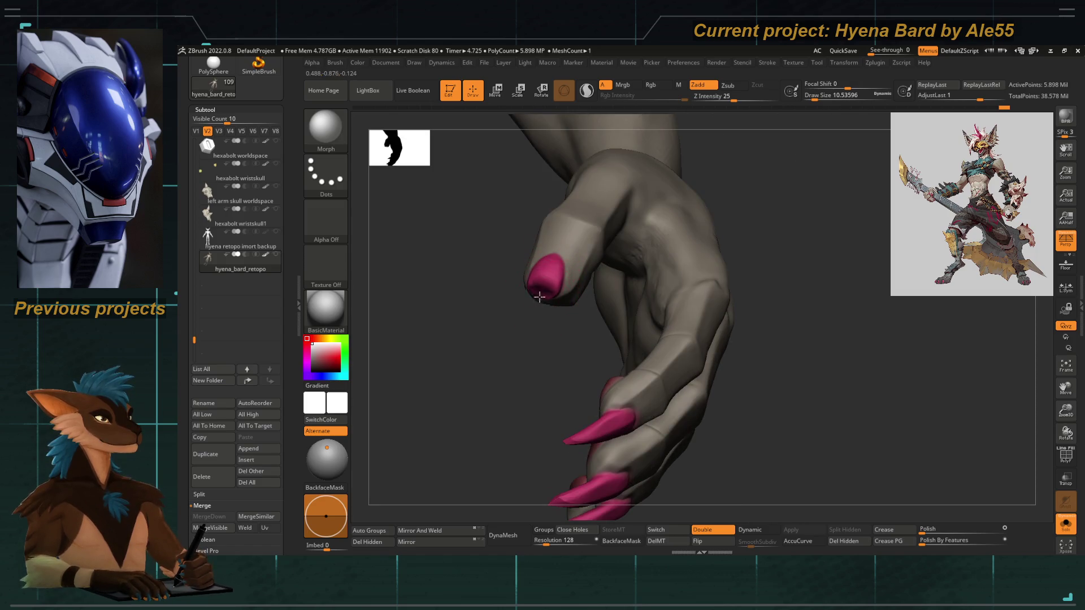
key(shift)
mouse_move(533, 350)
mouse_down()
mouse_move(552, 286)
mouse_move(564, 330)
mouse_up()
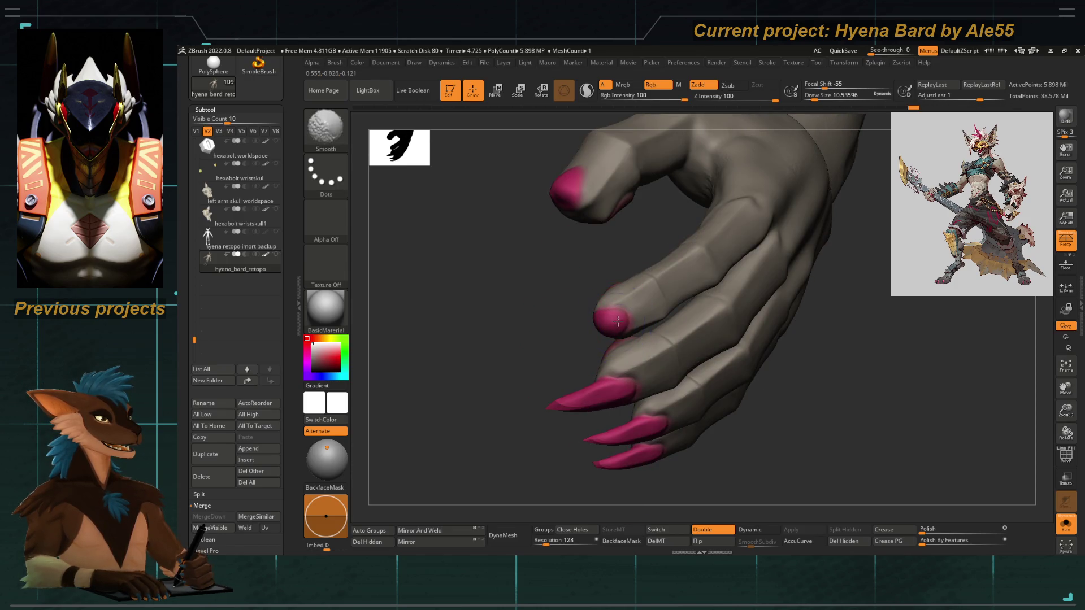
drag(553, 363, 562, 346)
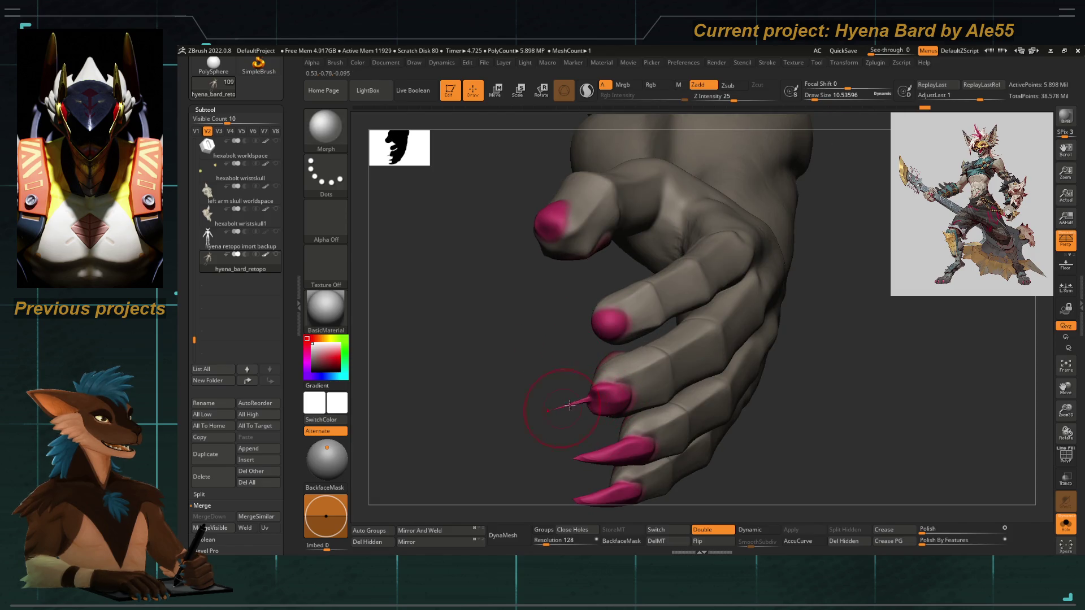
drag(556, 411, 598, 406)
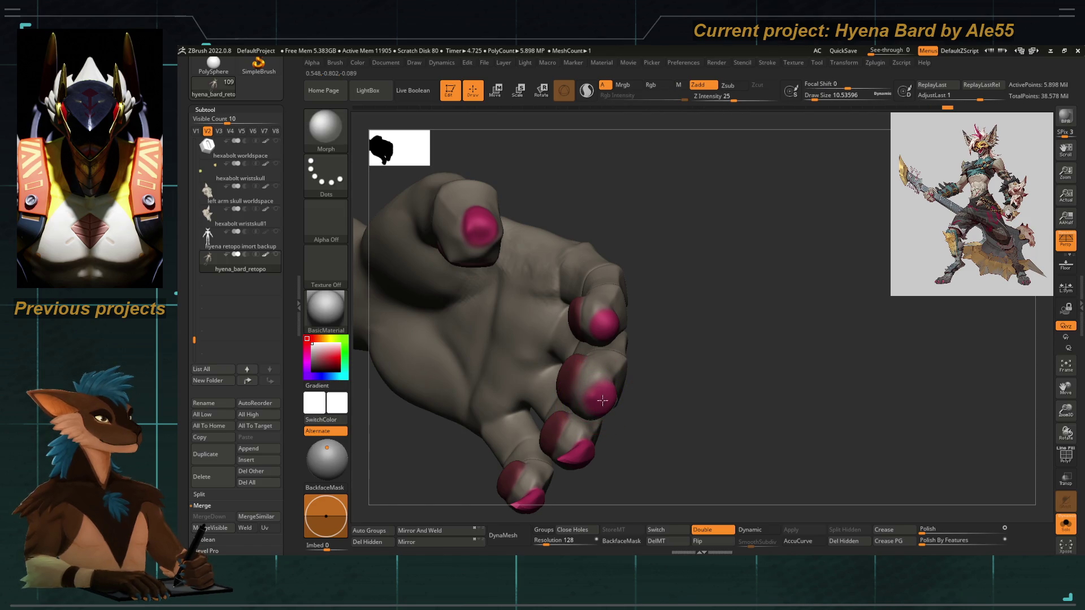
mouse_move(618, 413)
mouse_down()
mouse_move(552, 368)
mouse_move(585, 378)
mouse_up()
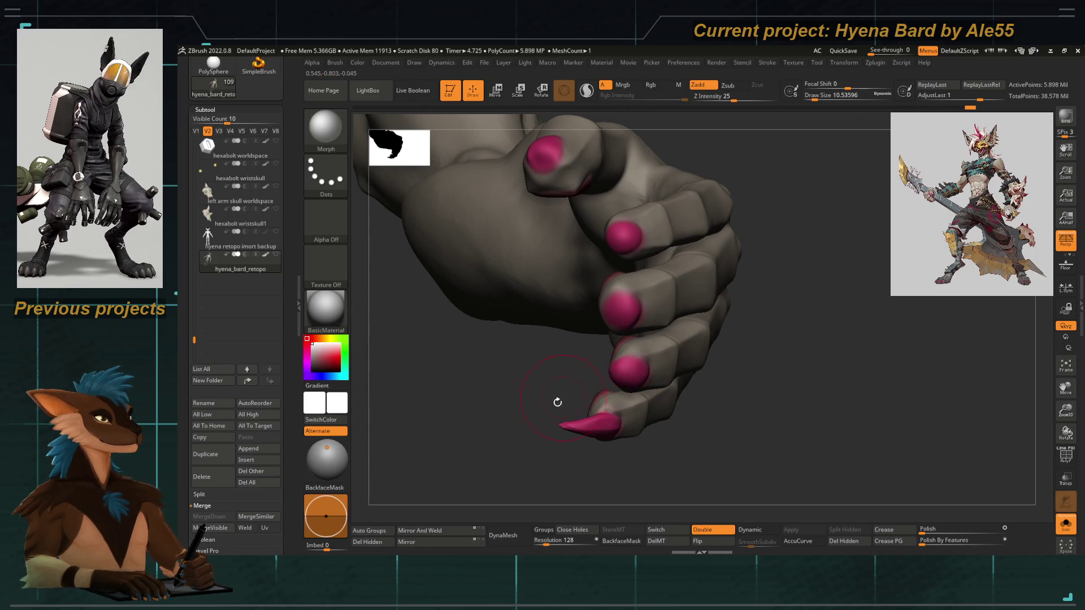
drag(560, 400, 602, 350)
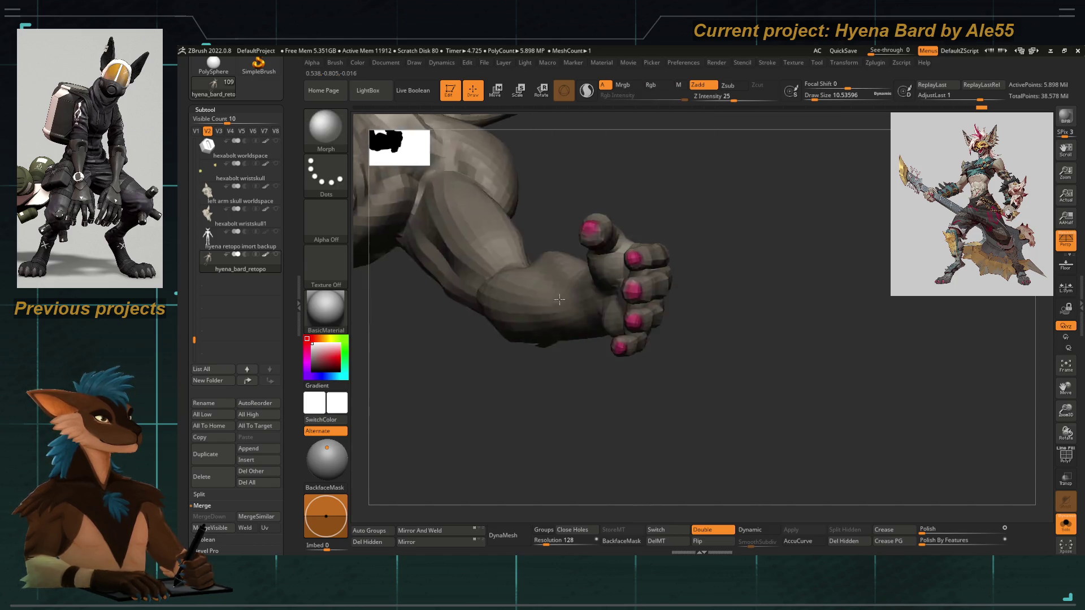
Zoom out to the full body and frame the head in a three-quarter view.
drag(620, 359, 586, 399)
mouse_move(513, 284)
shift+mouse_down()
mouse_move(548, 382)
mouse_move(538, 368)
mouse_move(602, 231)
mouse_move(511, 317)
mouse_move(527, 254)
shift+mouse_up()
key(space)
mouse_move(519, 214)
mouse_down()
mouse_move(480, 322)
mouse_move(552, 297)
mouse_move(526, 385)
mouse_up()
Smooth the shoulder blade, chest, abdomen and pelvis of the retopo body from side and front.
mouse_move(684, 344)
alt+mouse_down()
mouse_move(509, 371)
mouse_move(548, 402)
mouse_move(519, 327)
mouse_move(571, 278)
alt+mouse_up()
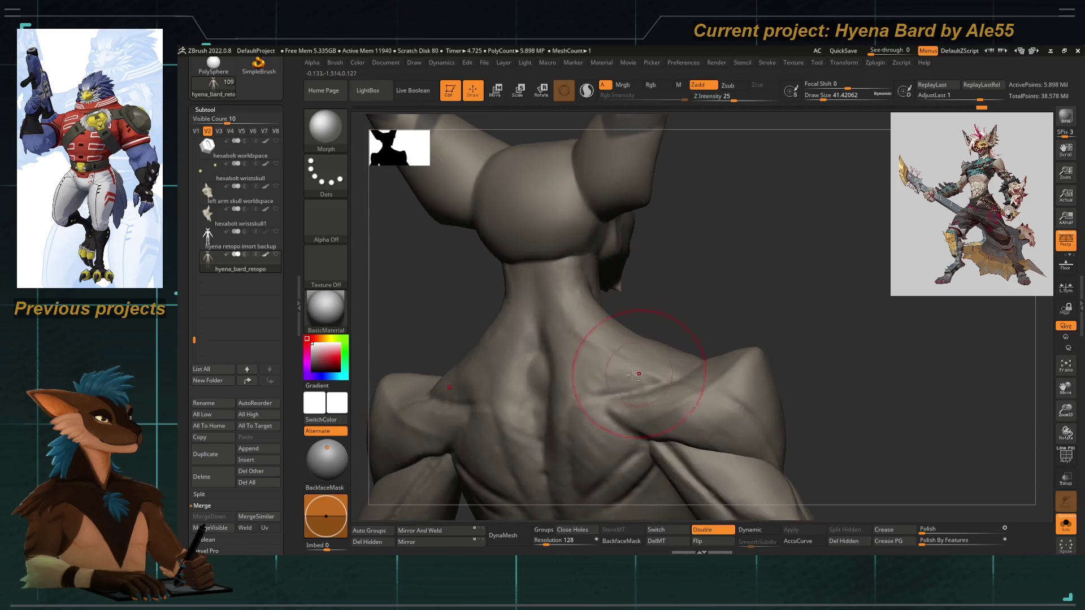
alt+drag(634, 305, 600, 310)
drag(687, 335, 497, 332)
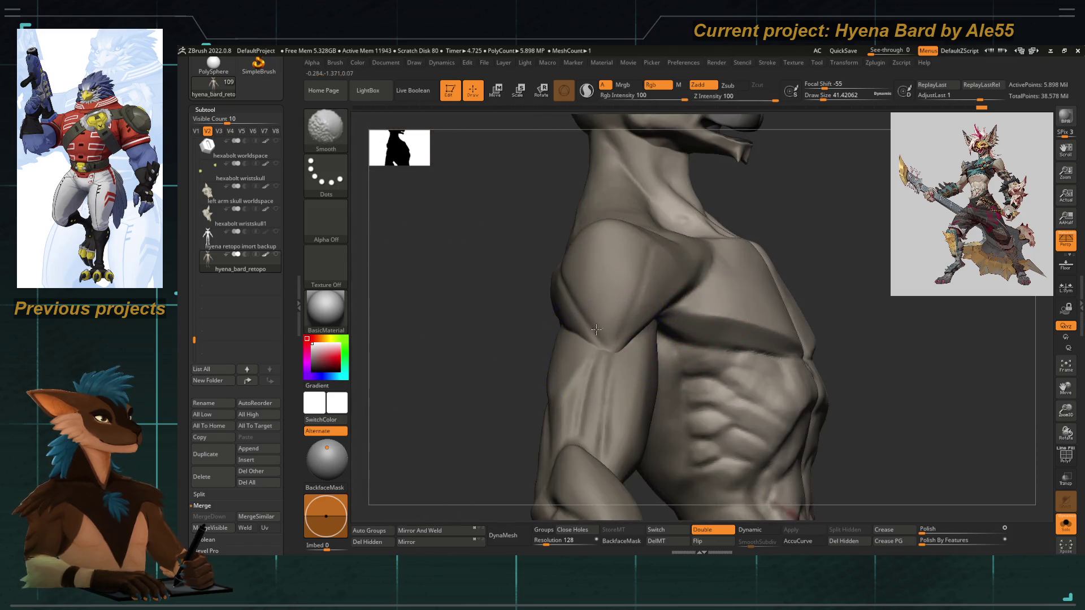
drag(714, 294, 763, 283)
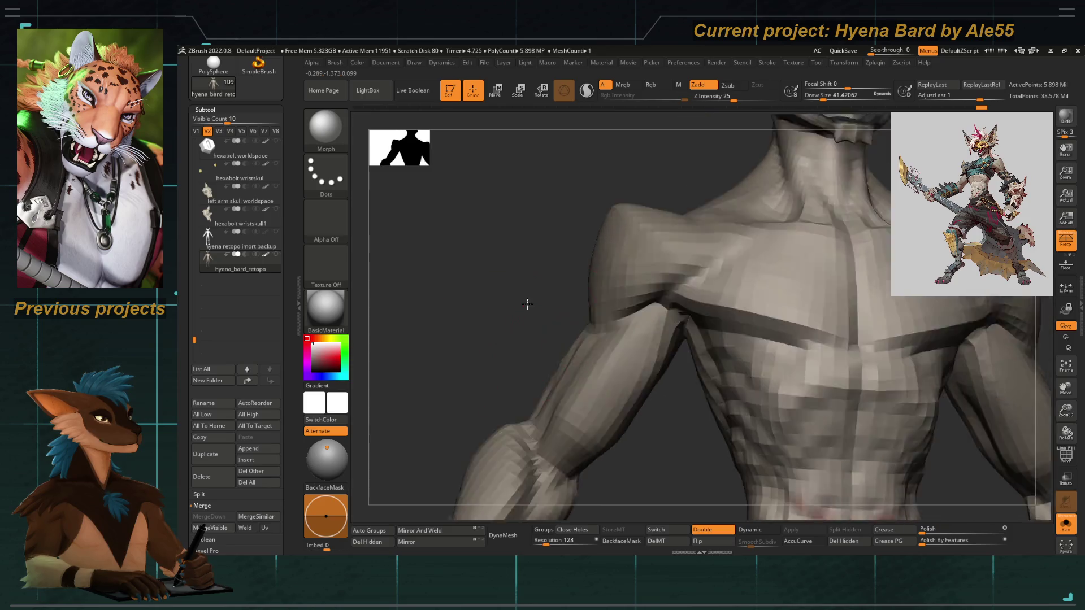
alt+drag(685, 483, 659, 246)
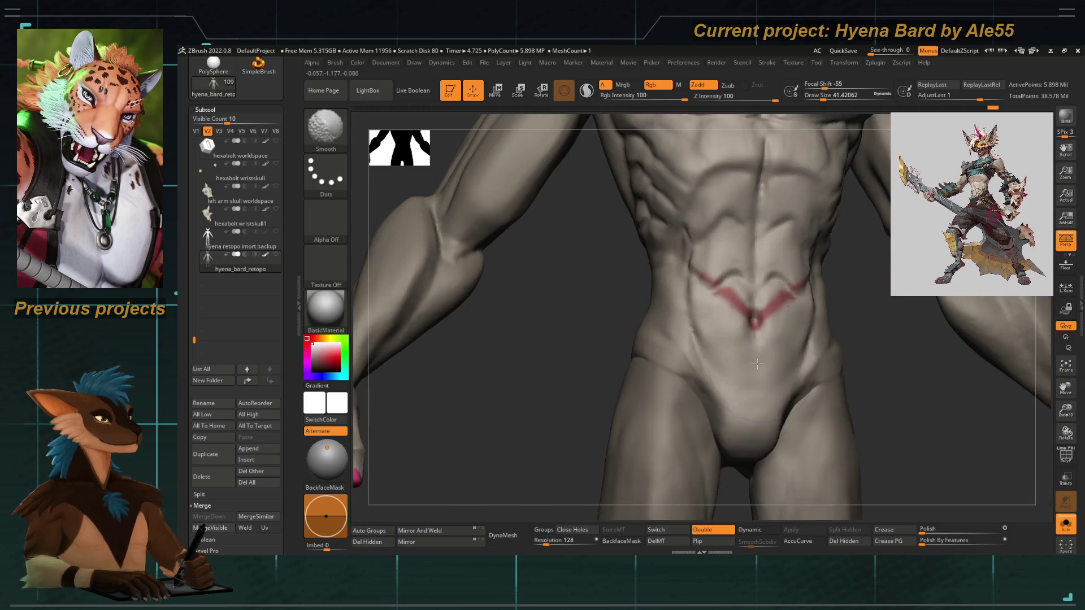
alt+drag(631, 335, 696, 297)
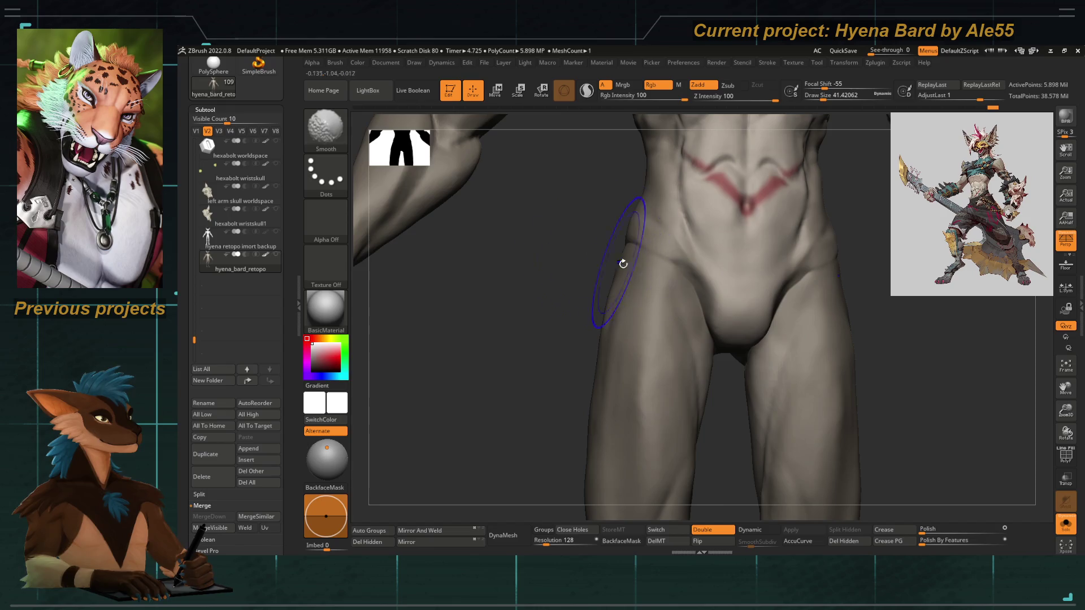
Smooth the back, arm, hanging hand and legs with a larger brush, ending on the knees and shins.
drag(615, 260, 577, 218)
key(space)
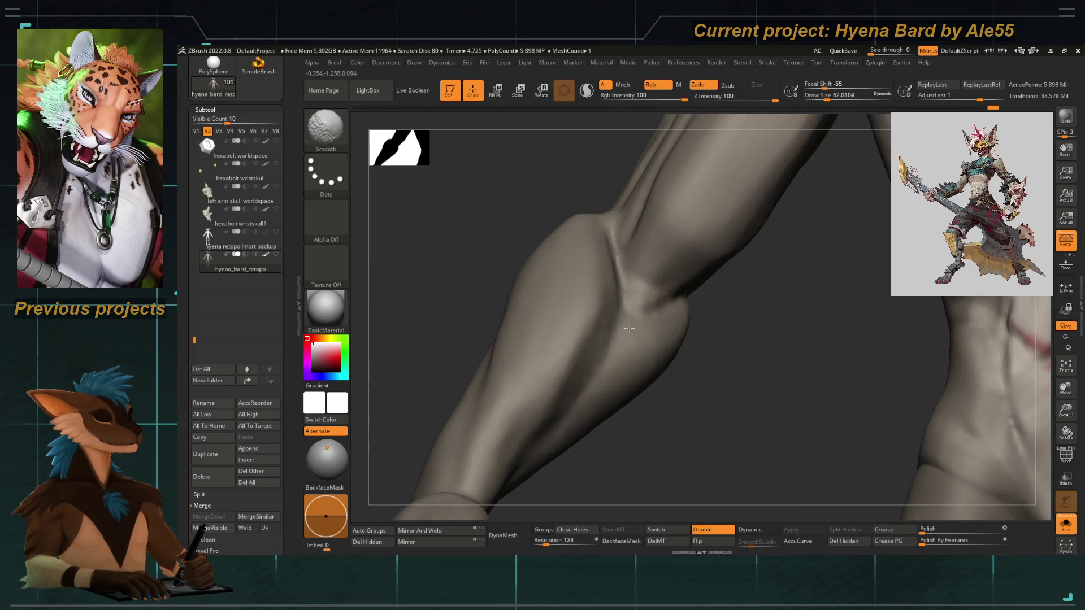
mouse_move(693, 281)
alt+mouse_down()
mouse_move(569, 209)
mouse_move(629, 246)
alt+mouse_up()
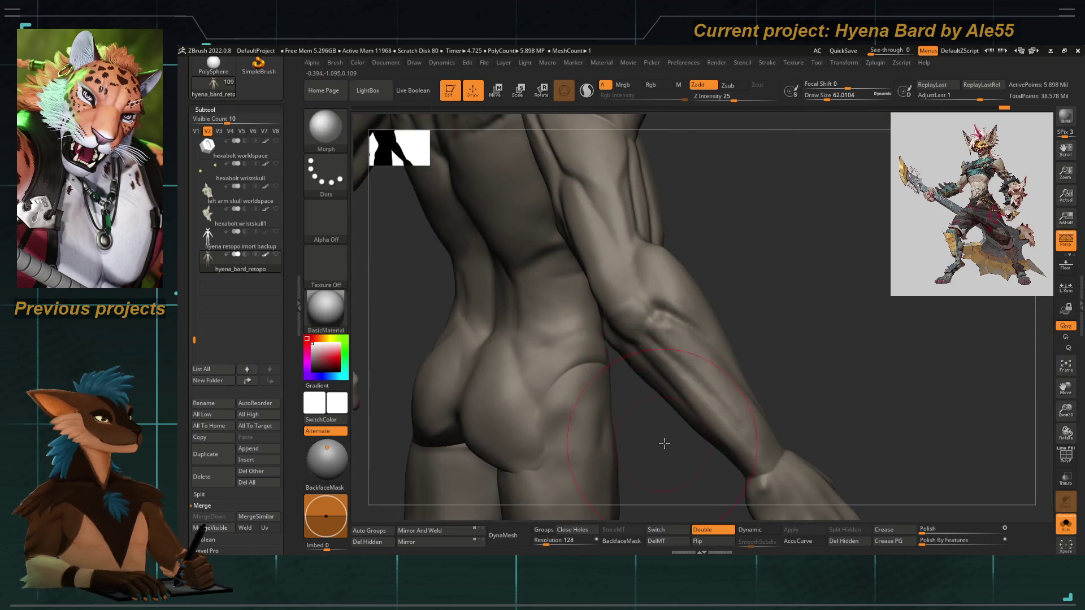
drag(663, 443, 661, 318)
mouse_move(592, 387)
mouse_down()
mouse_move(564, 294)
mouse_move(633, 230)
mouse_move(658, 436)
mouse_move(631, 411)
mouse_up()
mouse_move(705, 238)
mouse_down()
mouse_move(534, 358)
mouse_move(552, 340)
mouse_move(605, 359)
mouse_move(650, 301)
mouse_move(593, 286)
mouse_move(556, 334)
mouse_move(605, 351)
mouse_up()
mouse_move(634, 305)
mouse_down()
mouse_move(645, 358)
mouse_move(552, 402)
mouse_move(662, 305)
mouse_up()
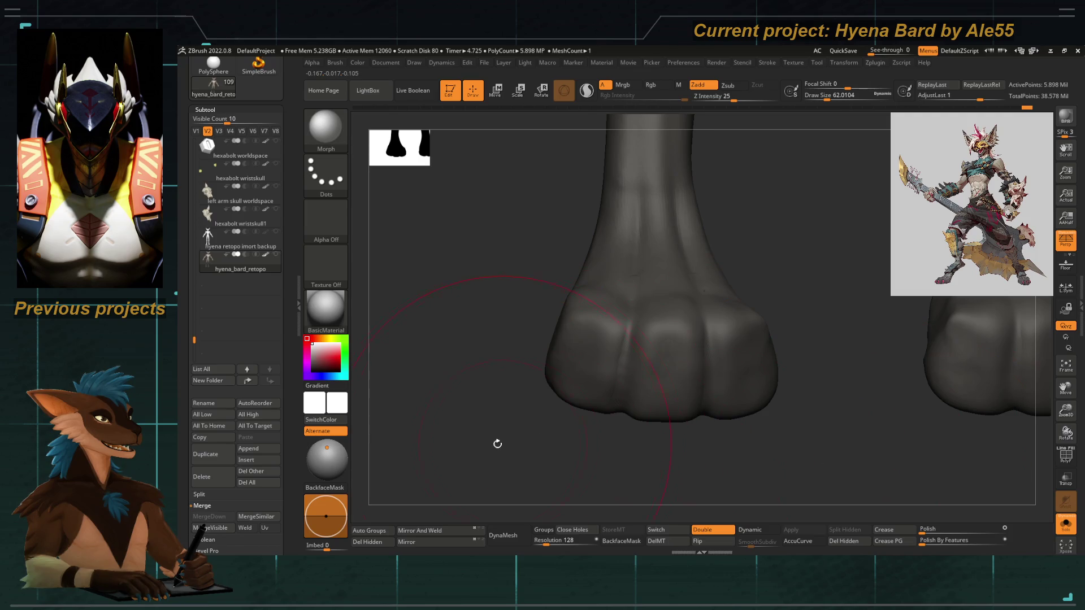
drag(500, 443, 570, 395)
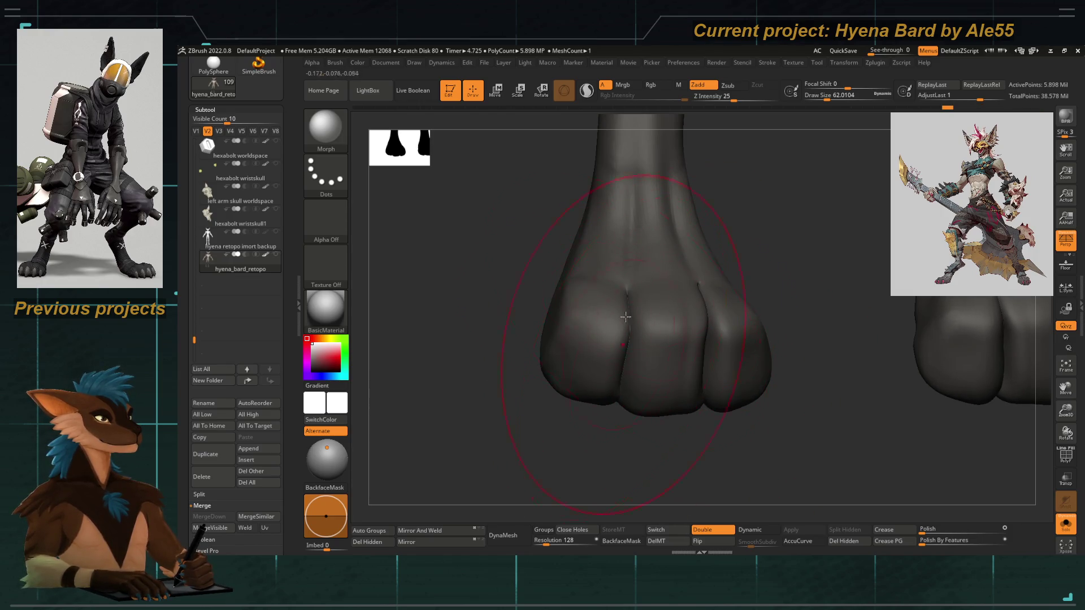
ctrl+shift+click(543, 410)
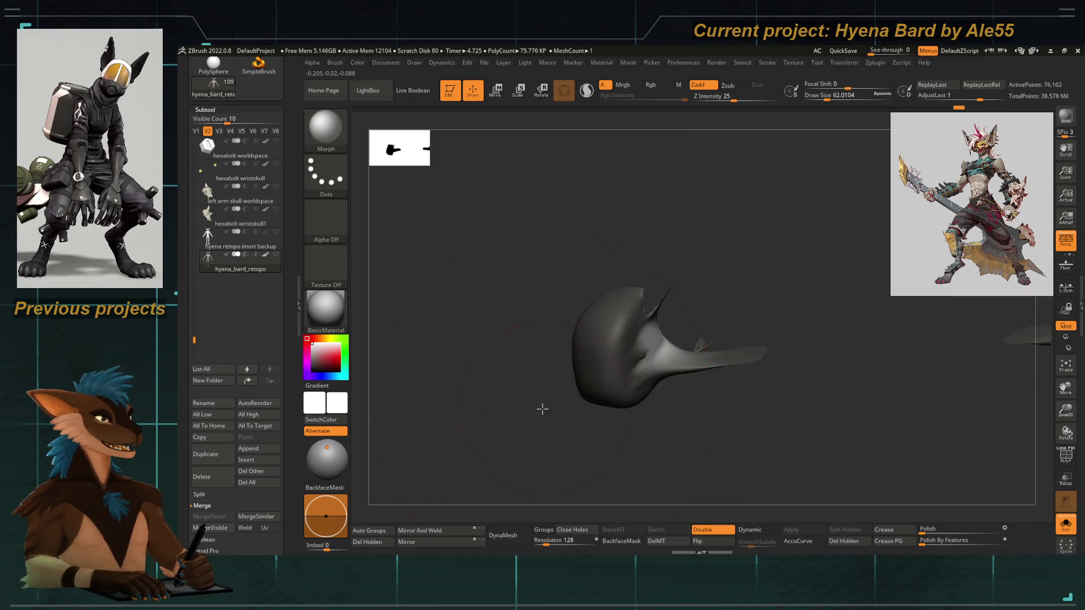
drag(631, 431, 725, 438)
mouse_move(738, 350)
mouse_down()
mouse_move(721, 362)
mouse_move(659, 356)
mouse_move(593, 378)
mouse_up()
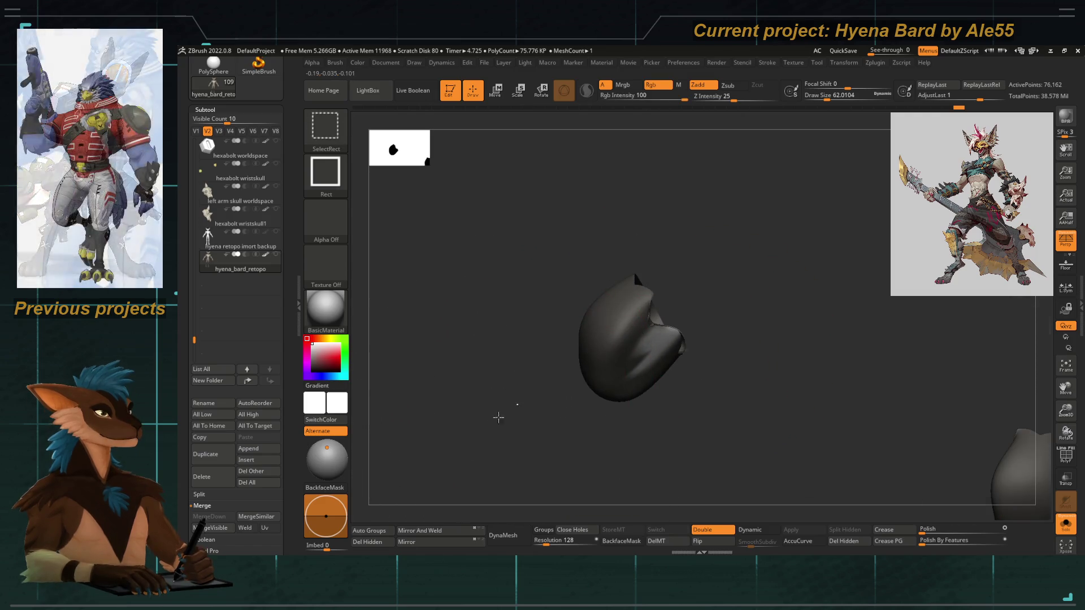
ctrl+shift+click(497, 416)
key(shift+d)
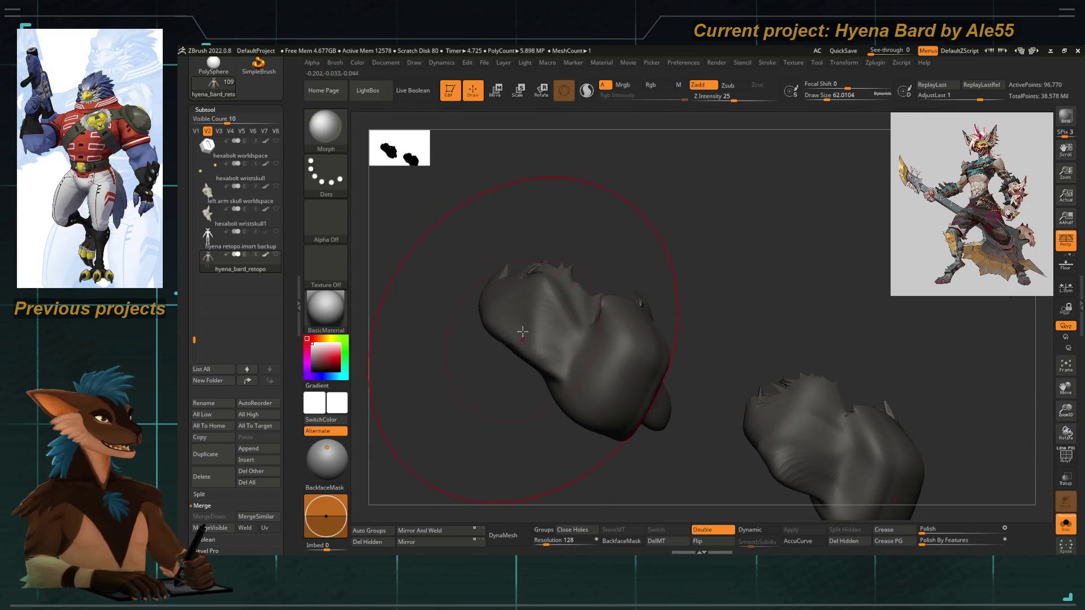
mouse_move(586, 398)
mouse_down()
mouse_move(554, 356)
mouse_move(622, 342)
mouse_up()
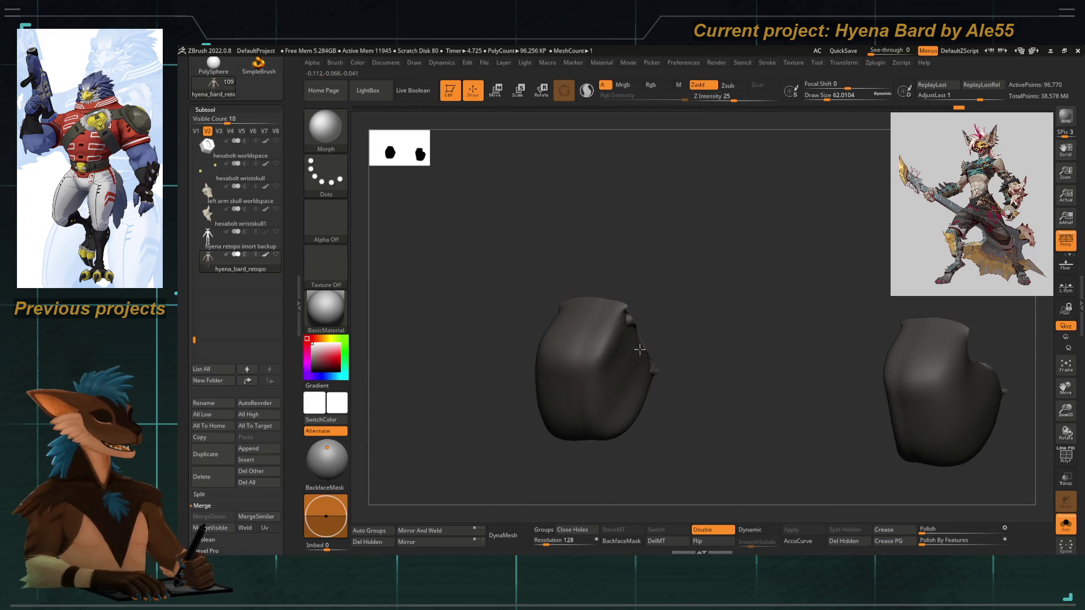
mouse_move(509, 450)
alt+mouse_down()
mouse_move(569, 455)
mouse_move(612, 438)
mouse_move(610, 365)
mouse_move(698, 380)
mouse_move(498, 425)
mouse_move(461, 450)
mouse_move(557, 416)
mouse_move(559, 456)
alt+mouse_up()
shift+drag(581, 243, 590, 241)
key(space)
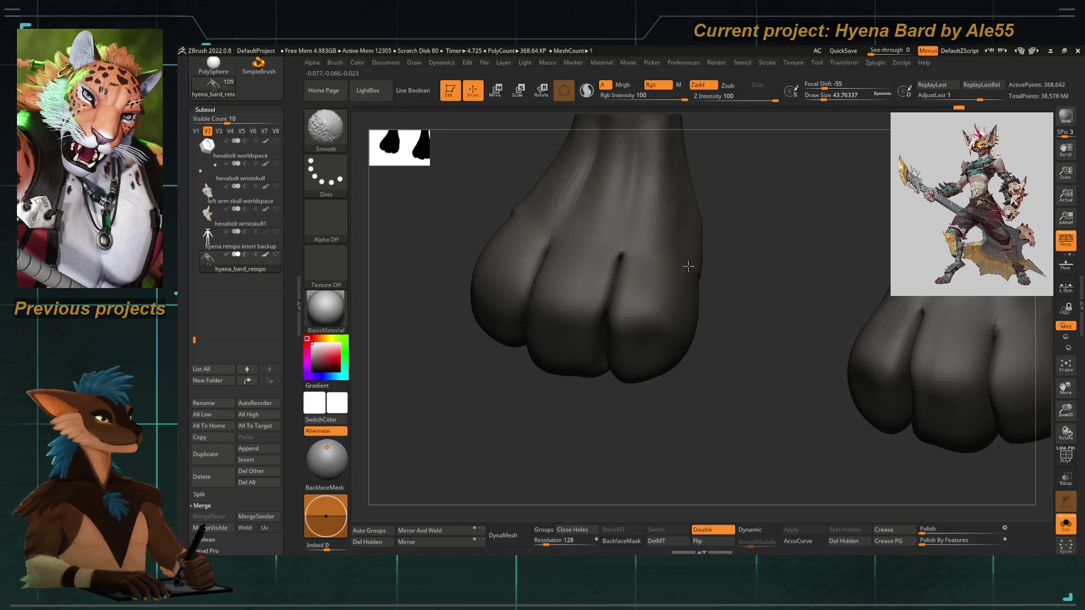
mouse_move(549, 378)
mouse_down()
mouse_move(489, 267)
mouse_move(470, 345)
mouse_up()
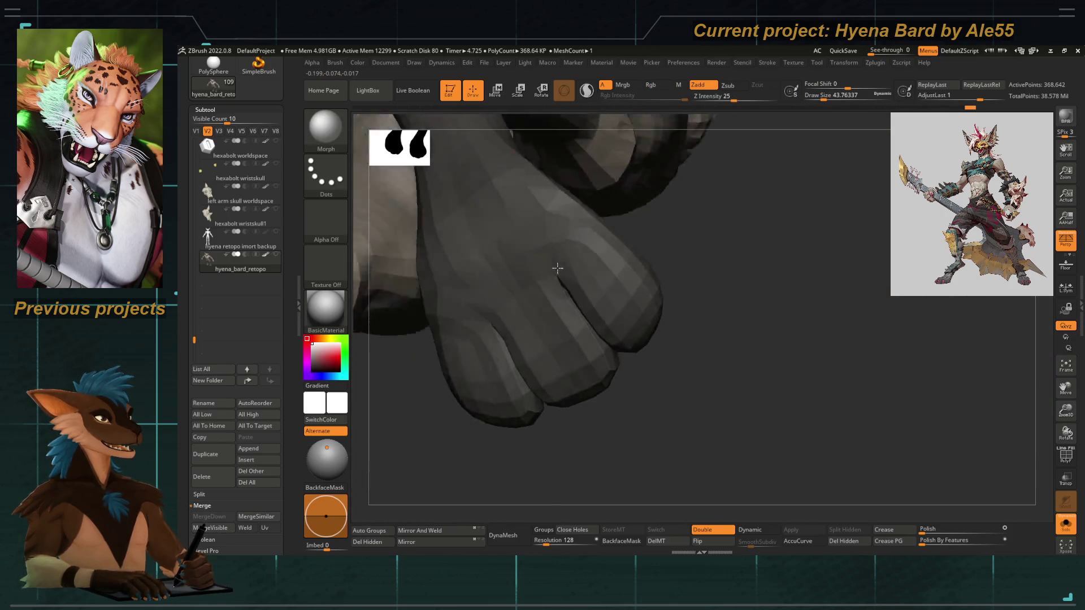
drag(523, 436, 561, 290)
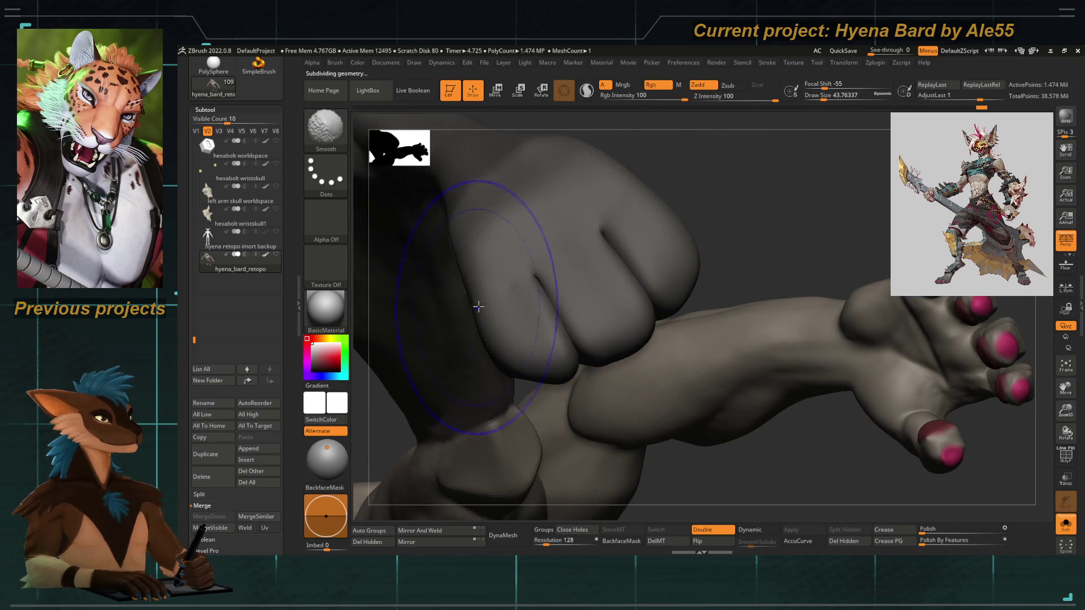
drag(724, 210, 605, 222)
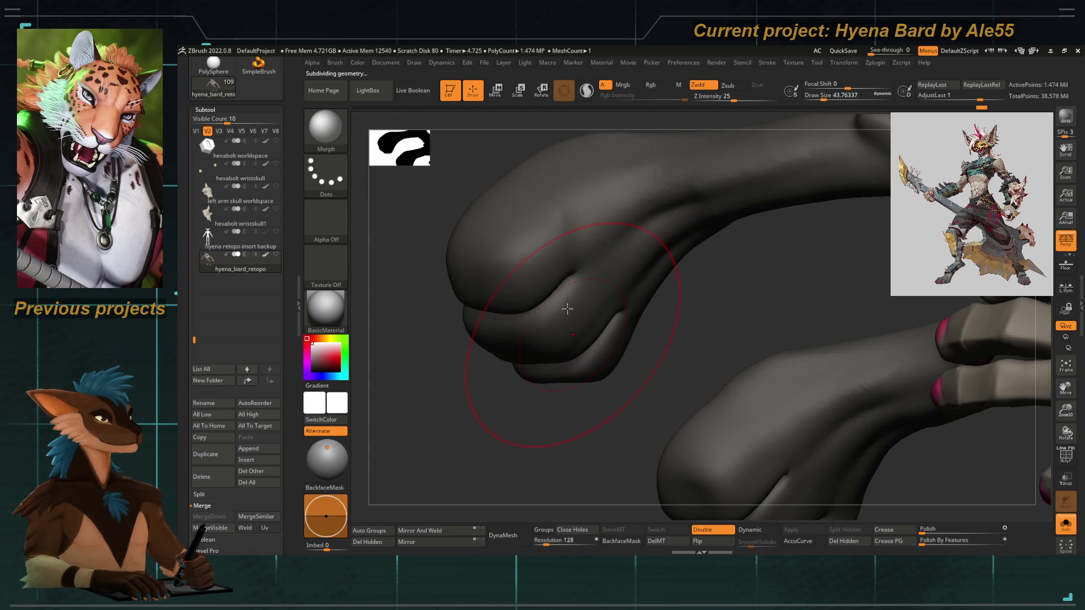
drag(493, 423, 551, 238)
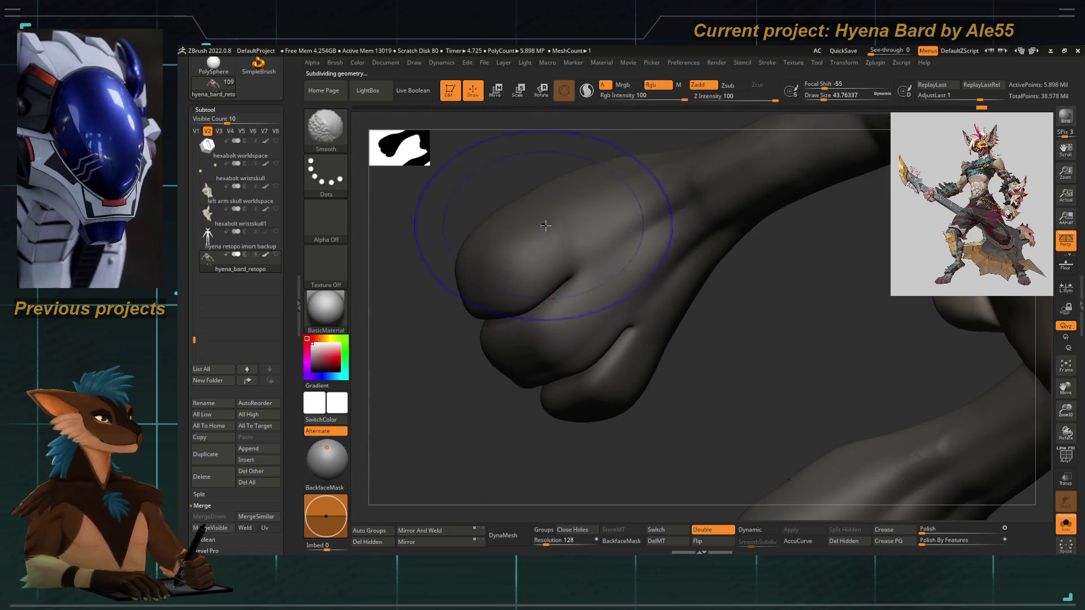
drag(551, 433, 621, 324)
drag(500, 312, 517, 301)
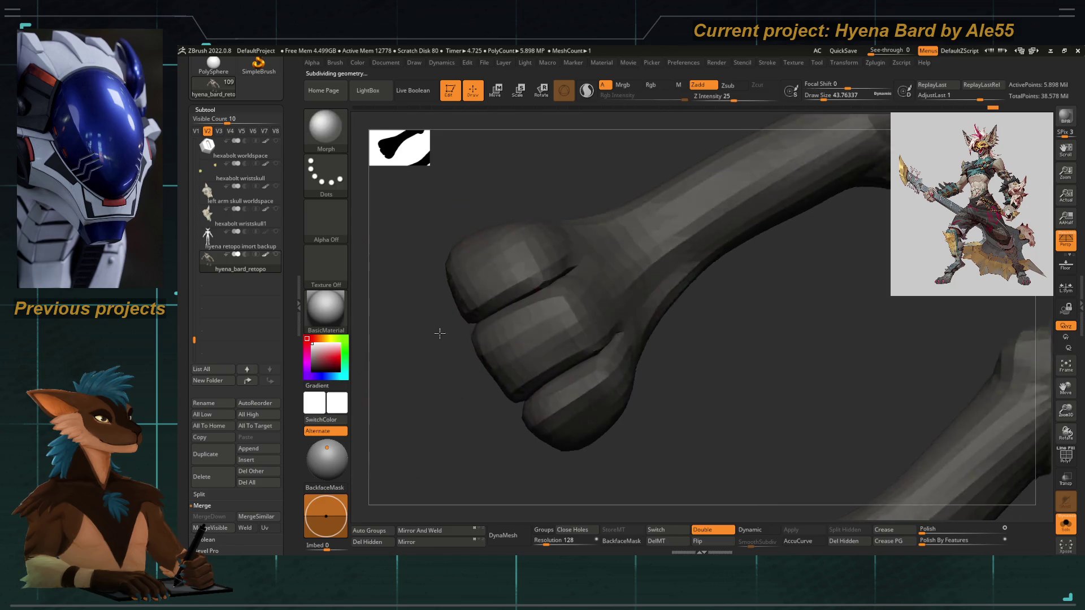
mouse_move(593, 248)
mouse_down()
mouse_move(567, 391)
mouse_move(513, 380)
mouse_move(573, 332)
mouse_up()
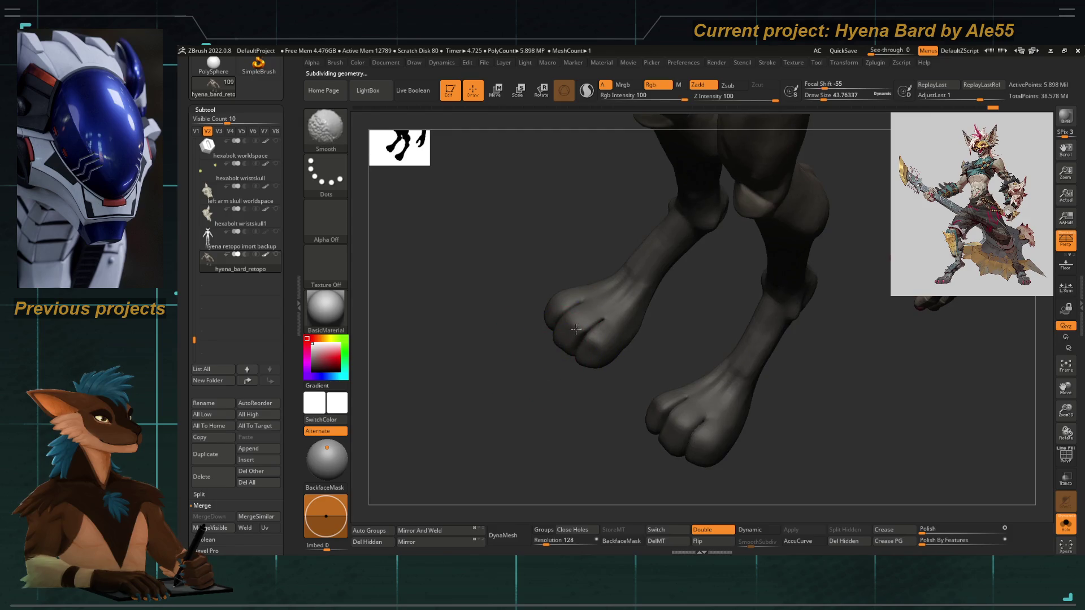
mouse_move(521, 380)
mouse_down()
mouse_move(483, 305)
mouse_move(497, 376)
mouse_up()
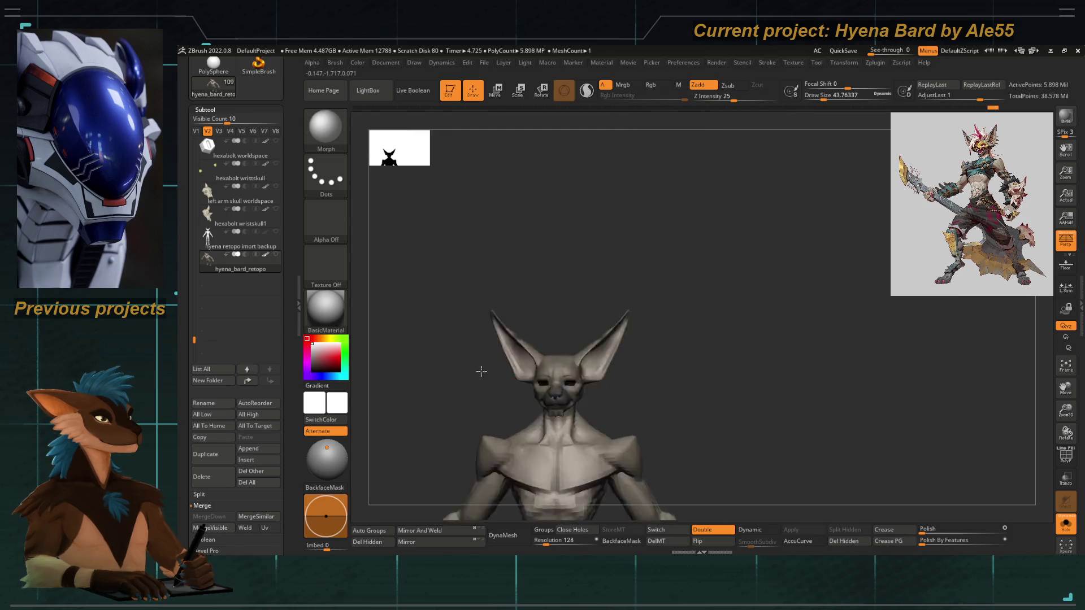
key(f)
mouse_move(604, 213)
mouse_down()
mouse_move(560, 259)
mouse_move(574, 262)
mouse_move(518, 371)
mouse_up()
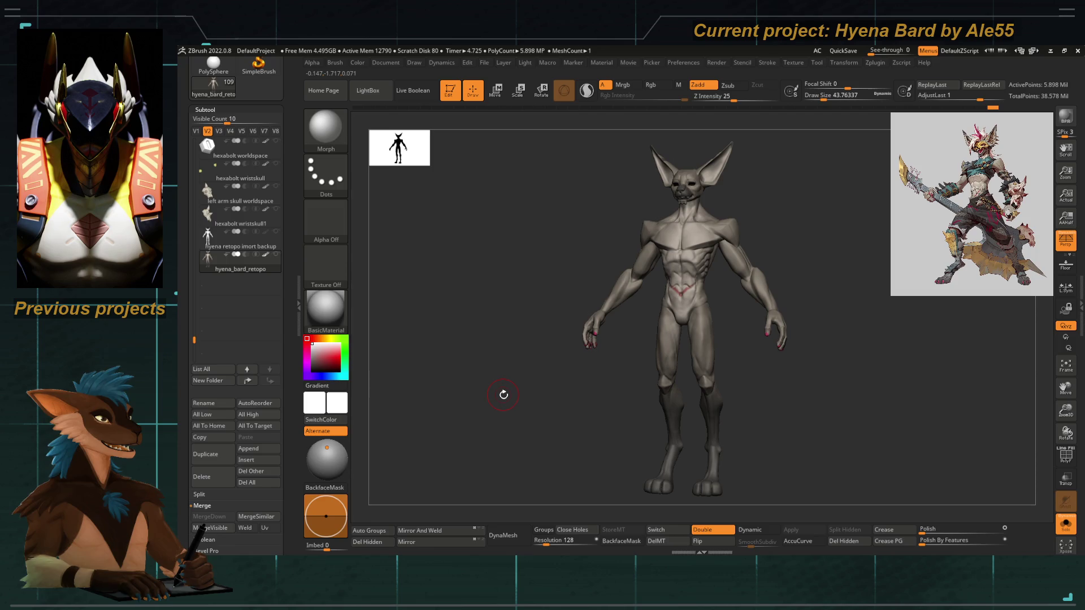
mouse_move(484, 336)
alt+mouse_down()
mouse_move(620, 350)
mouse_move(500, 250)
mouse_move(611, 329)
mouse_move(580, 347)
mouse_move(600, 321)
mouse_move(704, 344)
mouse_move(788, 382)
alt+mouse_up()
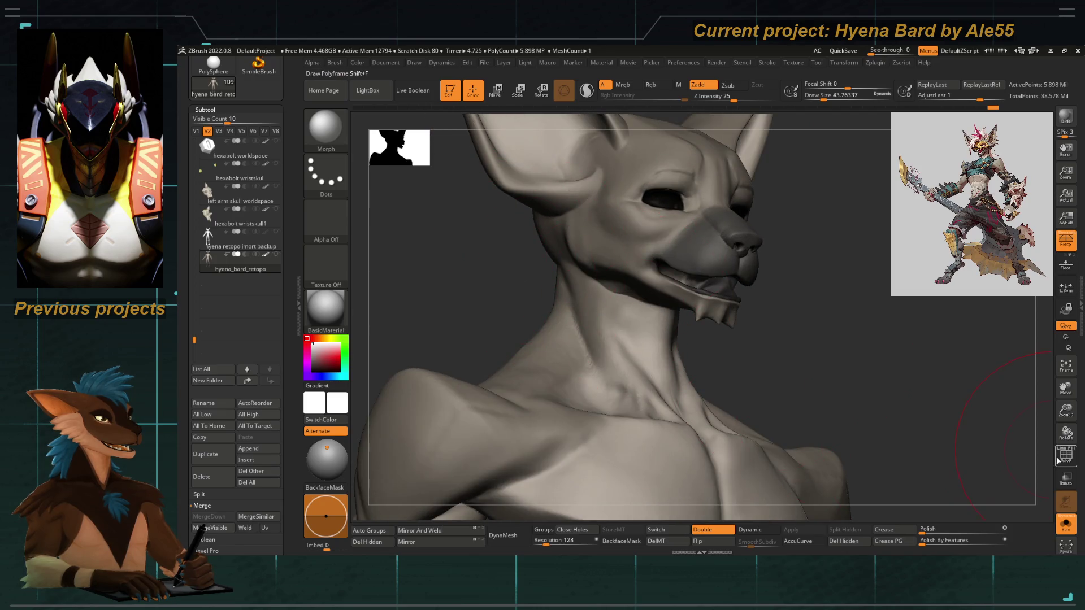
click(1060, 456)
click(1060, 456)
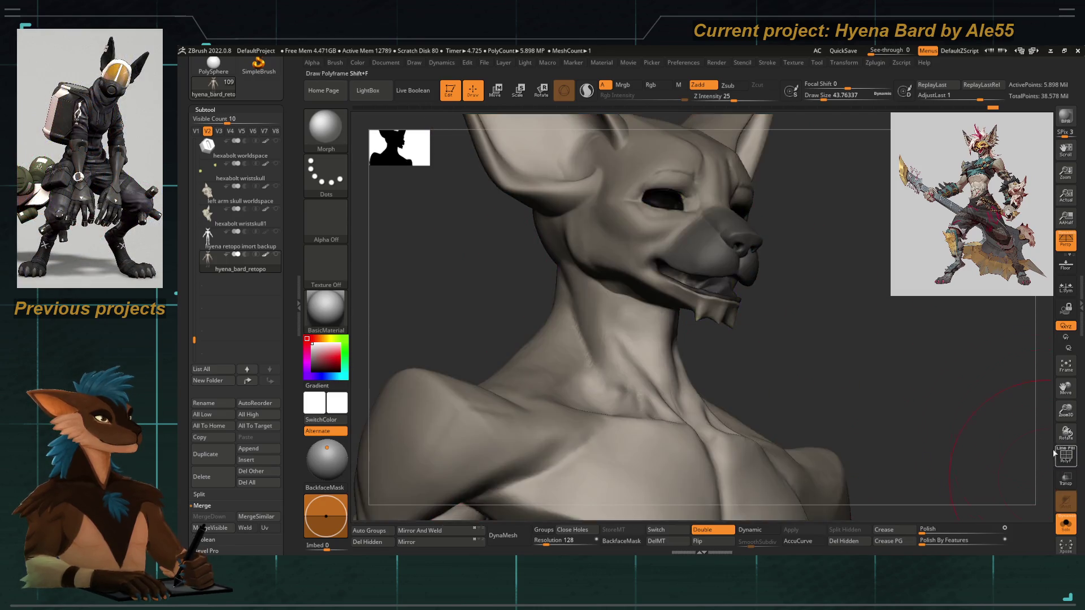
mouse_move(831, 311)
mouse_down()
mouse_move(574, 252)
mouse_move(642, 340)
mouse_up()
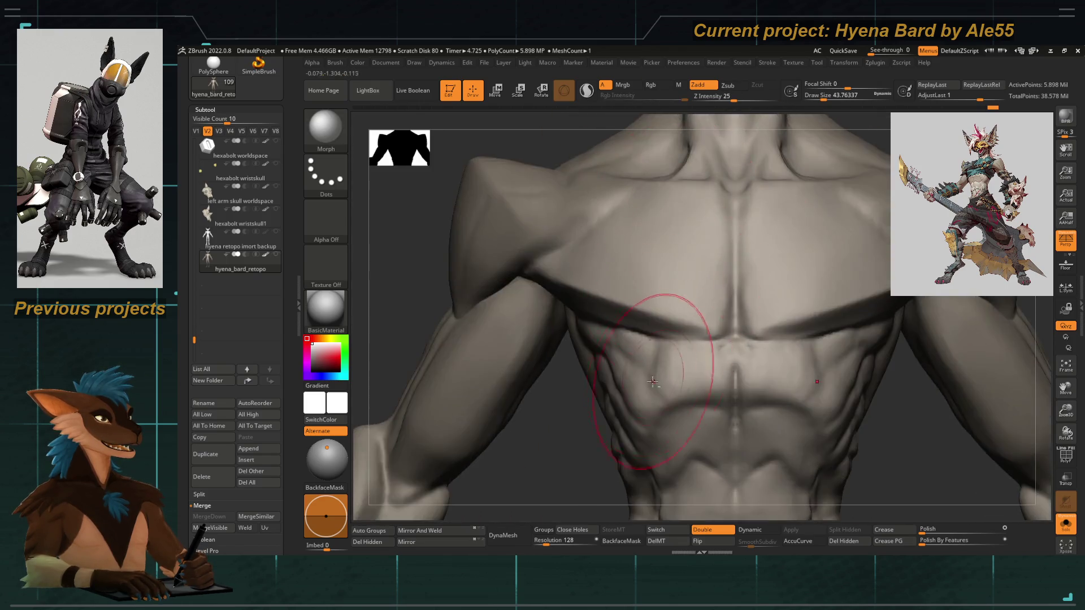
alt+drag(657, 379, 521, 349)
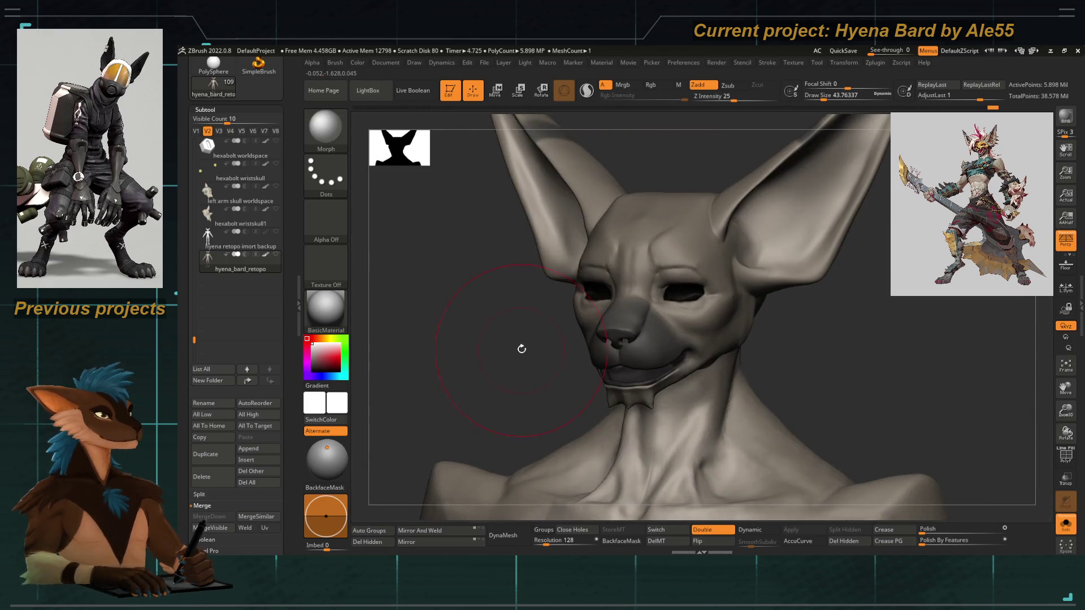
drag(292, 238, 291, 394)
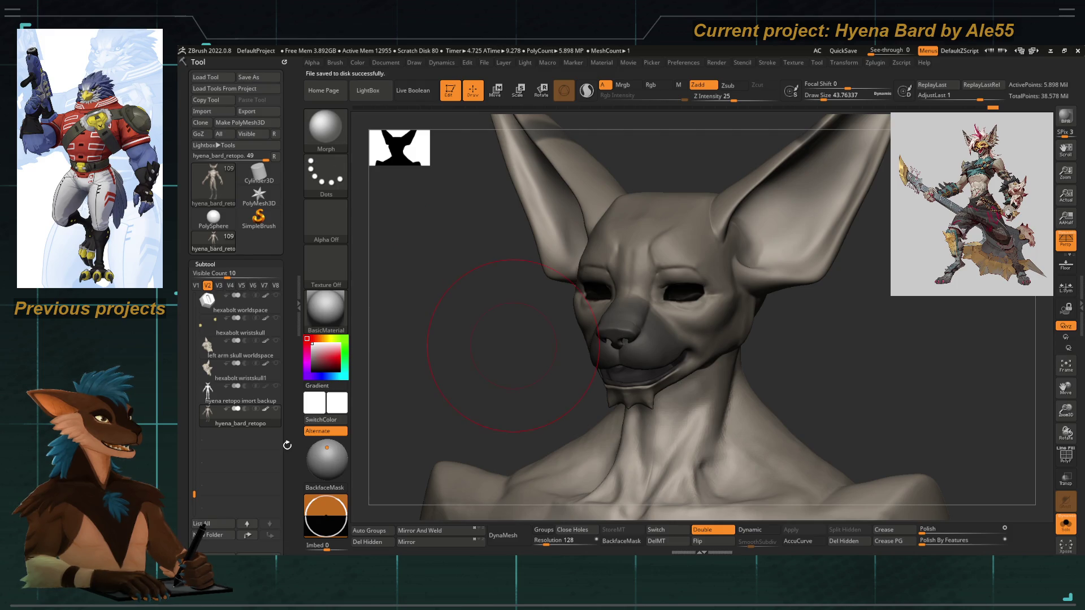
scroll(254, 437, down, 3)
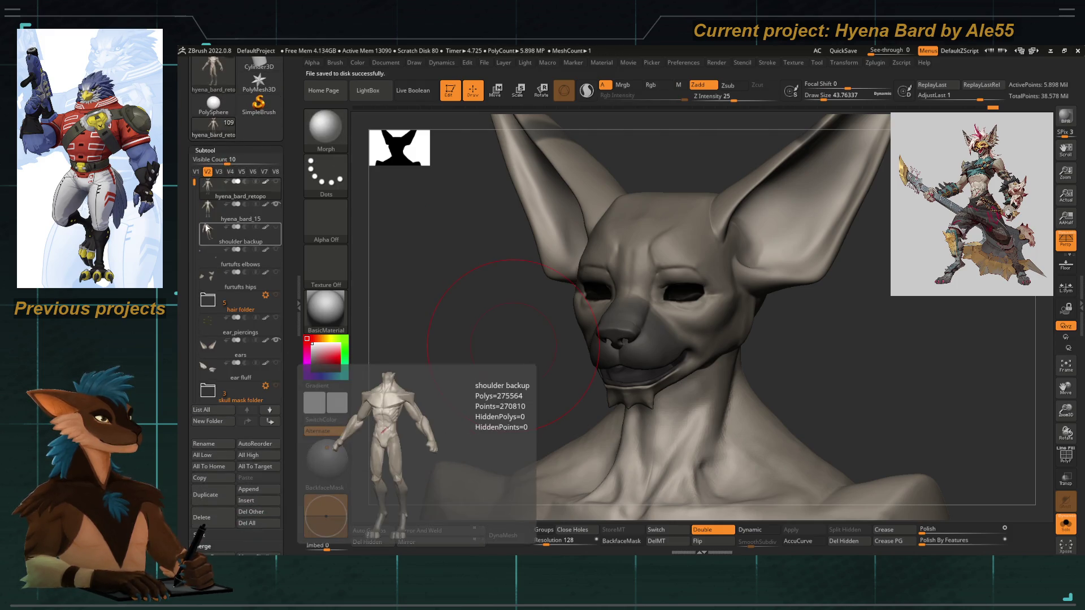
Make hyena_bard_15 the active subtool, dismiss the morph warning, pick the Standard brush and turn Solo off.
click(241, 219)
click(982, 468)
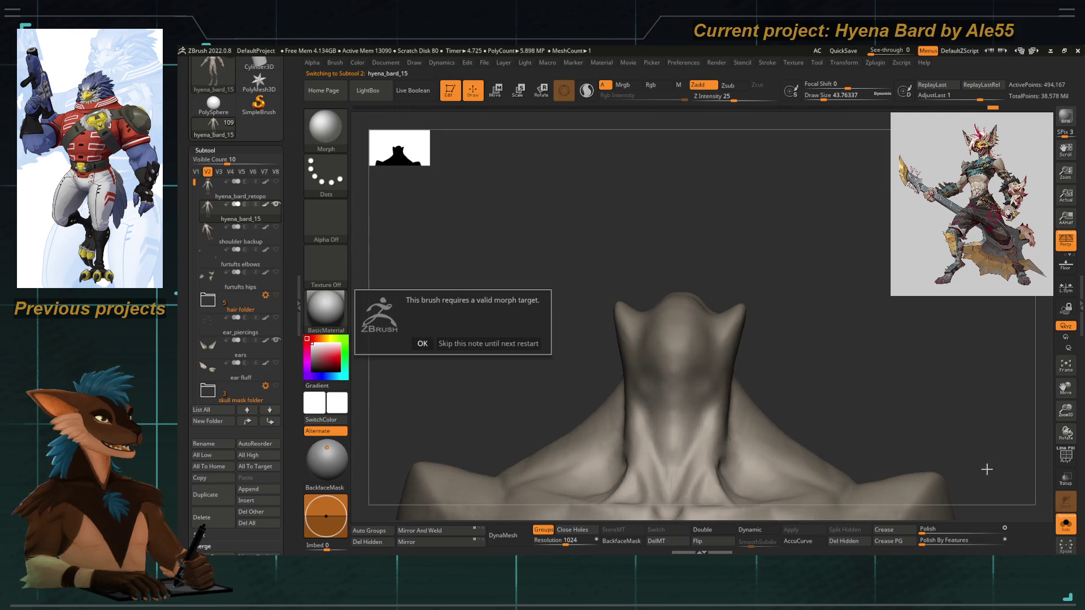
click(422, 342)
key(b)
key(s)
key(t)
click(1067, 524)
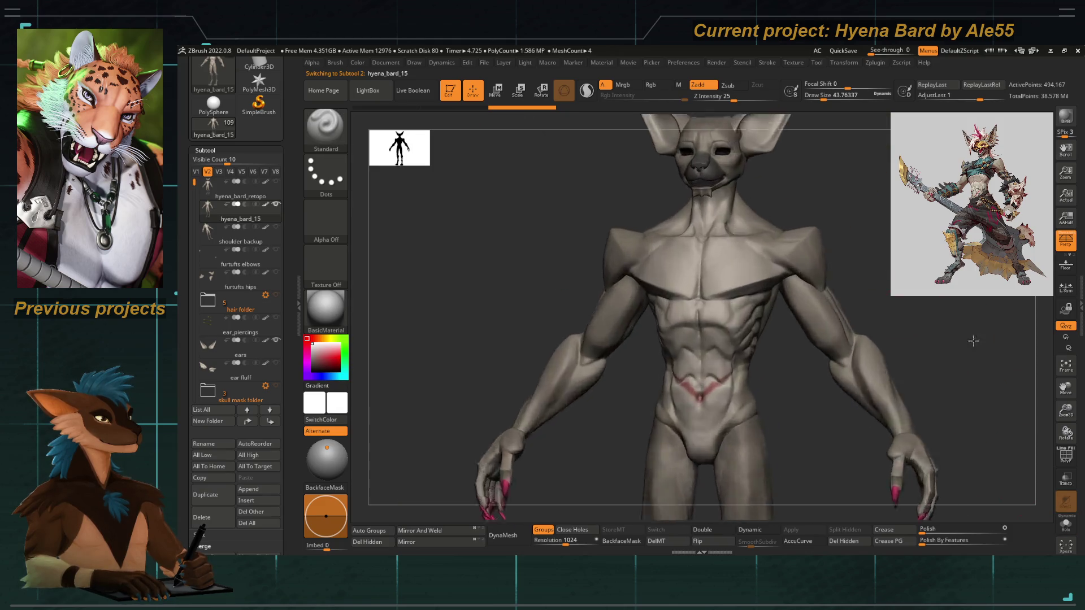
alt+right_drag(913, 336, 912, 280)
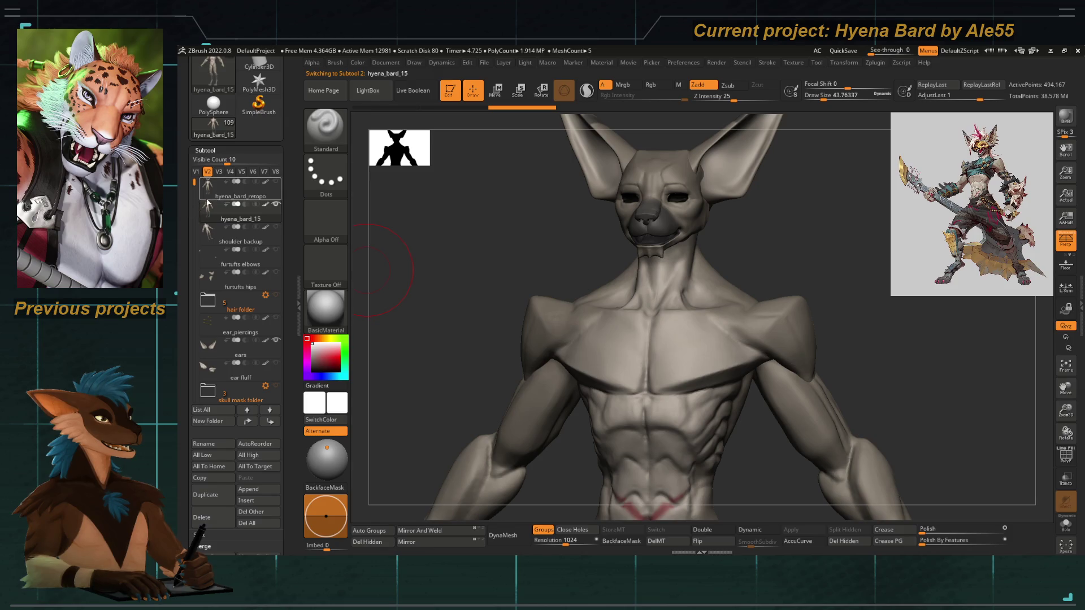
Cancel the hyena_bard_15 rename and settle back on hyena_bard_15 as the active subtool.
click(203, 444)
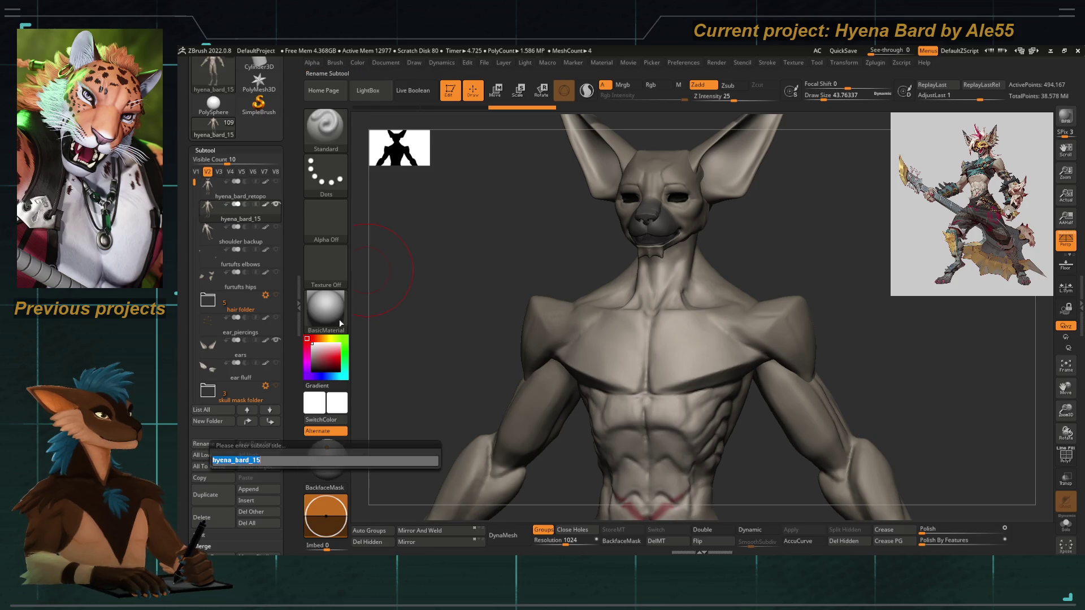
key(Return)
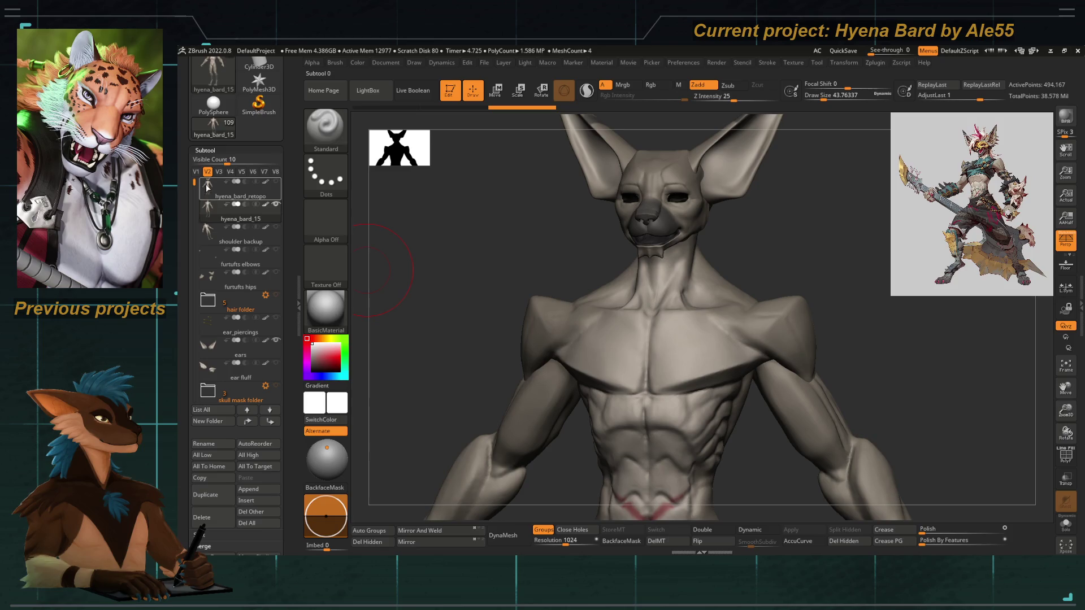
click(208, 212)
mouse_move(208, 186)
click(207, 212)
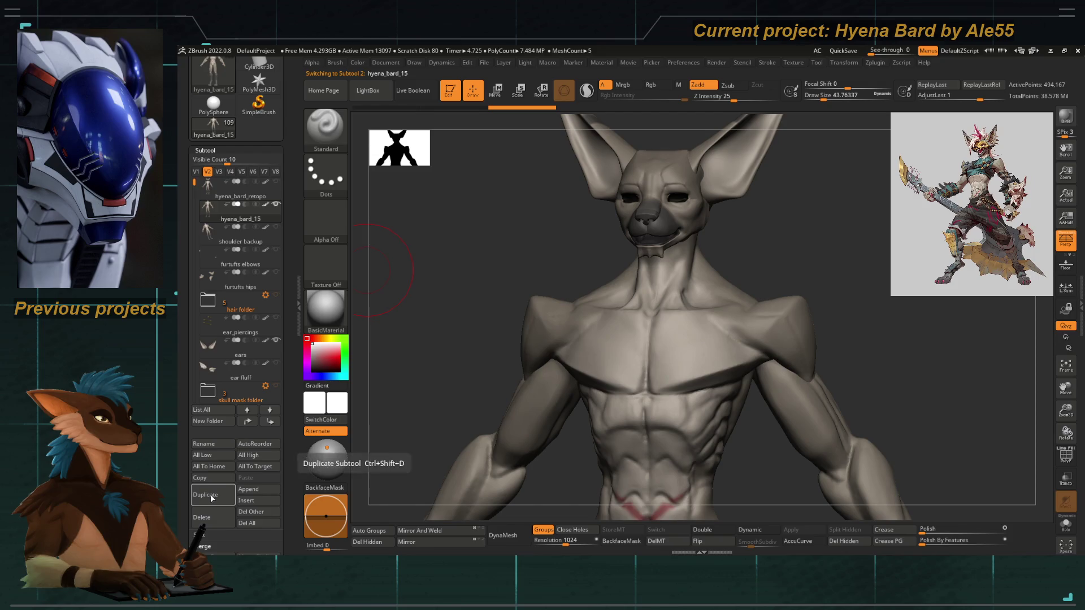
scroll(212, 474, down, 3)
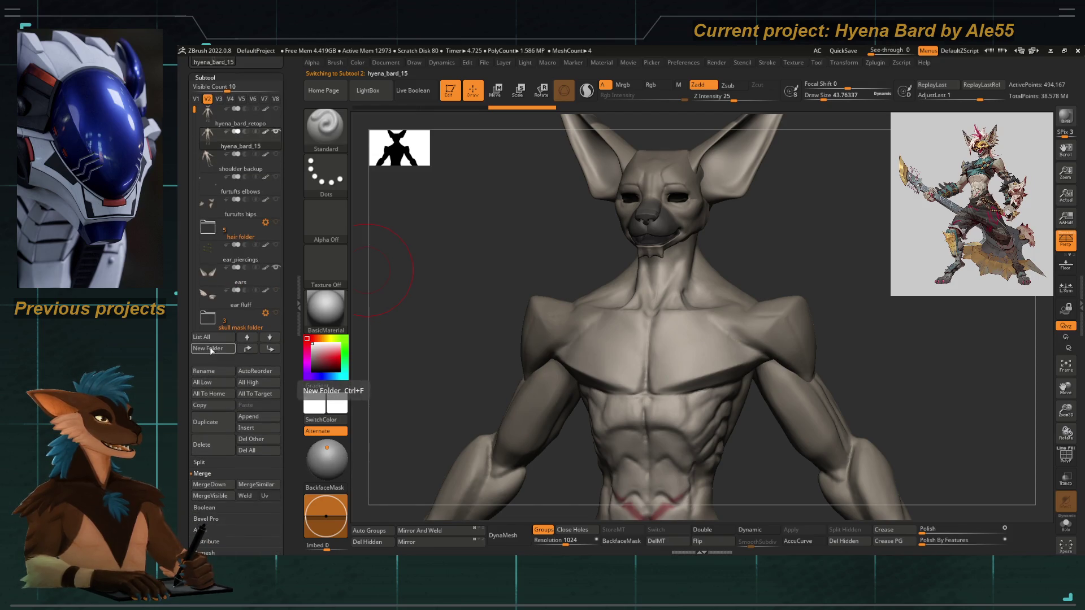
Create a new subtool folder named 'old body split parts' and review the full body front and back.
click(212, 351)
text(old body split)
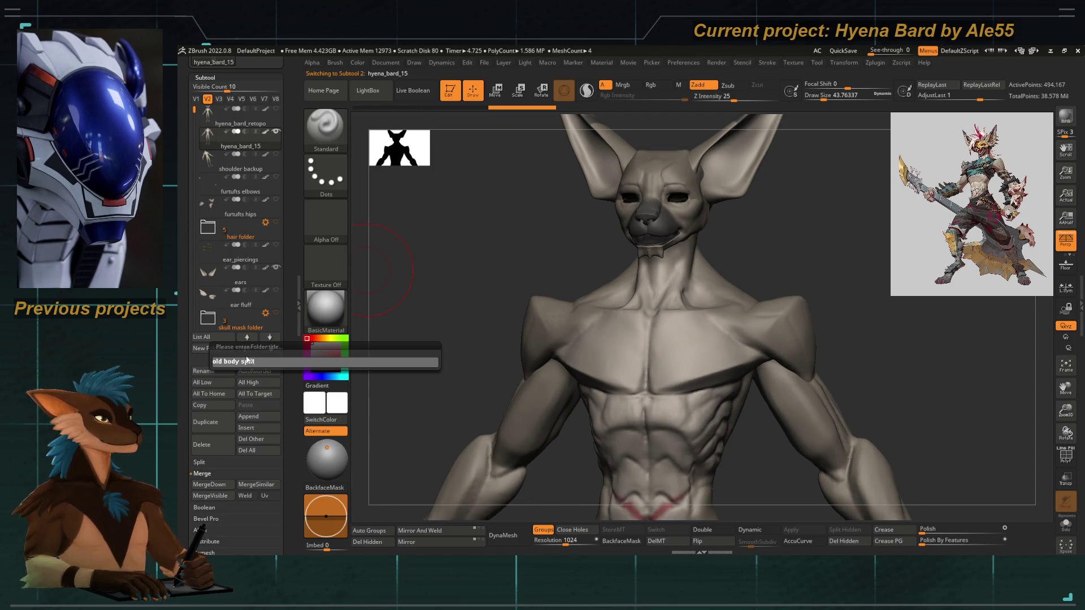
text(s)
key(Return)
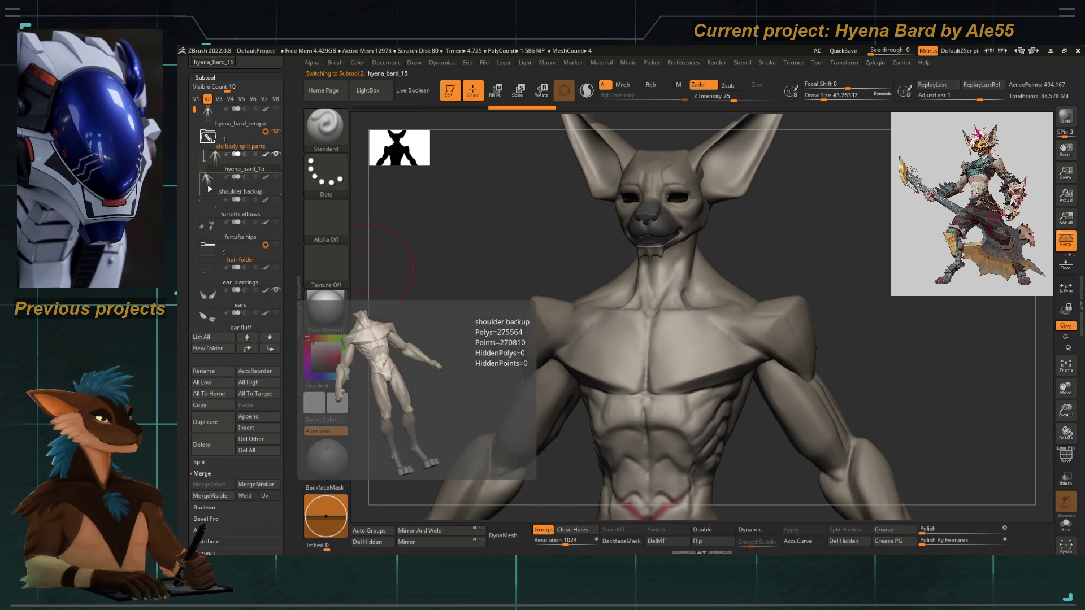
mouse_move(242, 214)
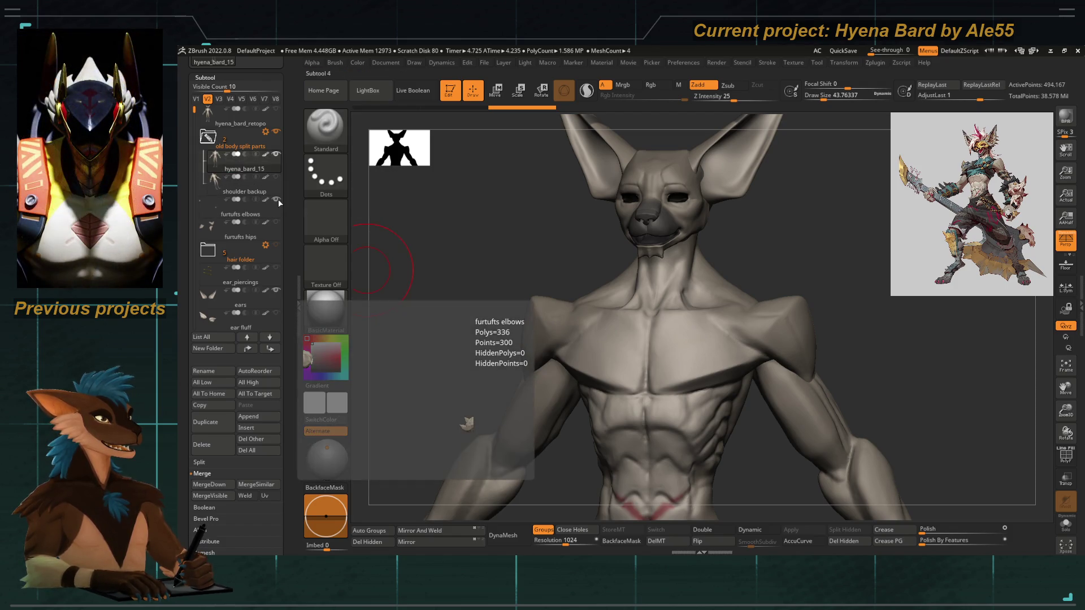
drag(449, 279, 780, 262)
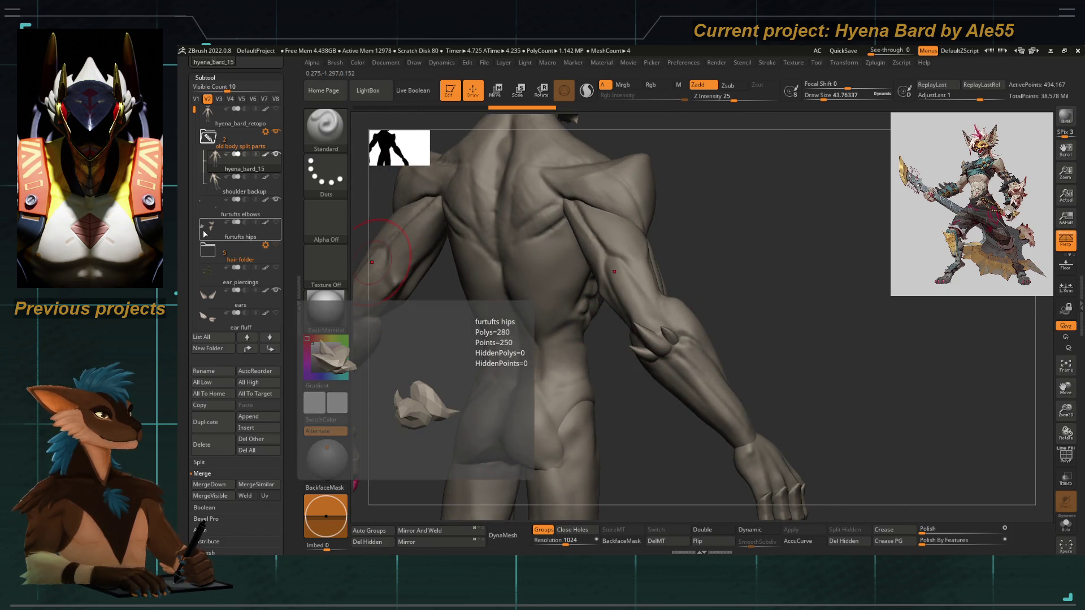
drag(475, 441, 679, 458)
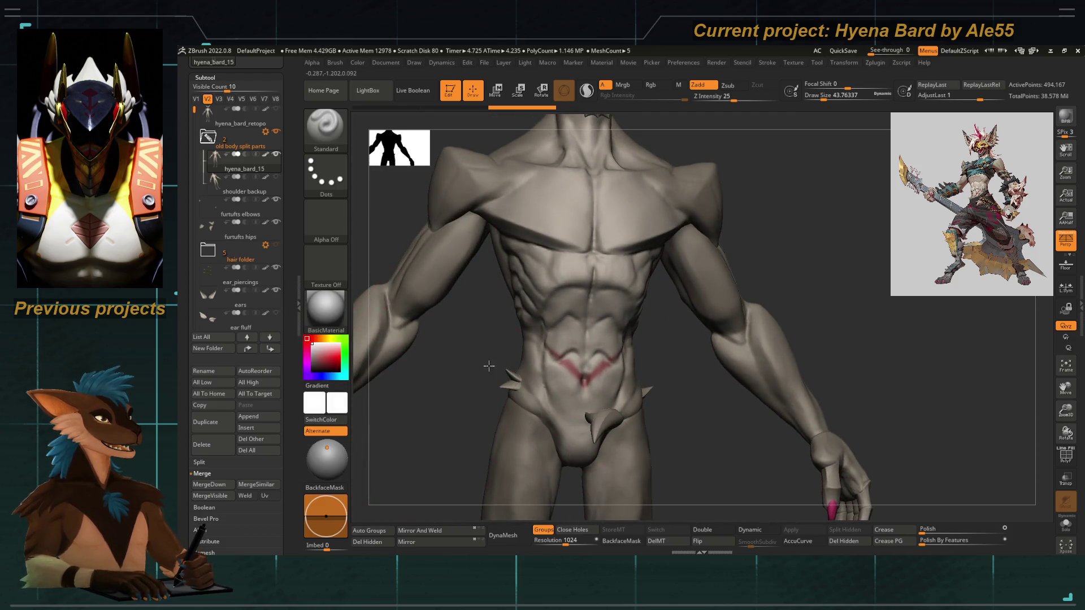
mouse_move(484, 363)
alt+mouse_down()
mouse_move(458, 350)
mouse_move(478, 435)
alt+mouse_up()
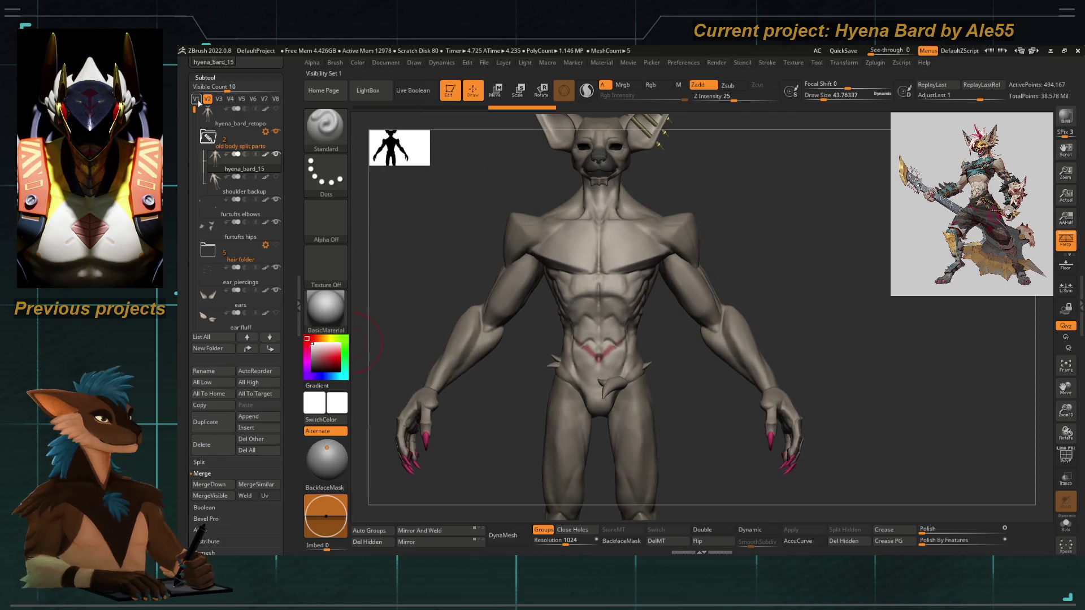
Show all subtools, move ears and nose into the old body split parts folder and place it below ear fluff.
click(196, 99)
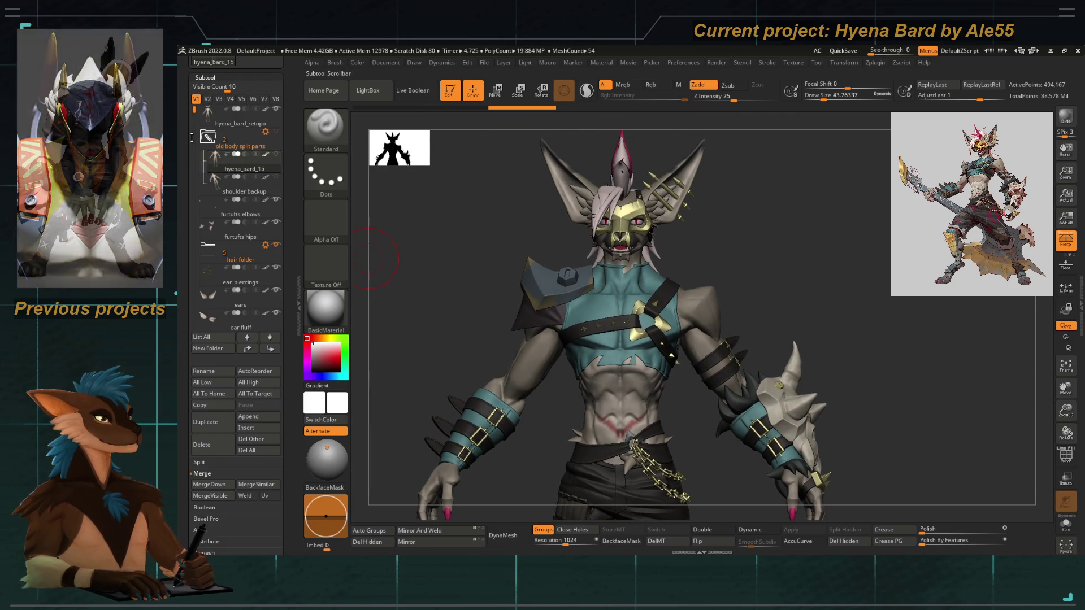
mouse_move(241, 218)
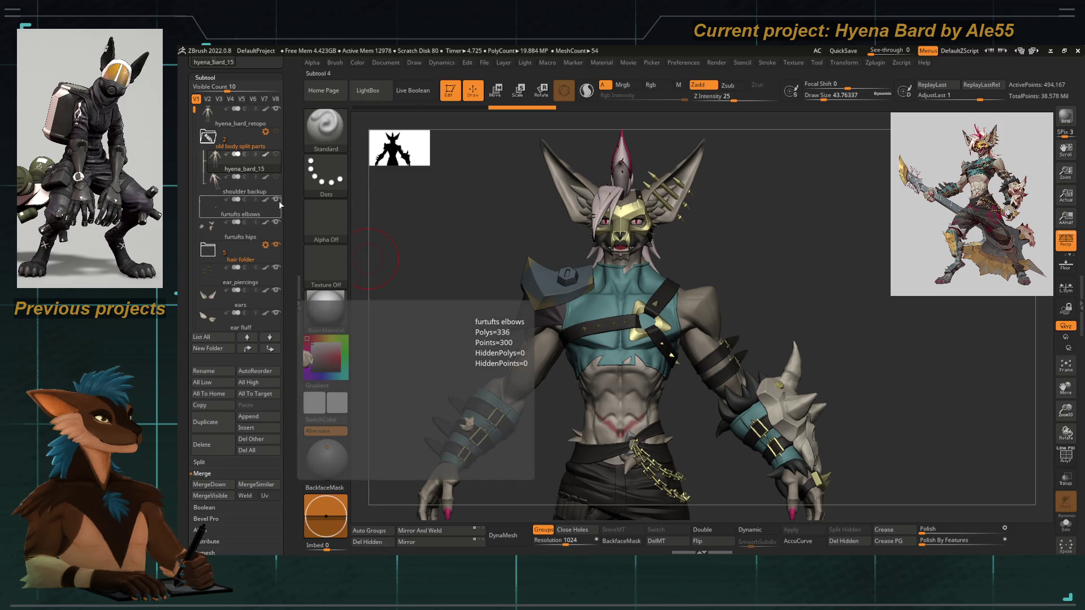
click(217, 307)
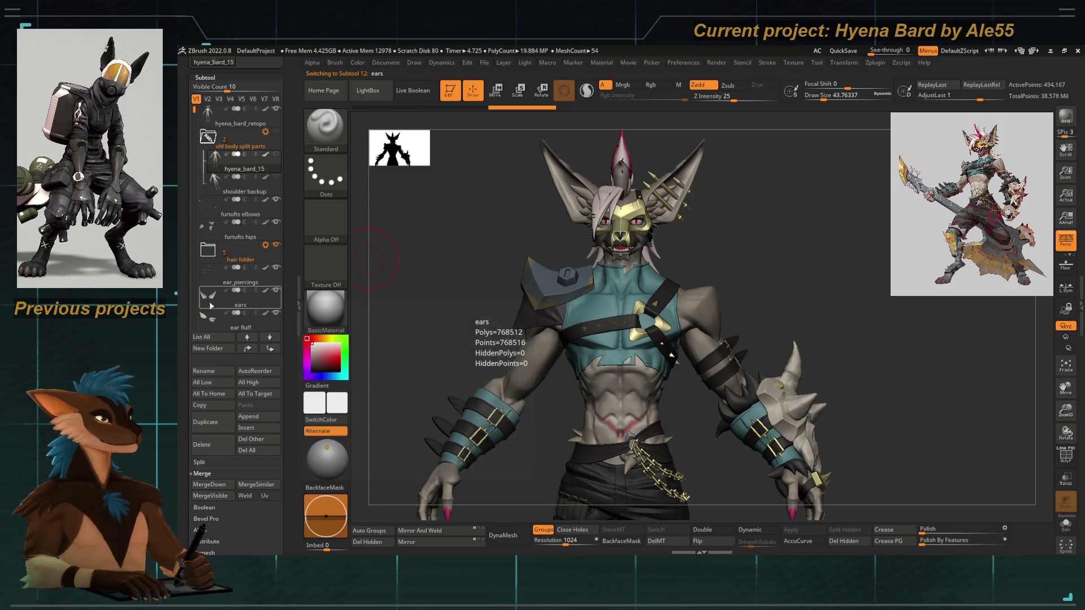
drag(221, 185, 221, 188)
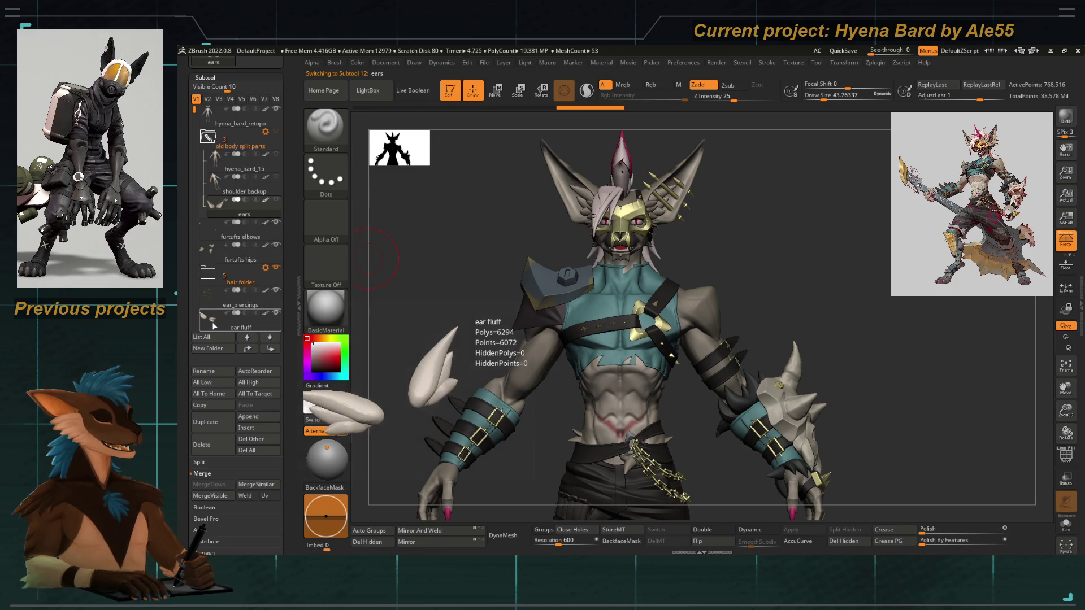
click(207, 137)
mouse_move(239, 170)
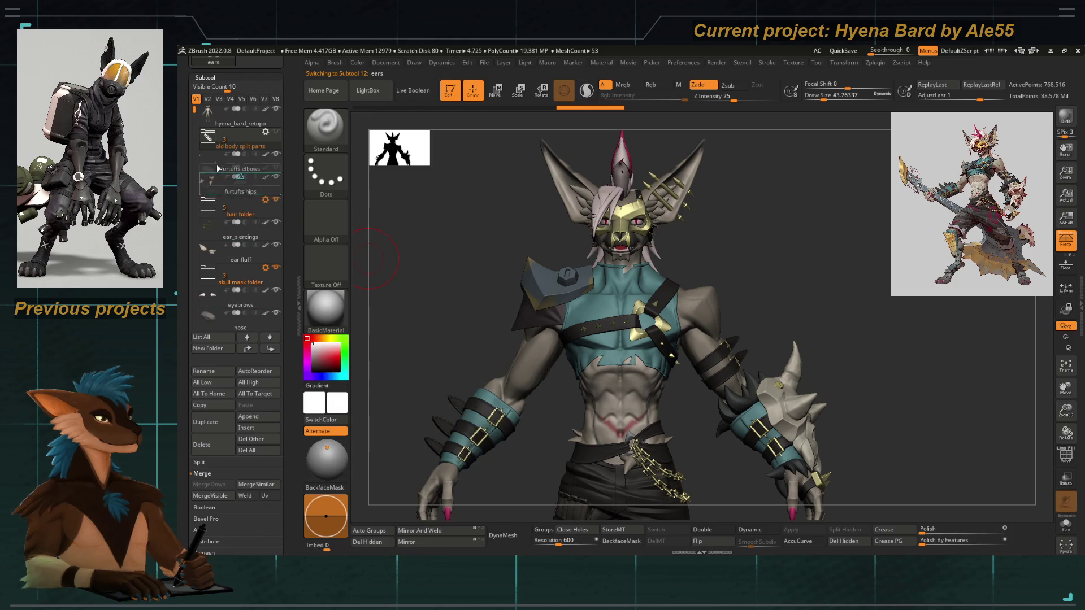
drag(210, 140, 210, 140)
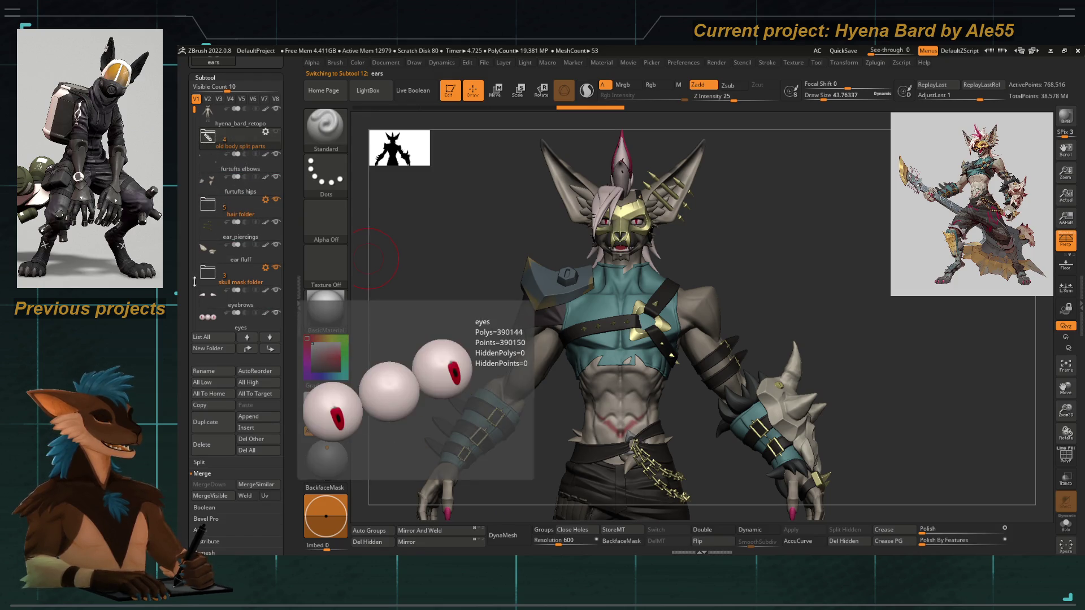
drag(211, 263, 208, 266)
drag(194, 115, 193, 120)
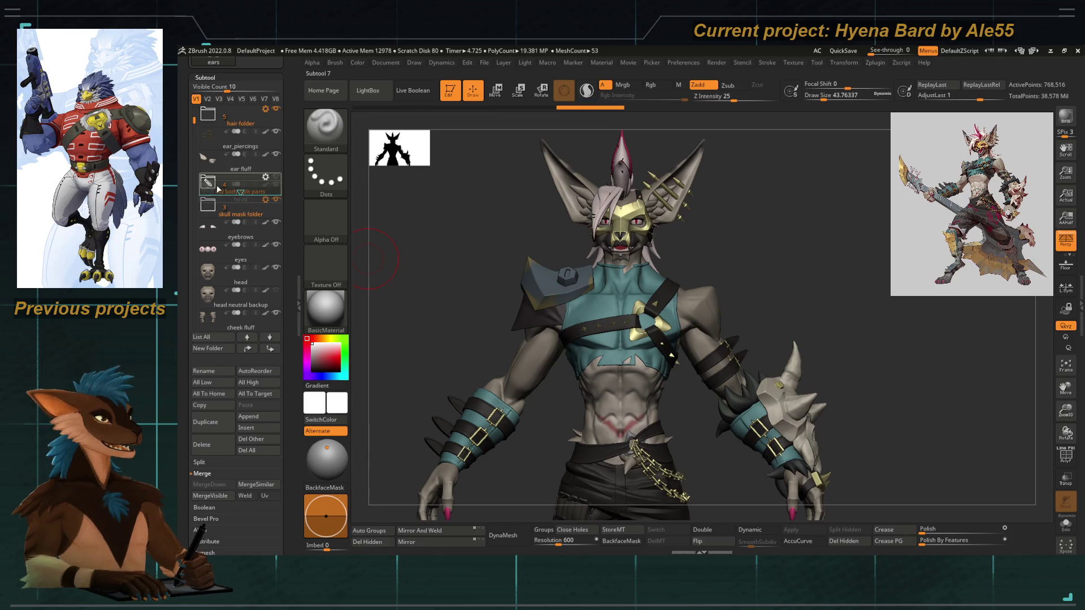
Move head into the folder, reorder head neutral backup, and drag the folder toward the bottom of the list.
drag(209, 272, 208, 182)
drag(209, 280, 204, 174)
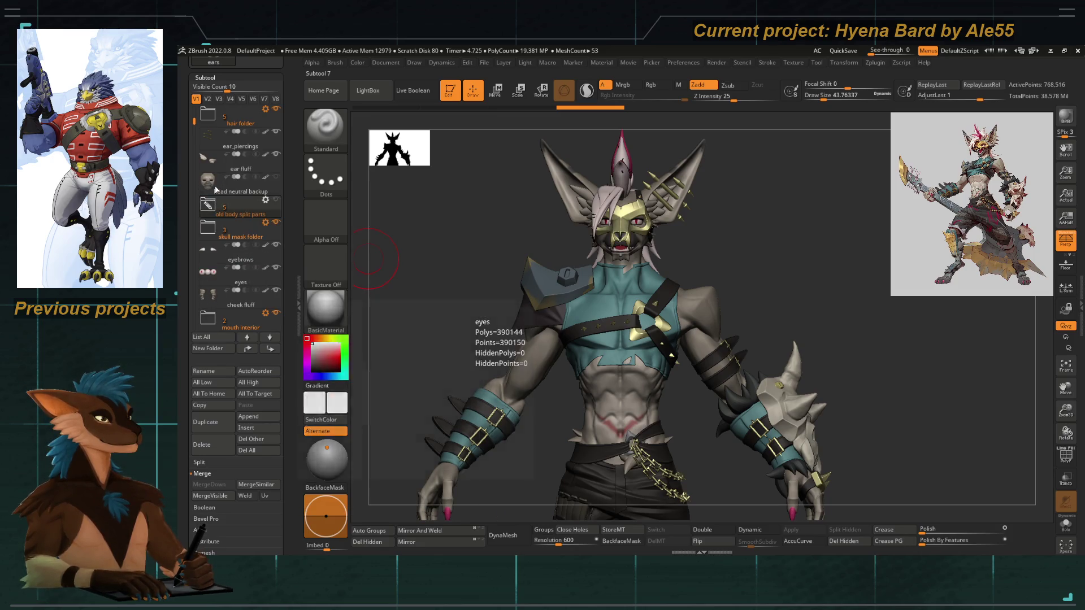
click(220, 214)
drag(193, 118, 207, 193)
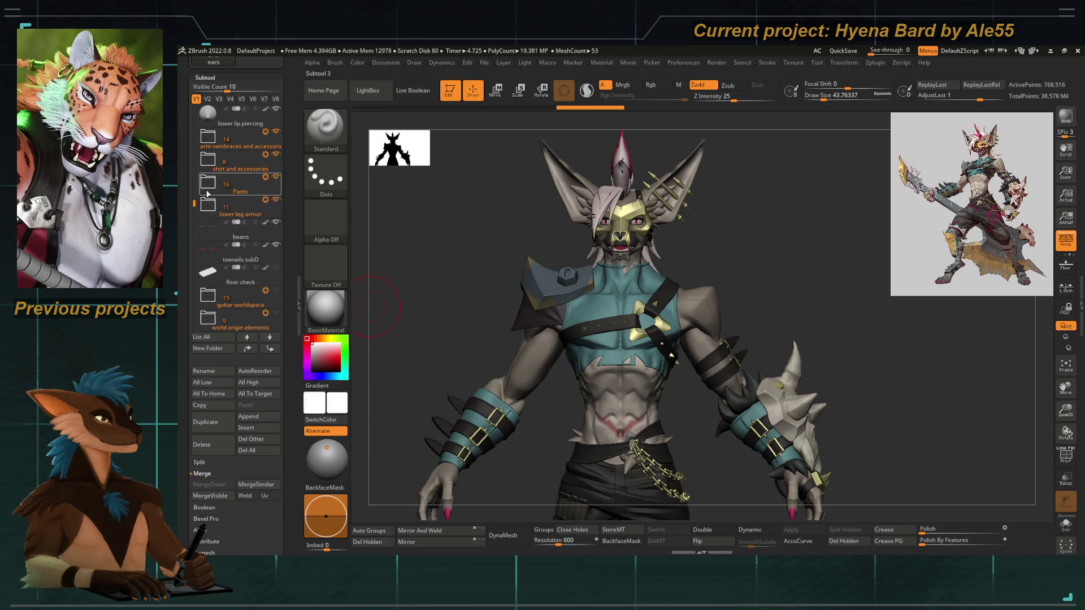
click(212, 235)
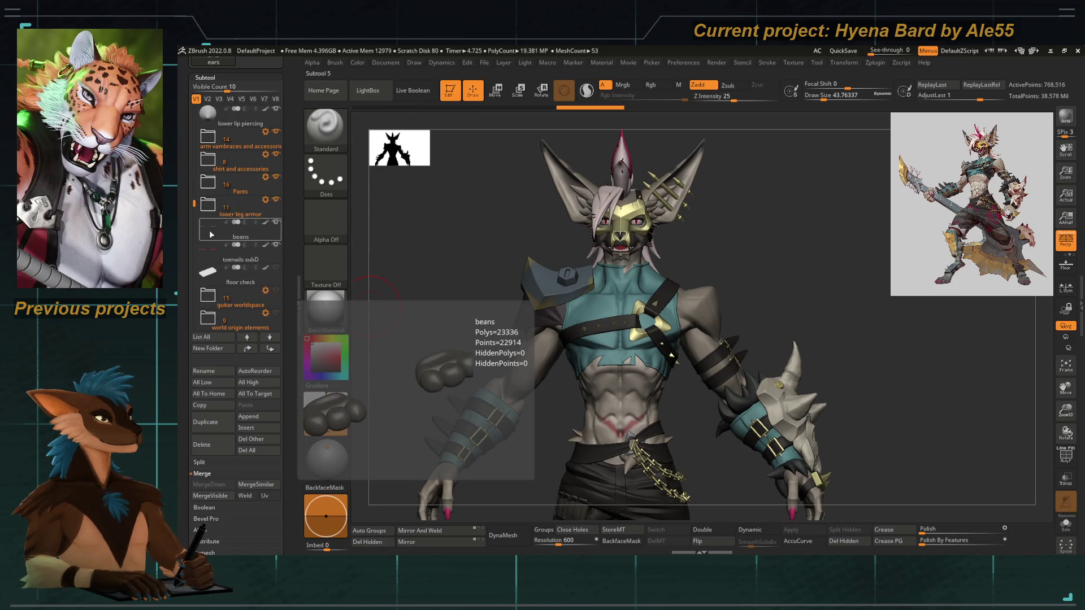
click(210, 255)
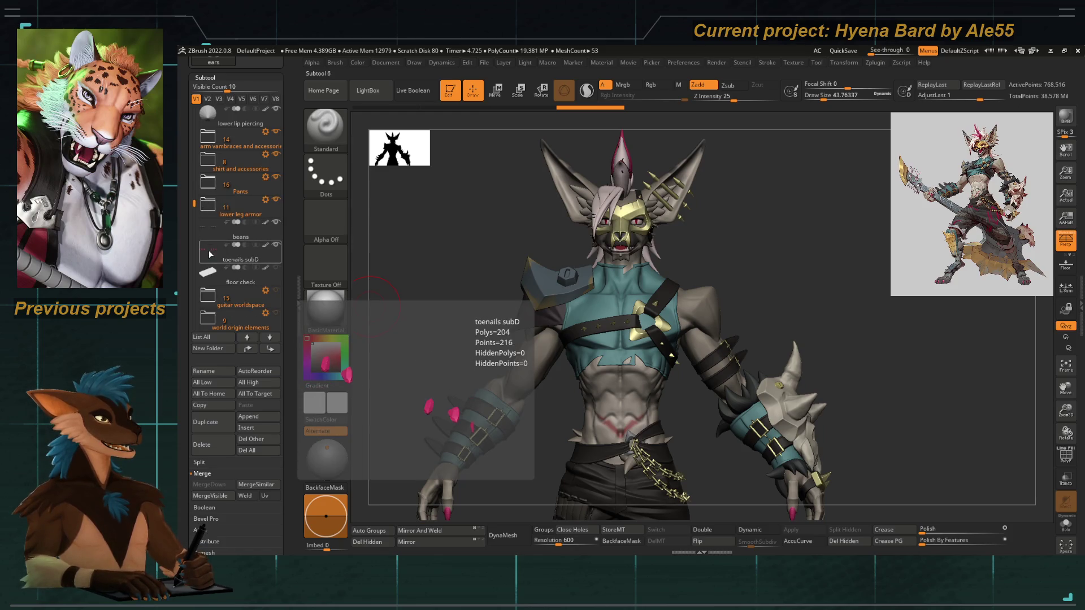
drag(195, 209, 194, 235)
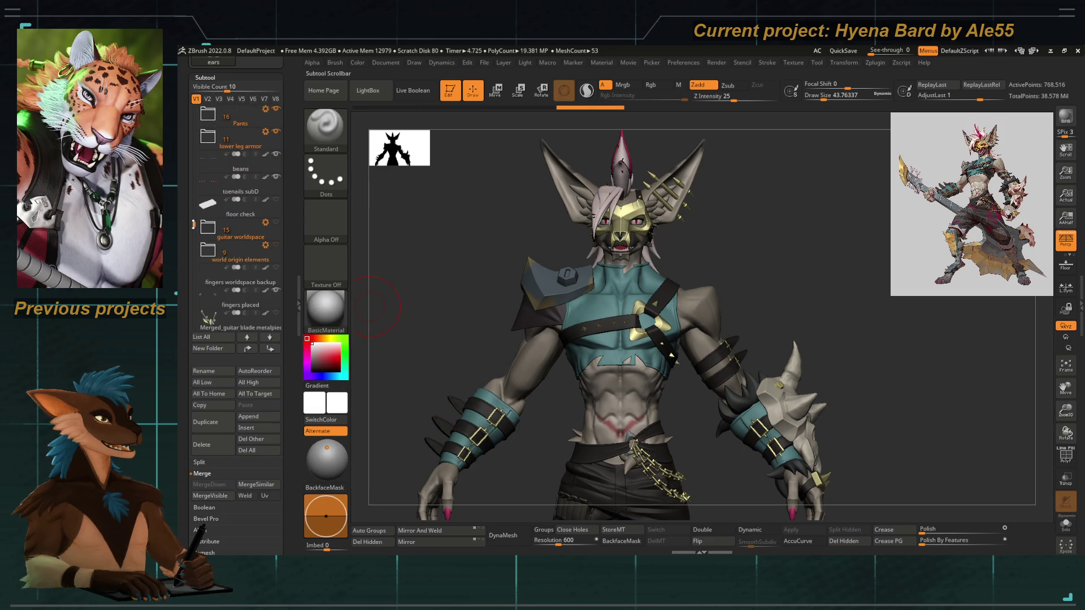
mouse_move(240, 237)
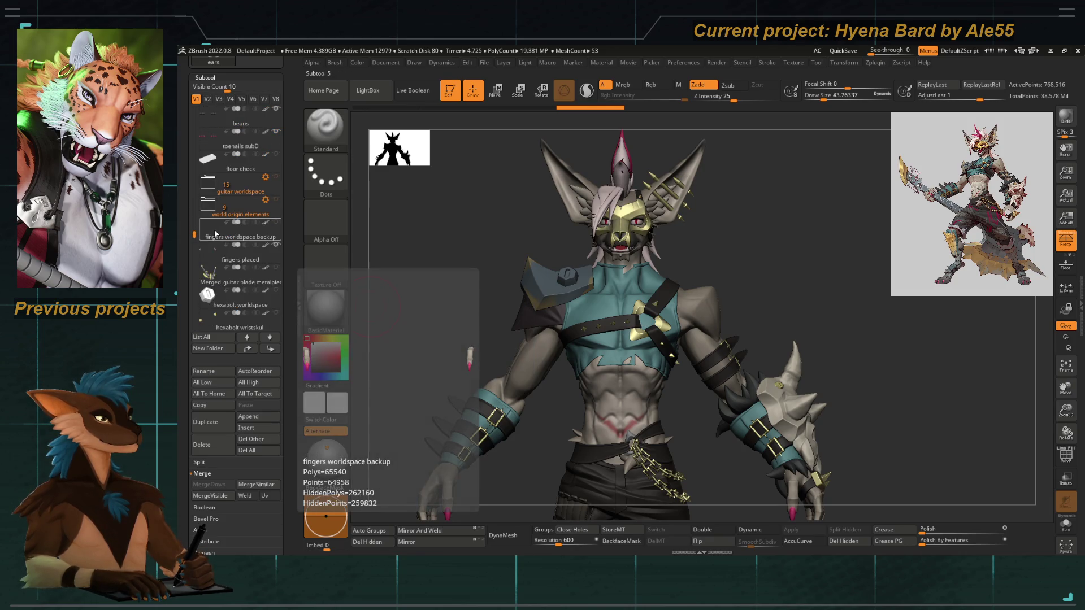
click(216, 234)
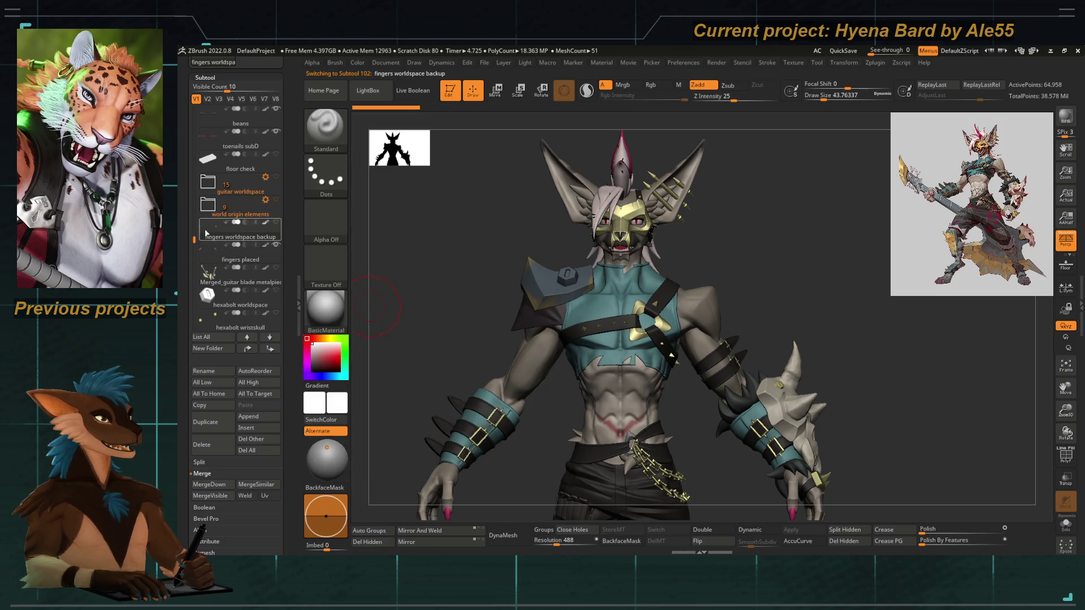
drag(194, 239, 191, 174)
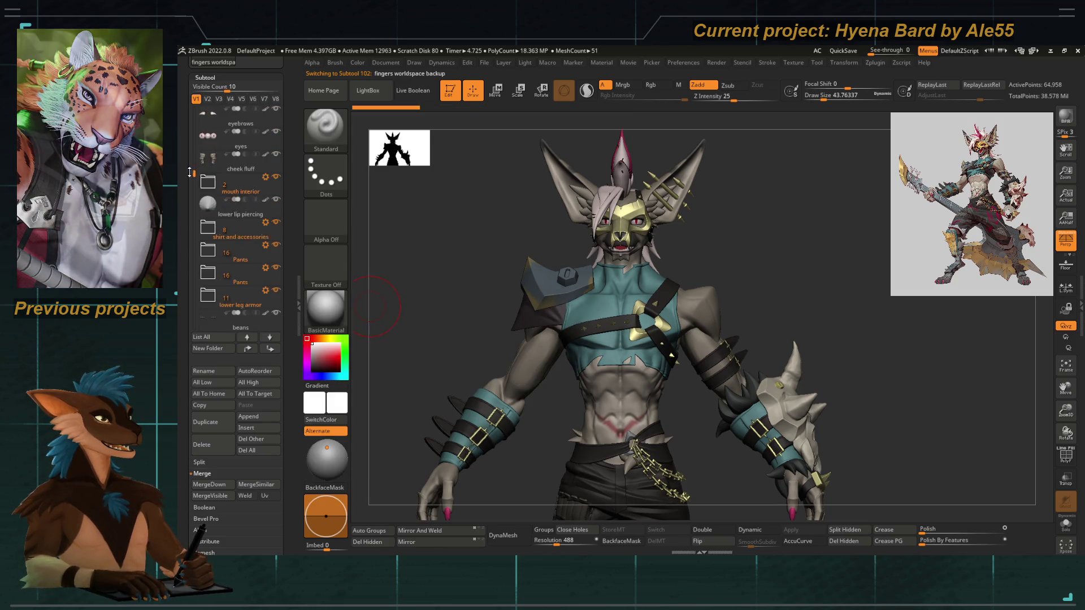
drag(191, 173, 192, 149)
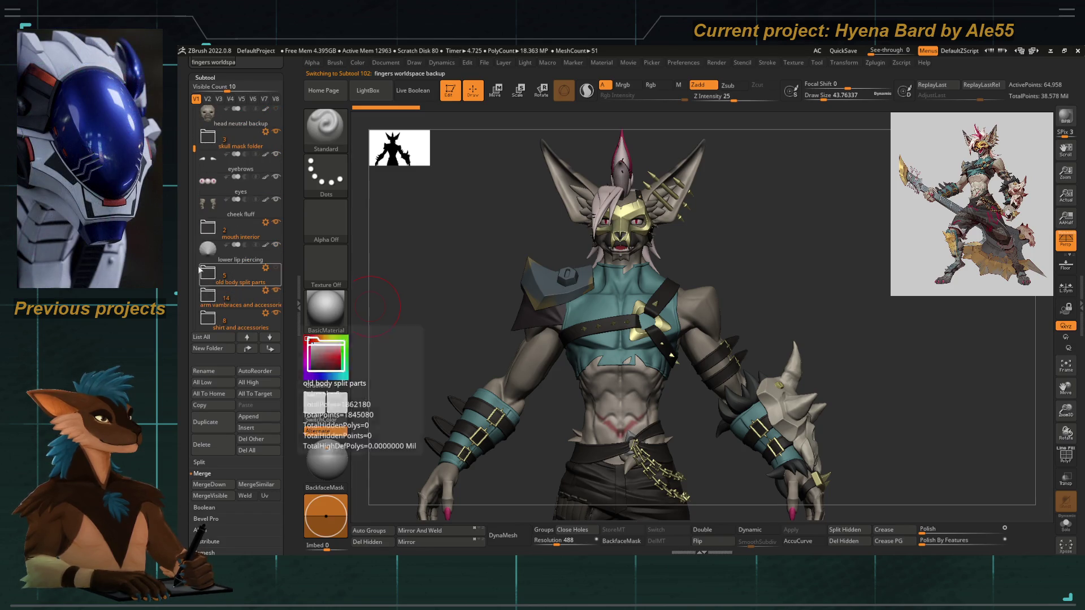
mouse_move(186, 151)
mouse_down()
mouse_move(193, 216)
mouse_move(209, 235)
mouse_move(195, 248)
mouse_up()
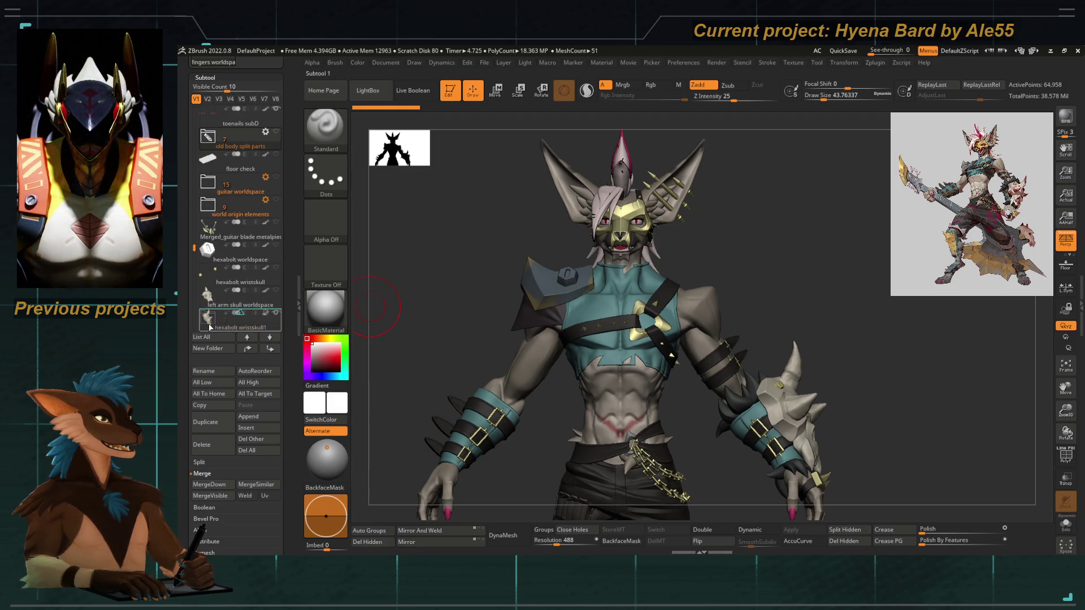
mouse_move(208, 333)
mouse_down()
mouse_move(191, 227)
mouse_move(195, 251)
mouse_up()
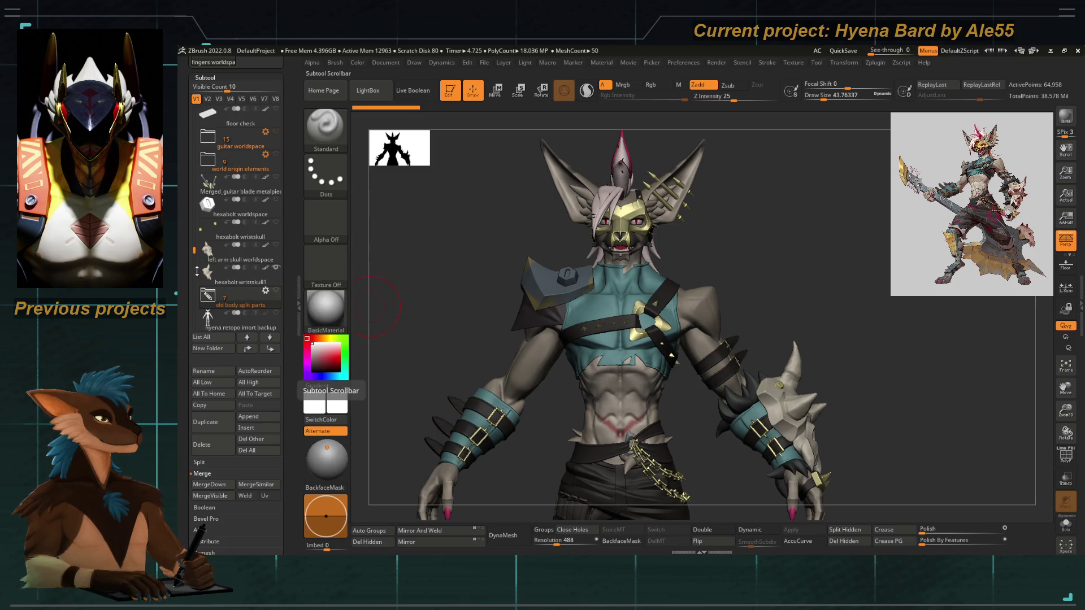
drag(195, 250, 191, 105)
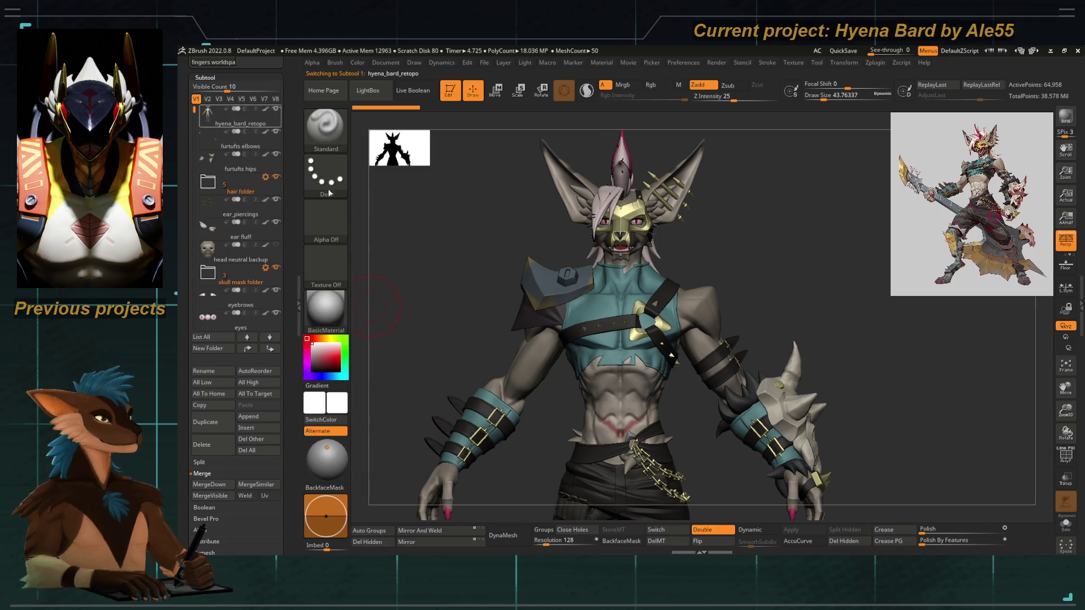
Frame the model, turn to the head and solo the retopo head subtool.
key(f)
drag(528, 283, 581, 420)
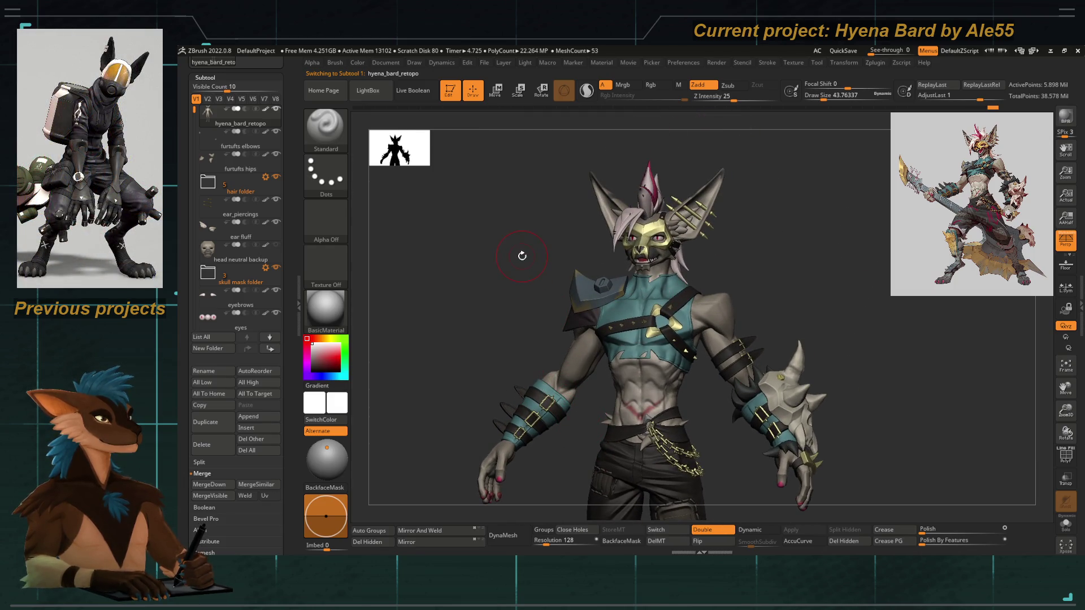
alt+drag(655, 278, 656, 341)
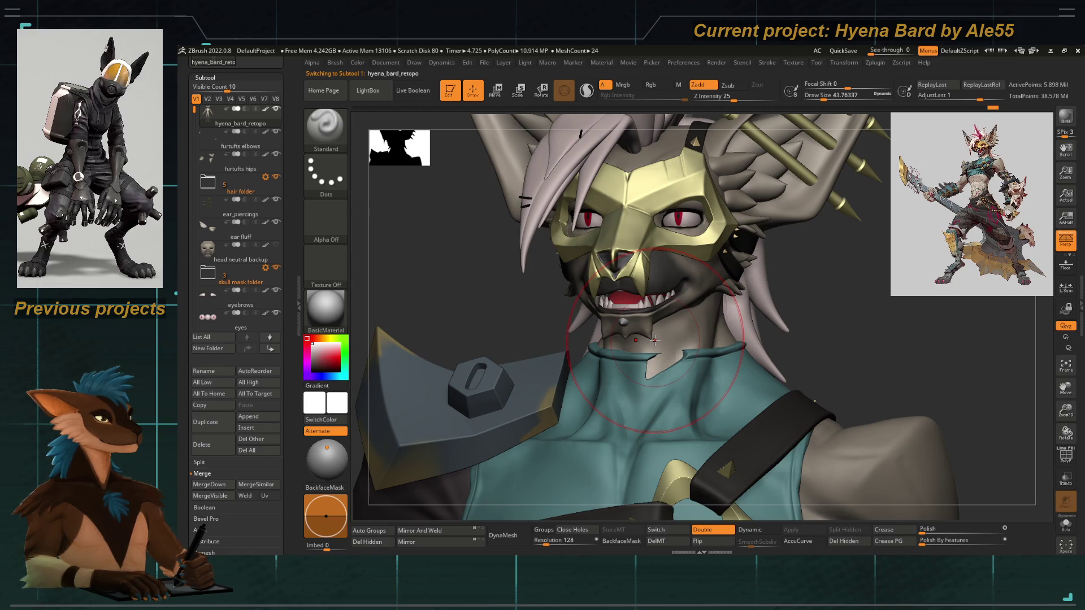
drag(443, 293, 521, 285)
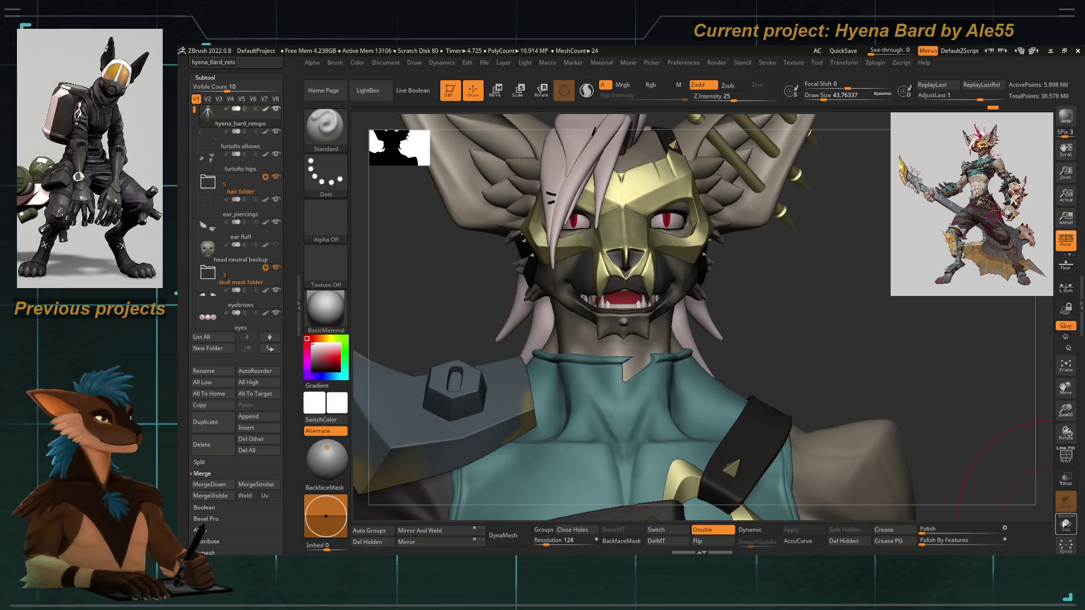
click(1067, 524)
Close in on the muzzle and mouth from the front and hide the head to leave only the mouth piece.
drag(412, 298, 460, 337)
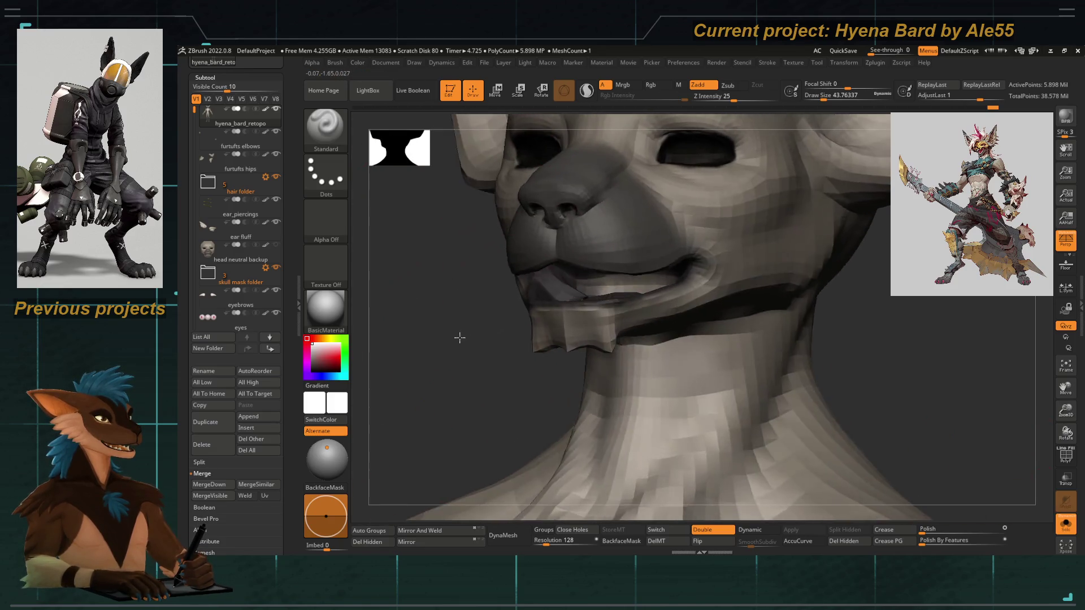
shift+drag(582, 303, 504, 339)
mouse_move(456, 310)
alt+mouse_down()
mouse_move(590, 298)
mouse_move(443, 286)
alt+mouse_up()
drag(744, 327, 597, 312)
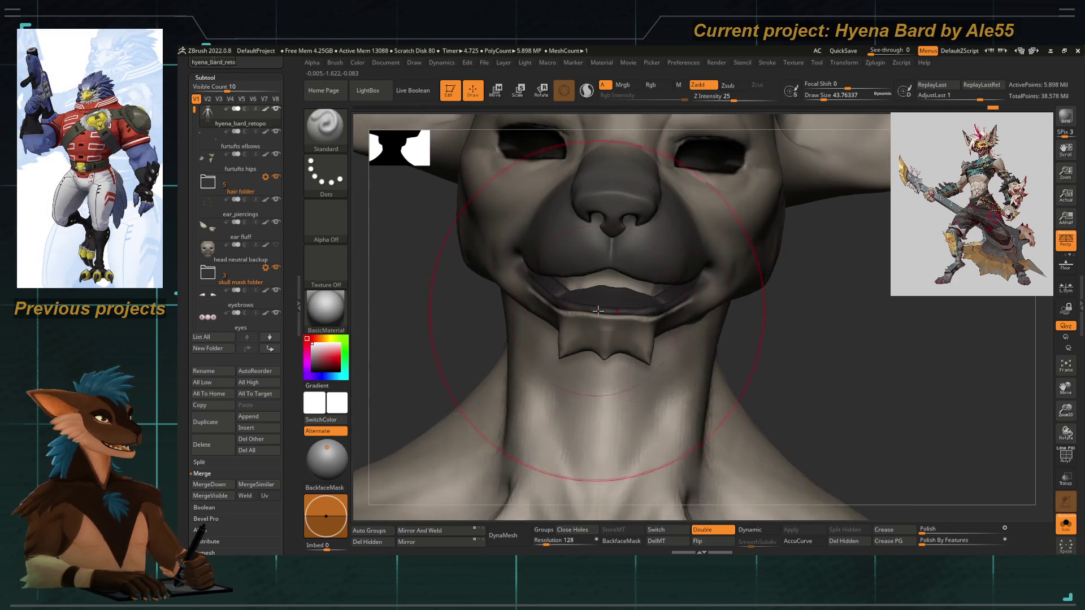
ctrl+shift+click(598, 311)
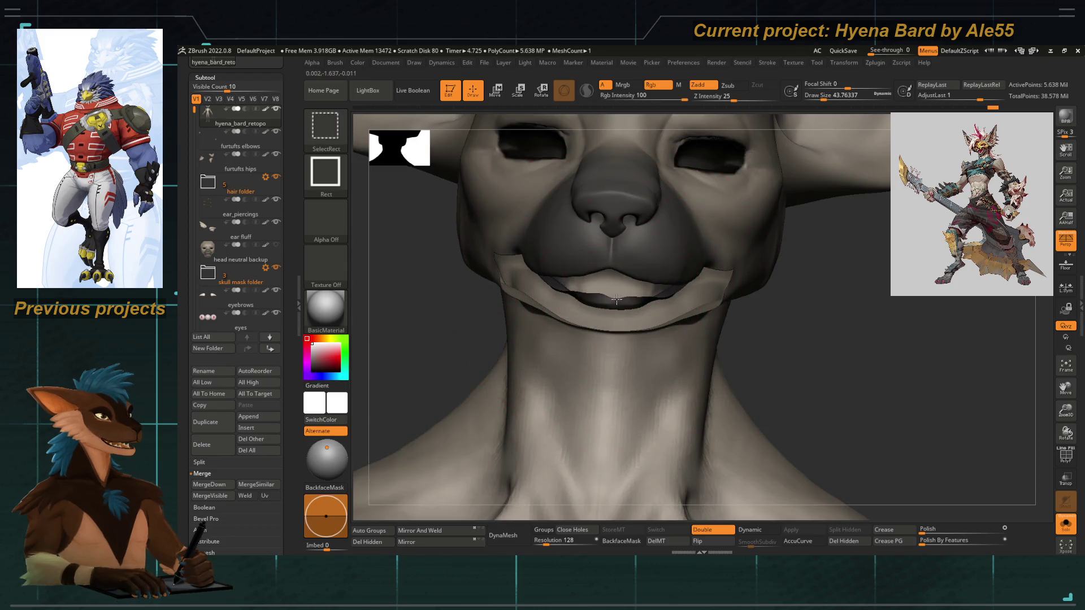
Select the mouth area from below and set up a small Move Topological brush on the mouth piece.
drag(625, 297, 625, 246)
ctrl+shift+drag(456, 218, 625, 233)
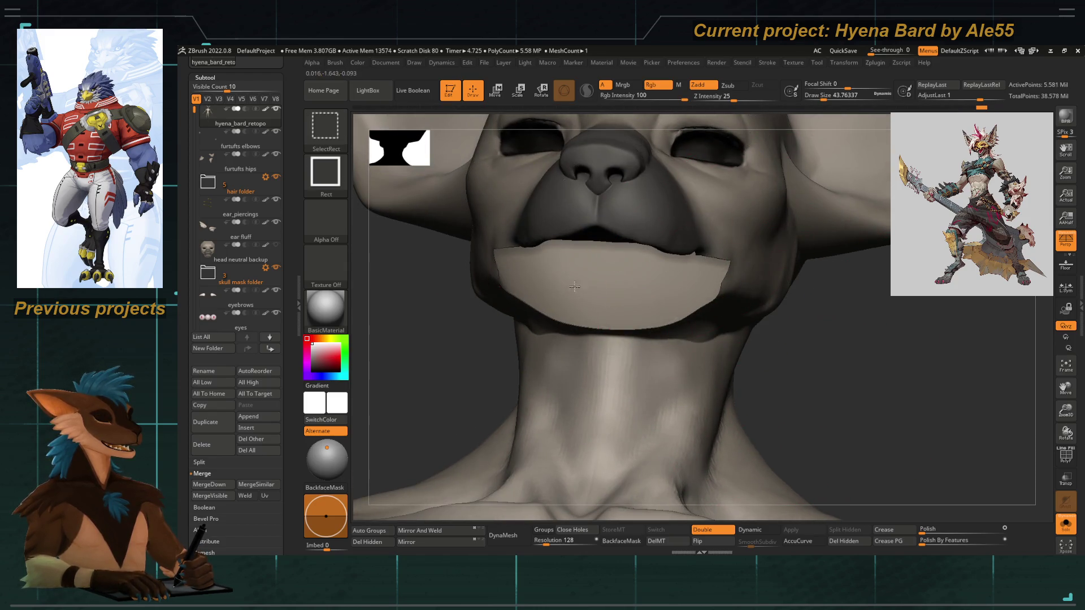
drag(424, 300, 442, 273)
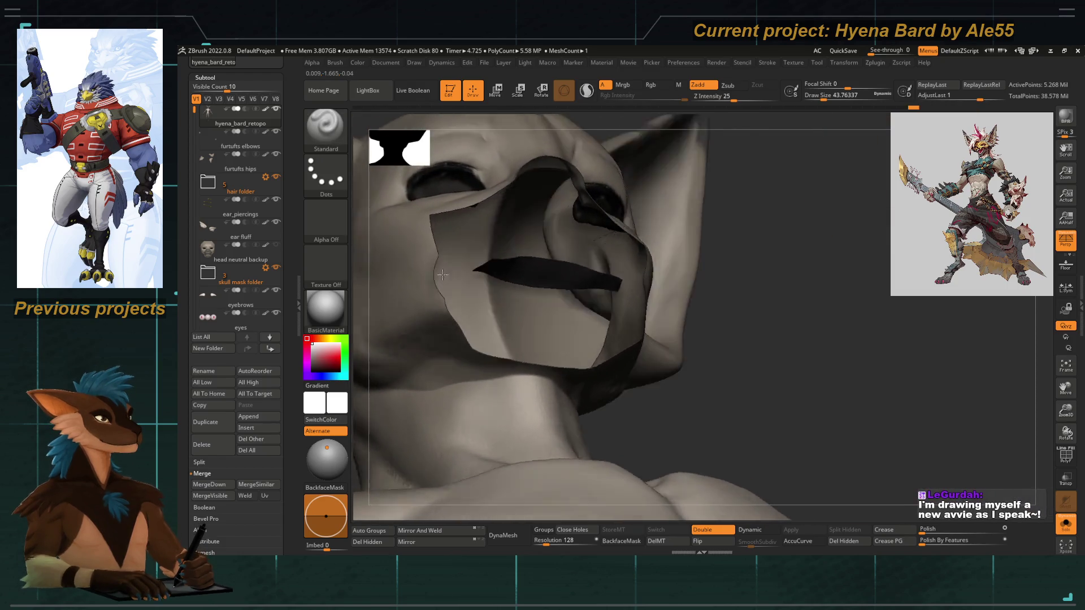
drag(441, 274, 535, 226)
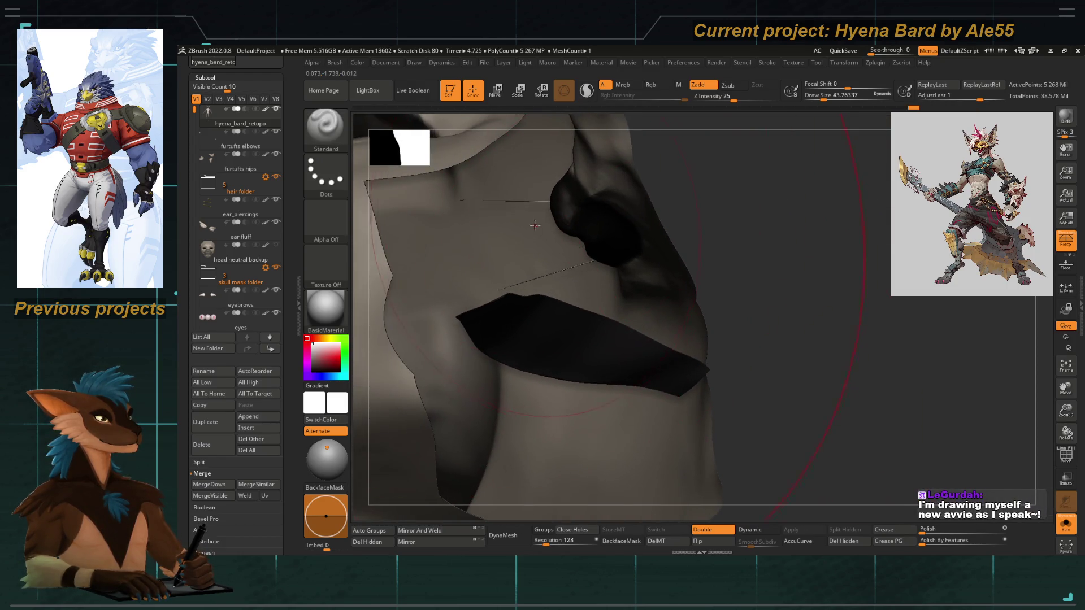
key(b)
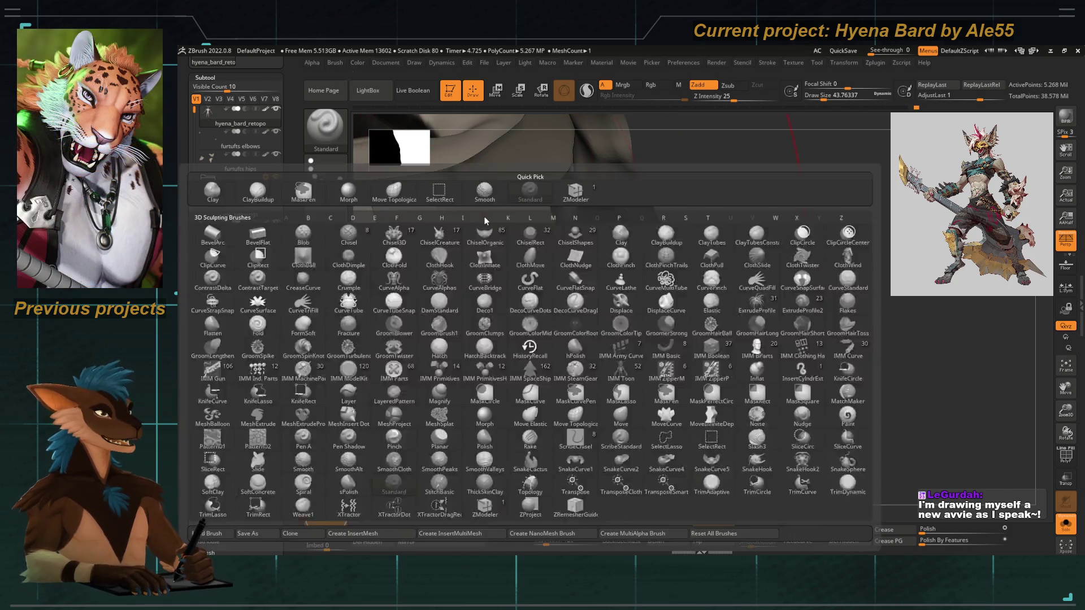
key(m)
key(t)
key(s)
drag(494, 203, 468, 200)
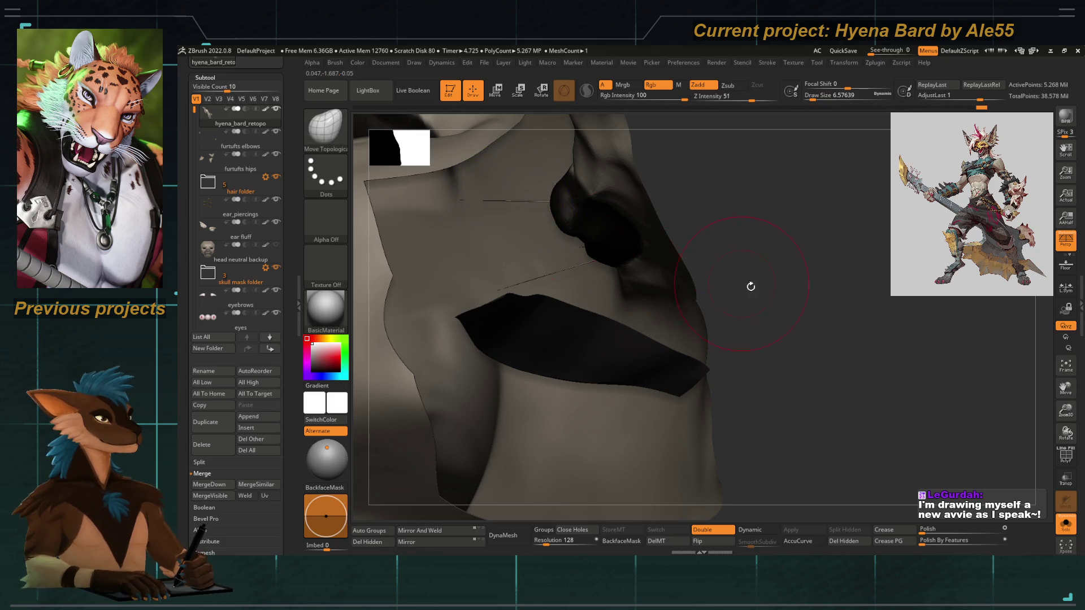
Reshape and Shift-smooth the mouth and eye area with Move Topological and Morph, then drop a subdivision level.
drag(742, 283, 484, 254)
key(shift)
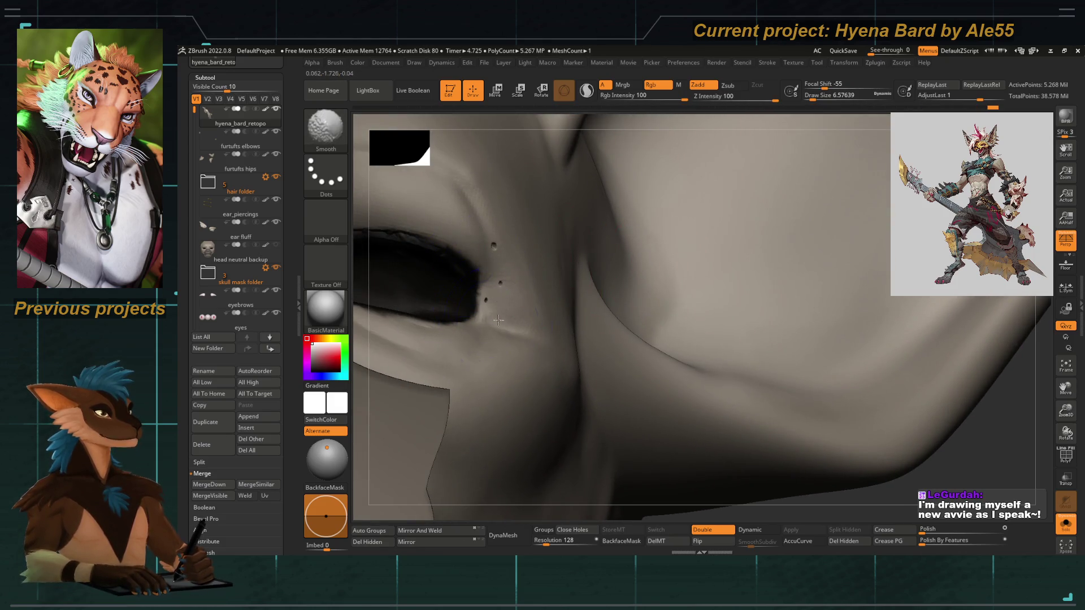
drag(500, 314, 589, 275)
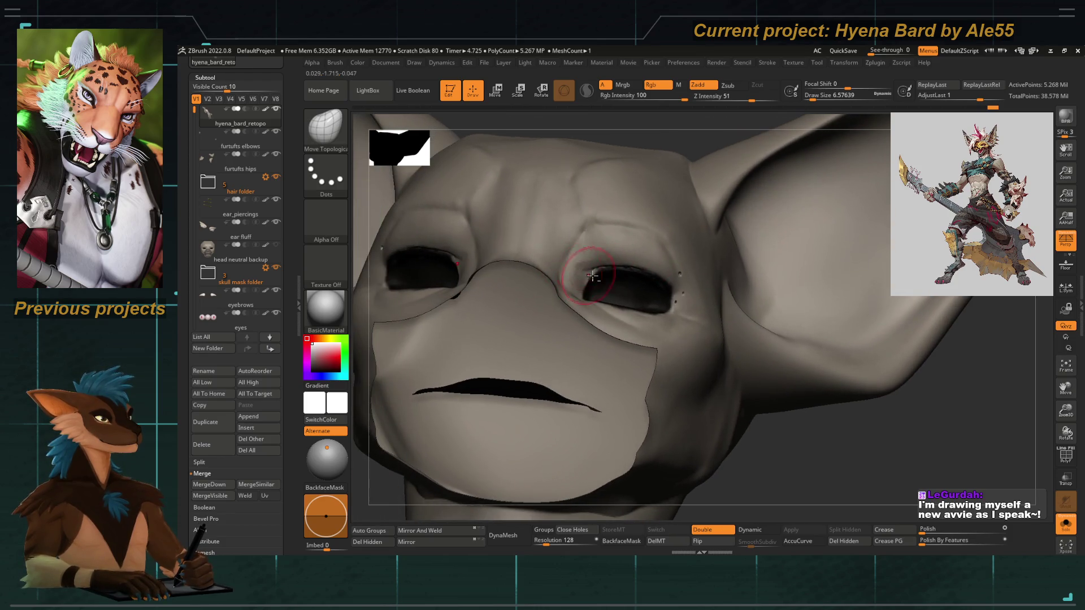
key(space)
drag(640, 301, 682, 295)
key(shift)
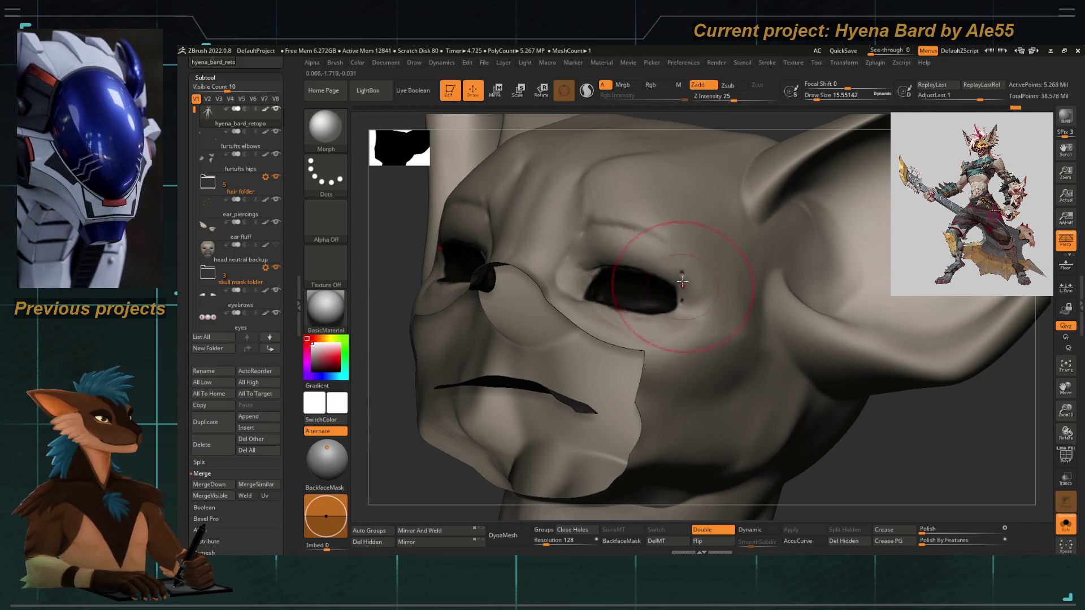
key(shift+d)
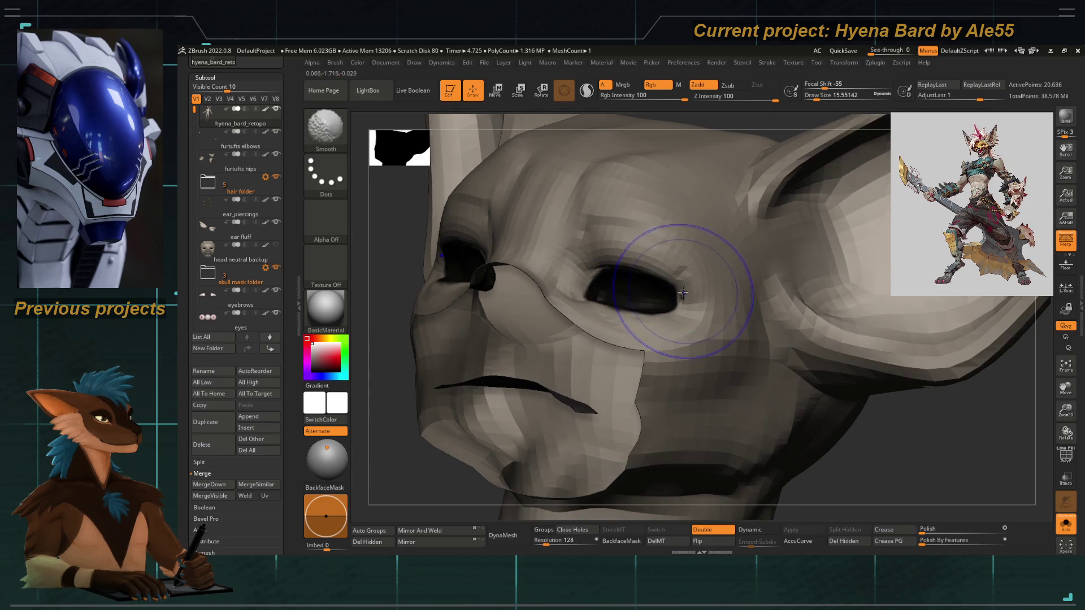
key(shift)
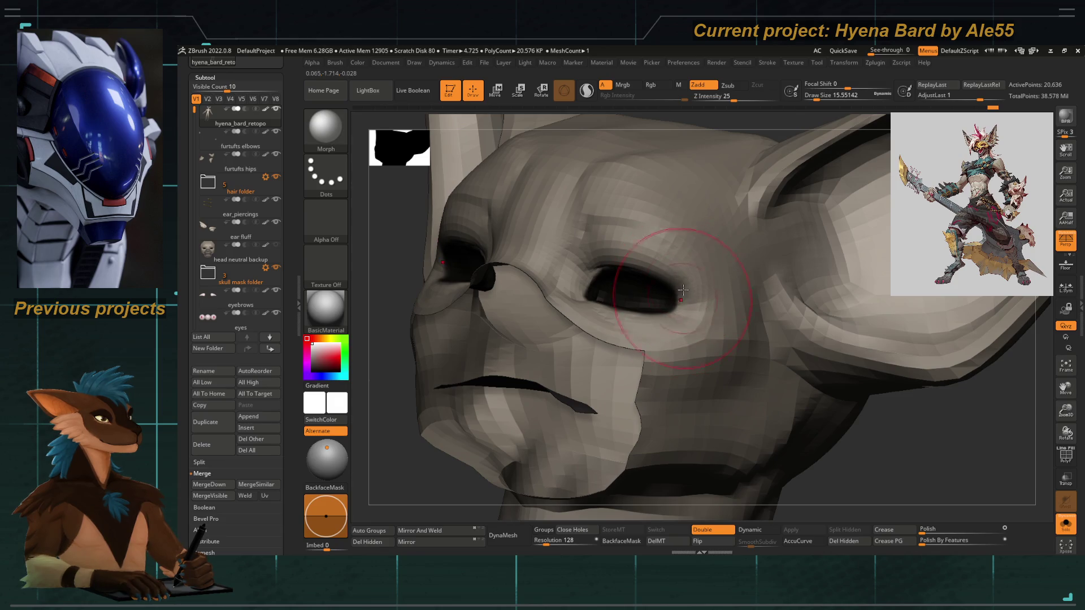
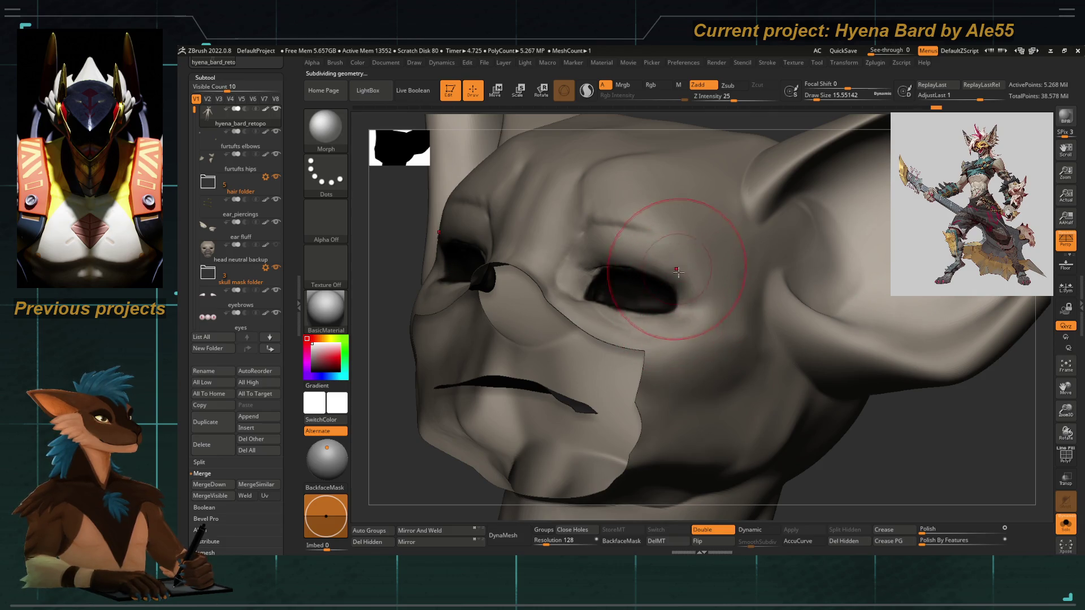
Show PolyFrame on the head and drop it to a coarser subdivision level.
mouse_move(387, 367)
mouse_down()
mouse_move(418, 362)
mouse_move(399, 373)
mouse_up()
key(shift+f)
mouse_move(475, 339)
mouse_down()
mouse_move(545, 295)
mouse_move(421, 325)
mouse_up()
key(shift+d)
Select the ZModeler brush and bring up its polygon actions list.
key(b)
key(z)
key(m)
key(space)
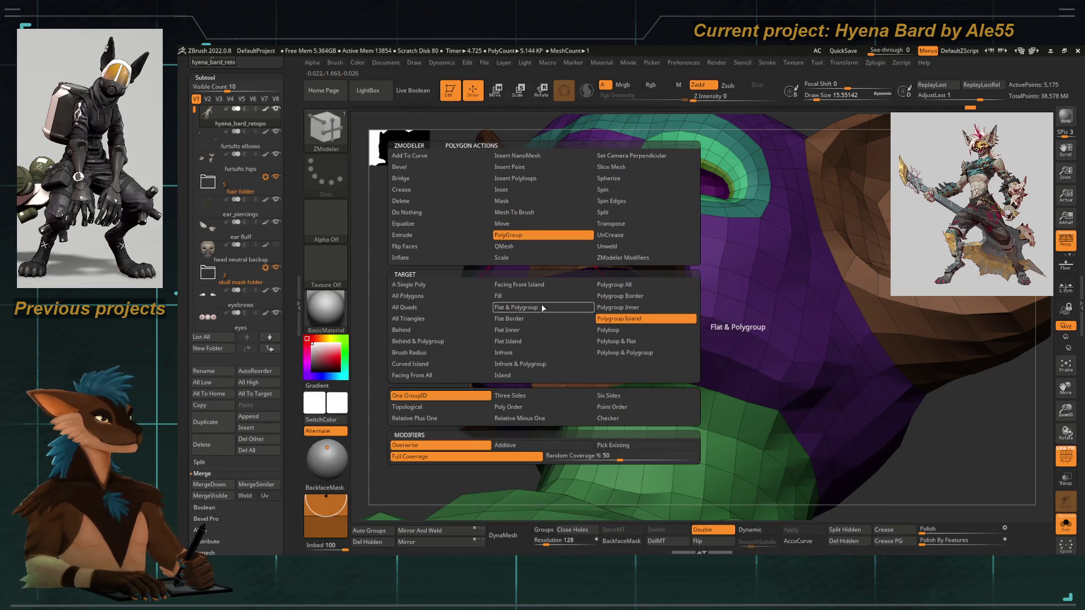
Set the ZModeler target to Polygroup Island and orbit the muzzle piece.
click(611, 330)
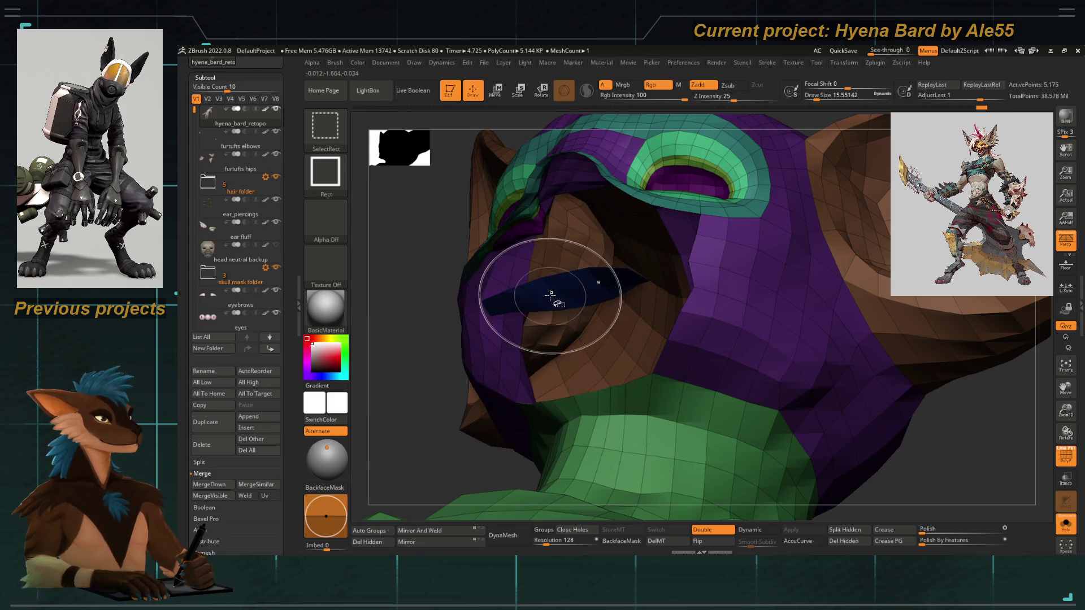
mouse_move(392, 365)
mouse_down()
mouse_move(466, 472)
mouse_move(483, 354)
mouse_move(460, 413)
mouse_move(514, 322)
mouse_up()
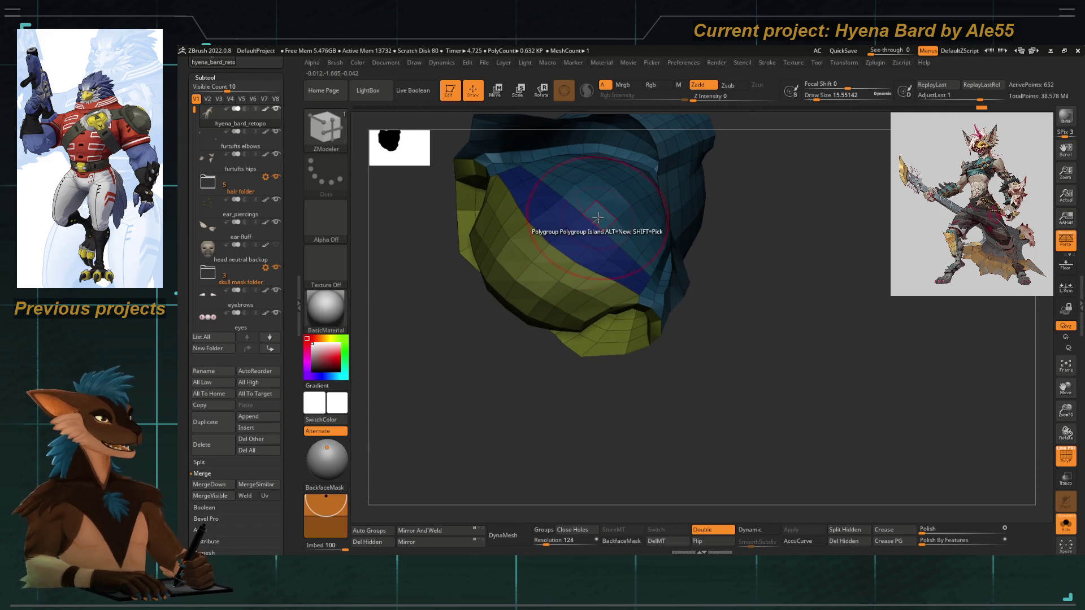
Settle the ZModeler target on Polygroup Island and subdivide the muzzle piece one level.
key(space)
click(704, 307)
key(space)
click(690, 319)
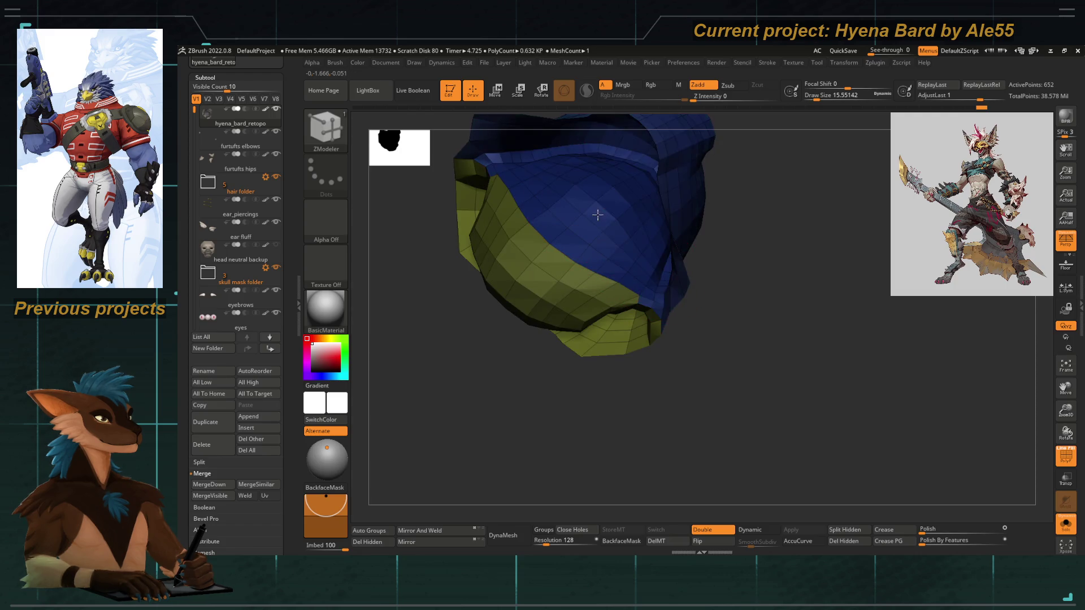
mouse_move(519, 378)
mouse_down()
mouse_move(462, 419)
mouse_move(538, 420)
mouse_up()
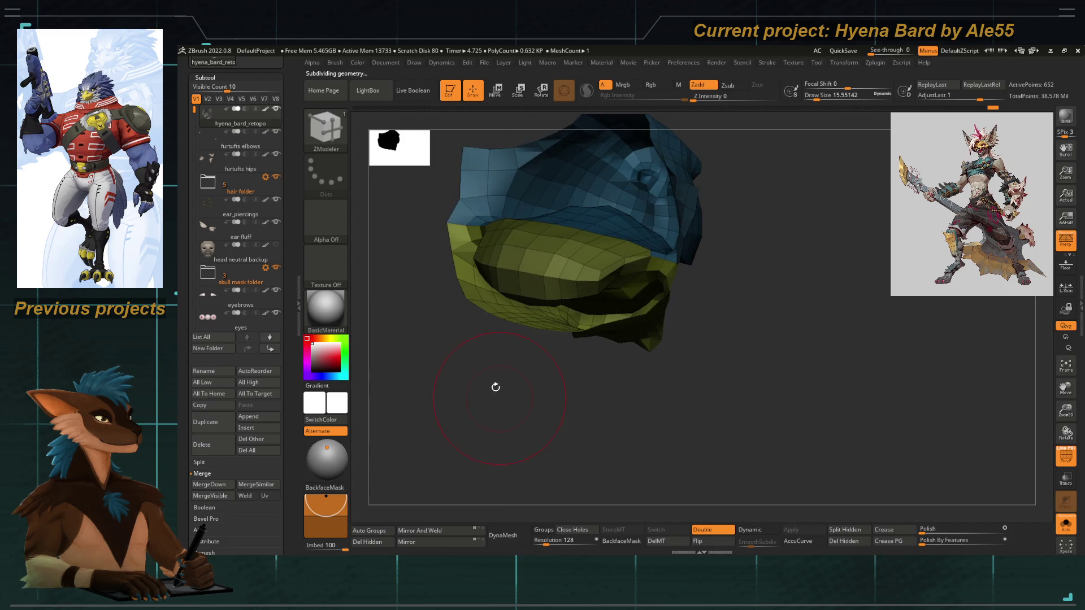
key(ctrl+d)
drag(496, 388, 498, 339)
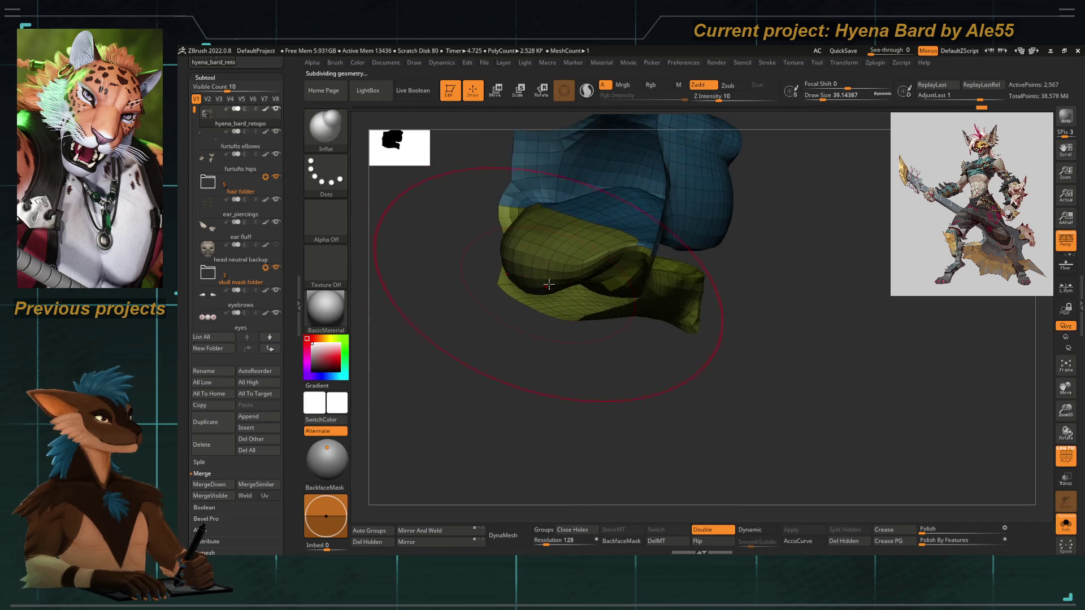
Smooth the yellow lower bulge with a smaller brush, then switch to Move Topological.
key(bracketleft)
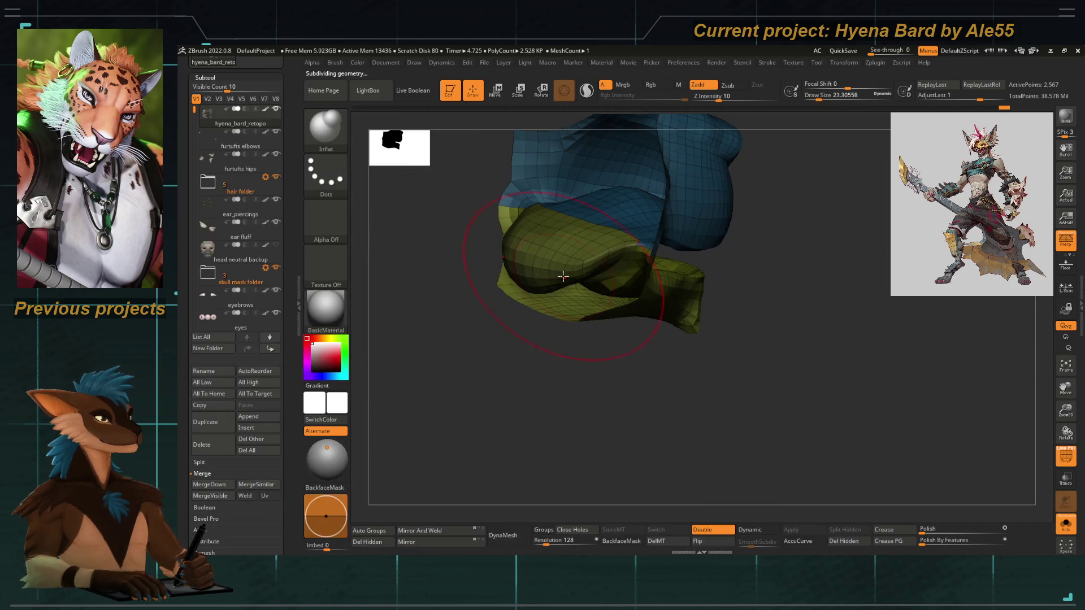
drag(551, 281, 557, 276)
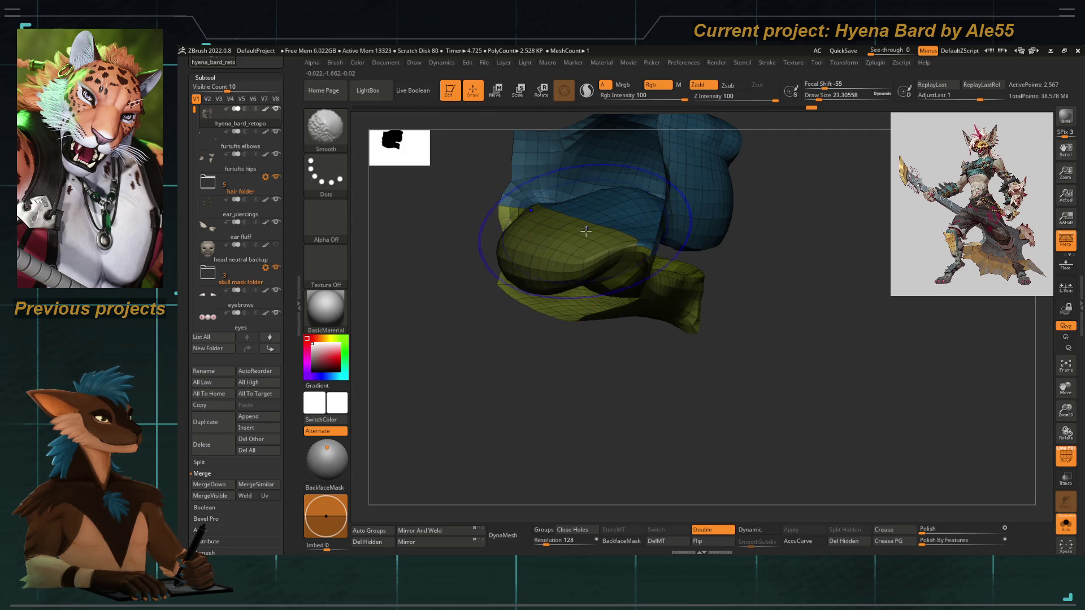
shift+drag(483, 334, 530, 305)
key(b)
key(m)
key(t)
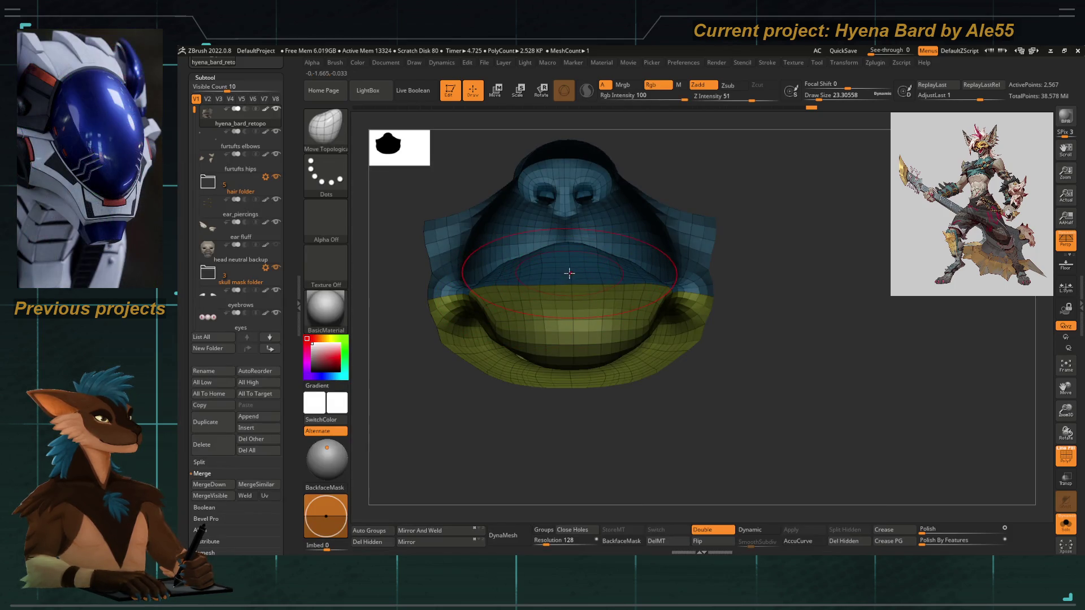
Reduce Draw Size to about 9, then 8.4, while working the muzzle surfaces.
key(space)
key(space)
mouse_move(519, 274)
mouse_down()
mouse_move(518, 255)
mouse_move(476, 377)
mouse_up()
key(space)
key(space)
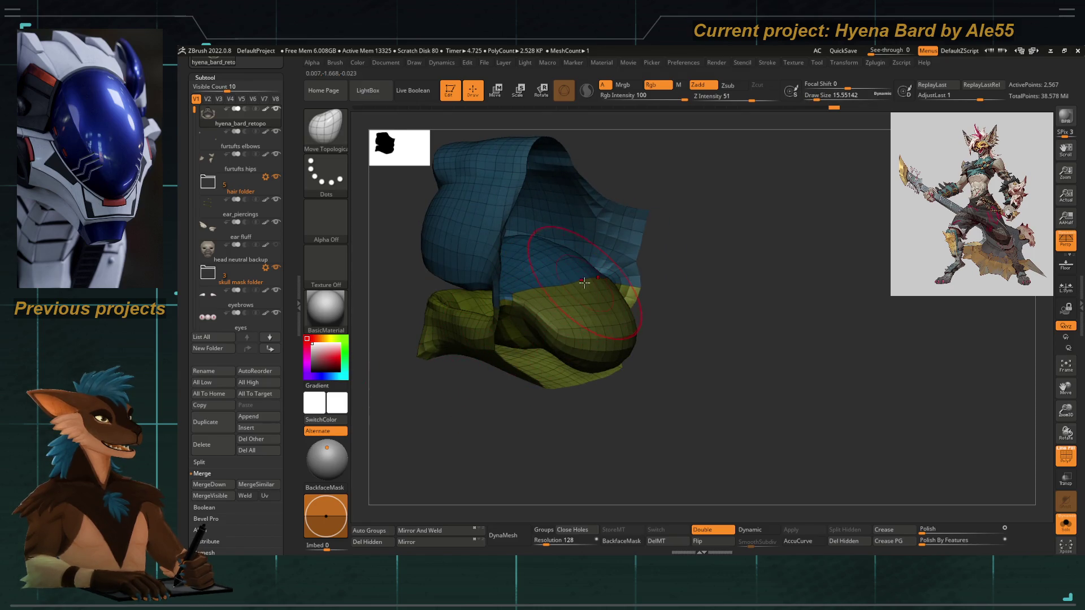
mouse_move(670, 339)
mouse_down()
mouse_move(680, 353)
mouse_move(679, 336)
mouse_move(654, 379)
mouse_move(407, 477)
mouse_move(582, 254)
mouse_move(565, 276)
mouse_up()
key(space)
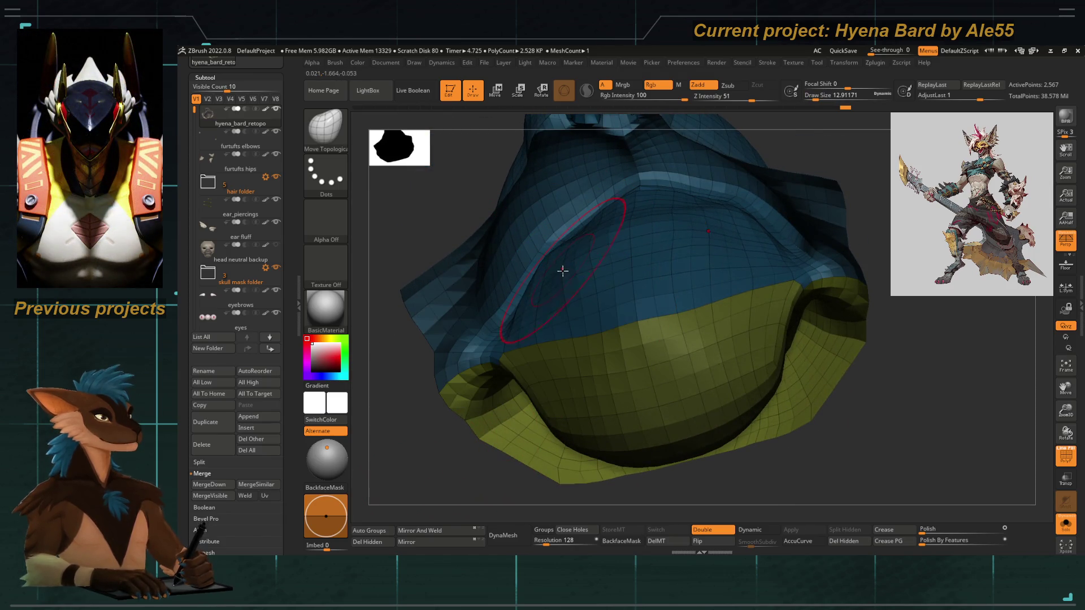
drag(627, 201, 572, 223)
key(space)
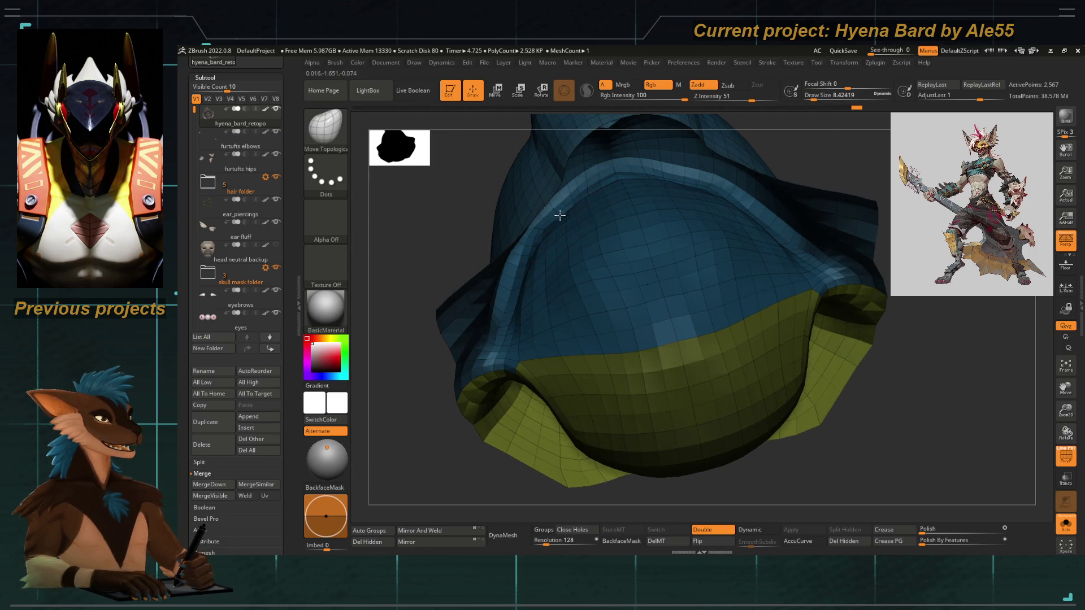
key(space)
Toggle the muzzle piece between coarse and dense subdivision levels, ending on the low-poly level.
key(shift+d)
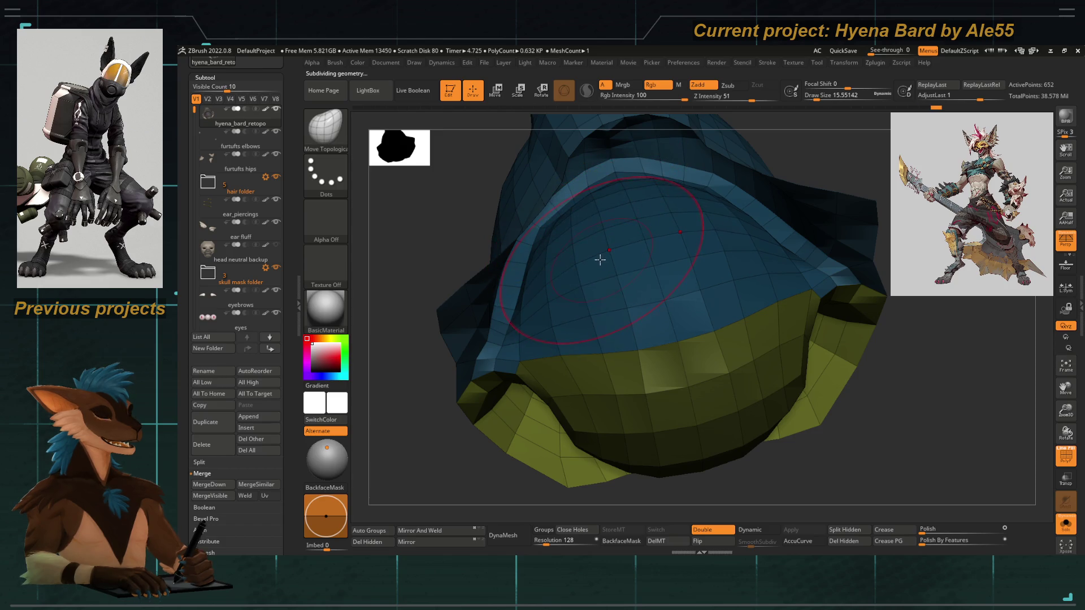
key(ctrl+d)
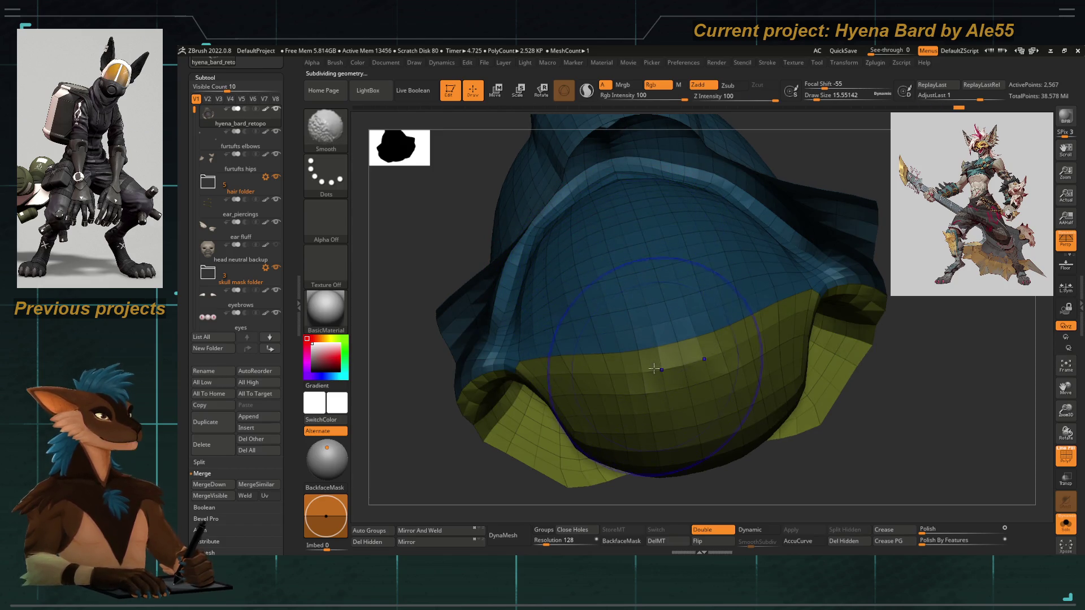
mouse_move(619, 280)
alt+mouse_down()
mouse_move(619, 382)
mouse_move(587, 451)
mouse_move(559, 432)
mouse_move(543, 354)
mouse_move(596, 331)
alt+mouse_up()
key(shift+d)
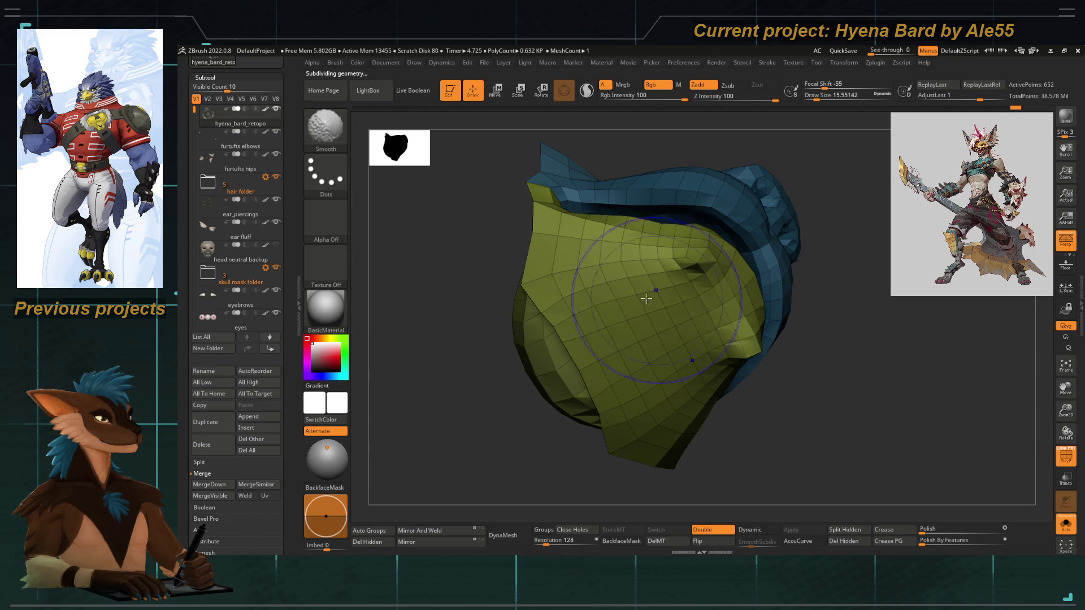
Frame the muzzle piece from the front-left and subdivide it one level.
drag(484, 382, 636, 327)
key(b)
key(Escape)
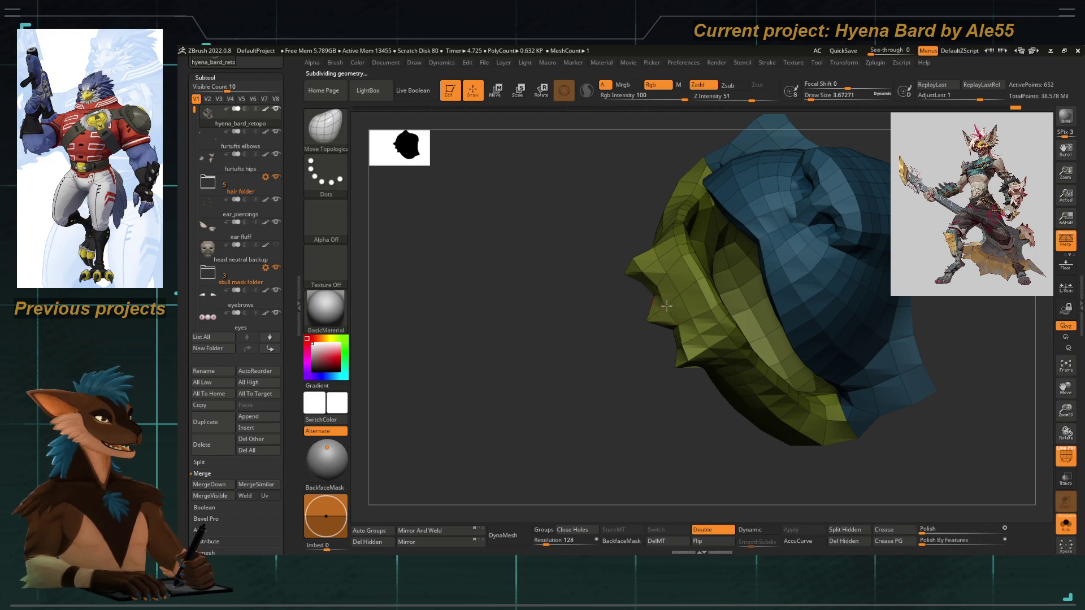
mouse_move(643, 301)
mouse_down()
mouse_move(569, 346)
mouse_move(644, 271)
mouse_move(545, 343)
mouse_up()
key(f)
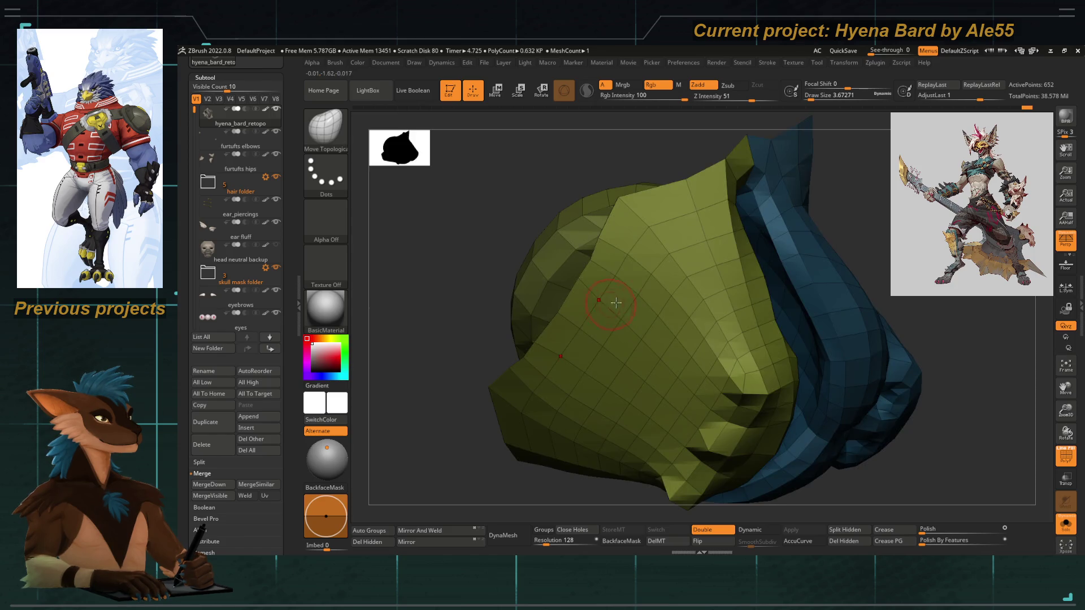
key(ctrl+d)
Enlarge the smoothing brush and turn the piece to work the yellow jaw folds.
key(space)
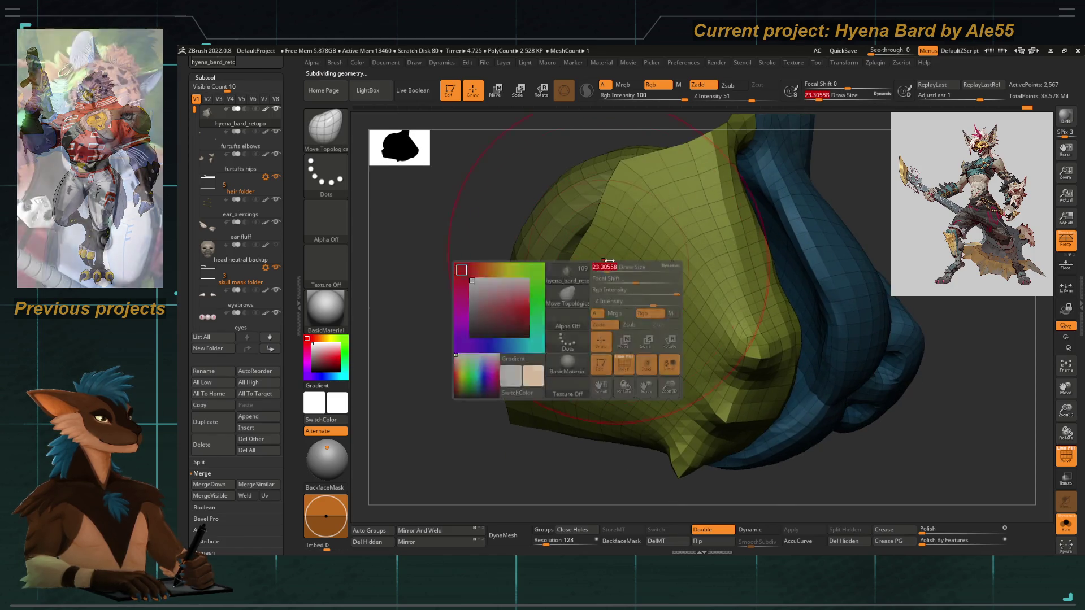
key(shift)
right_drag(515, 325, 550, 300)
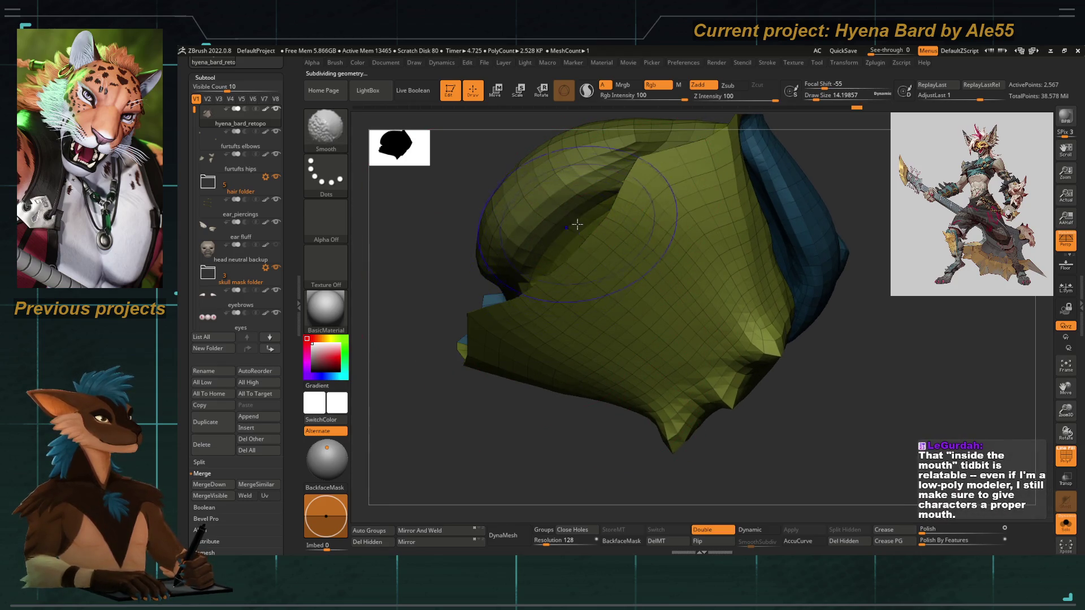
mouse_move(475, 311)
right_down()
mouse_move(437, 442)
mouse_move(442, 460)
mouse_move(404, 407)
mouse_move(424, 395)
mouse_move(418, 376)
mouse_move(509, 433)
mouse_move(441, 393)
mouse_move(466, 400)
mouse_move(516, 343)
mouse_move(497, 351)
mouse_move(516, 388)
mouse_move(498, 392)
mouse_move(565, 412)
mouse_move(450, 412)
mouse_move(581, 305)
right_up()
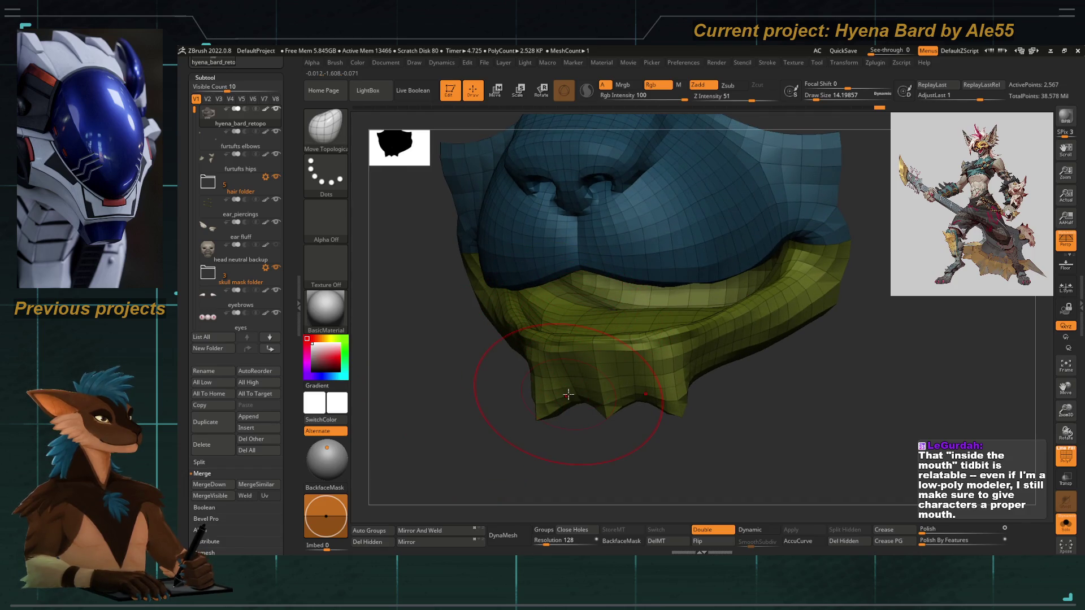
Push the lower-left jaw fold upward, frame the piece and view the jaw from below.
mouse_move(497, 392)
right_down()
mouse_move(439, 376)
mouse_move(544, 378)
right_up()
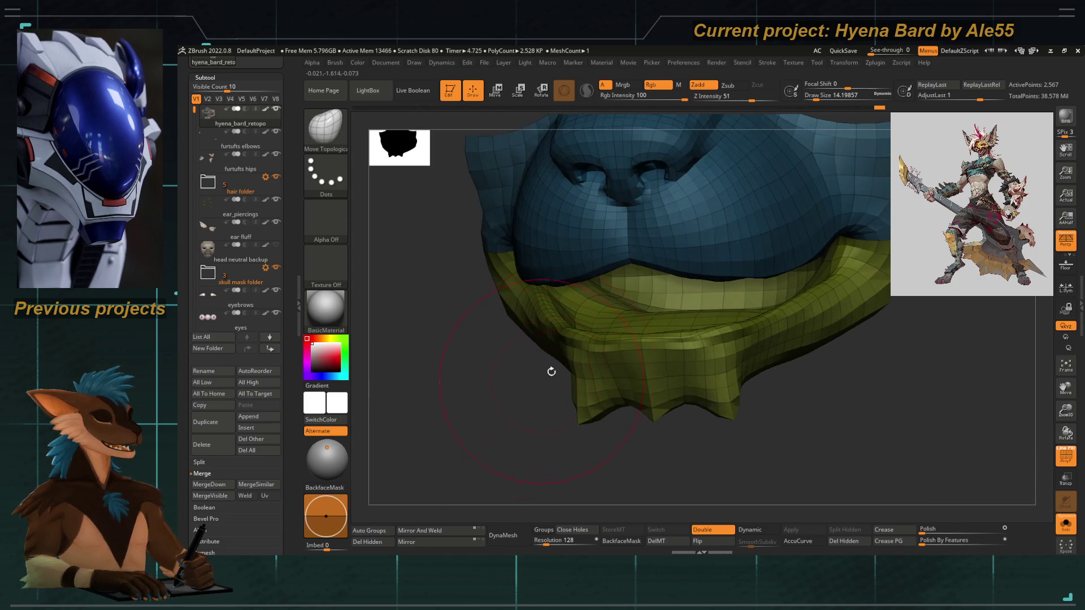
drag(567, 347, 592, 319)
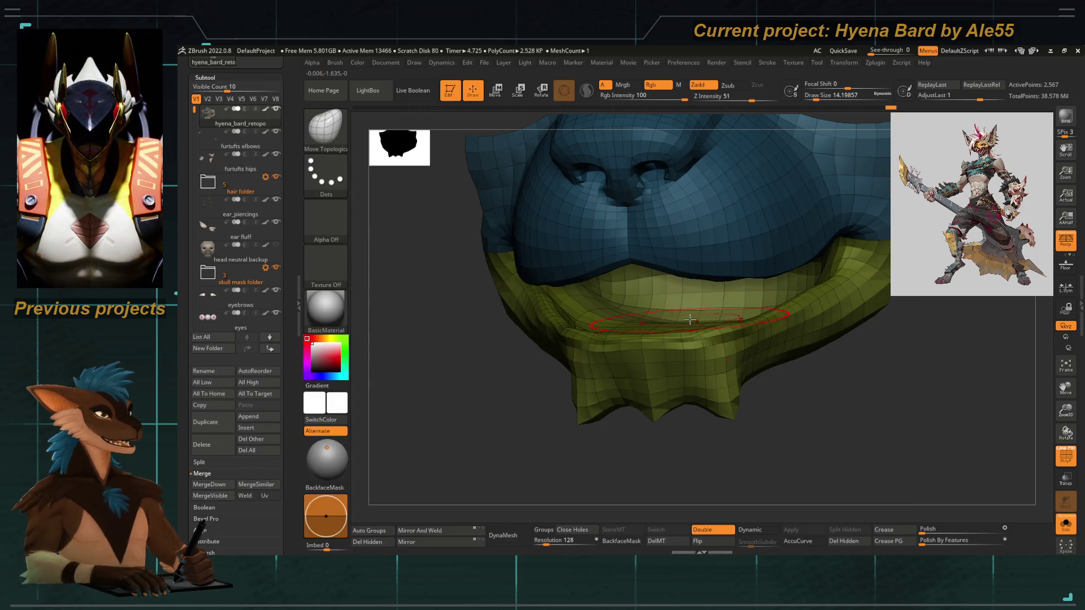
mouse_move(681, 315)
right_down()
mouse_move(521, 346)
mouse_move(543, 382)
right_up()
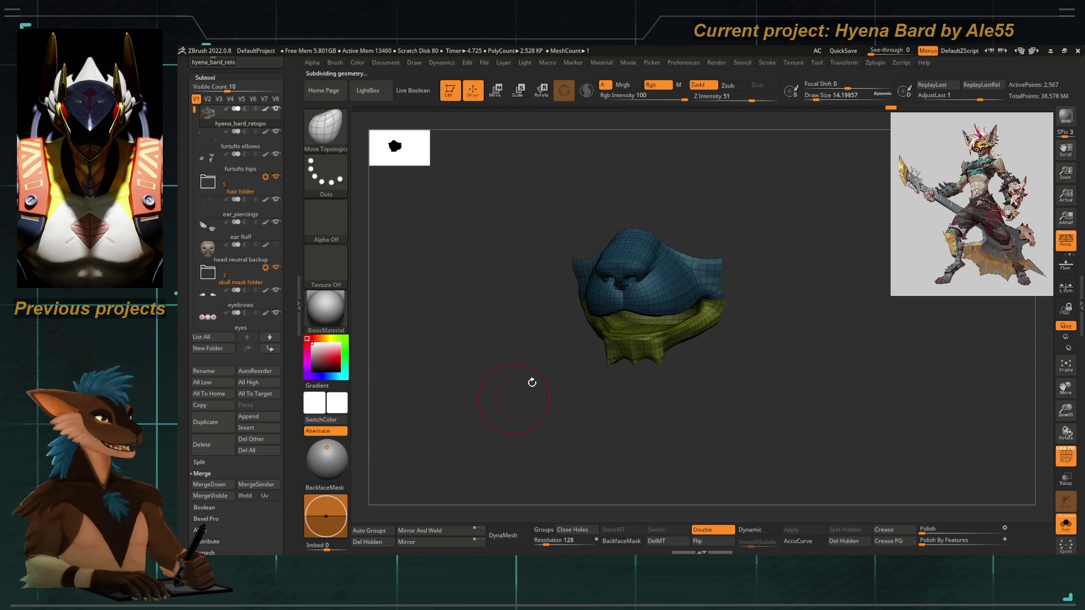
key(f)
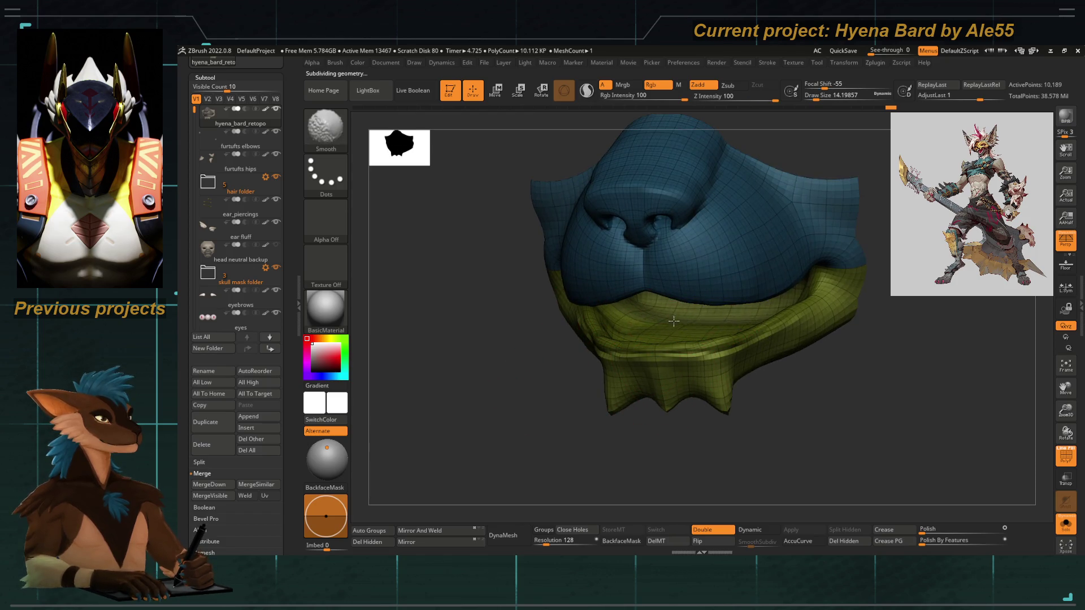
mouse_move(633, 331)
right_down()
mouse_move(642, 351)
mouse_move(565, 383)
right_up()
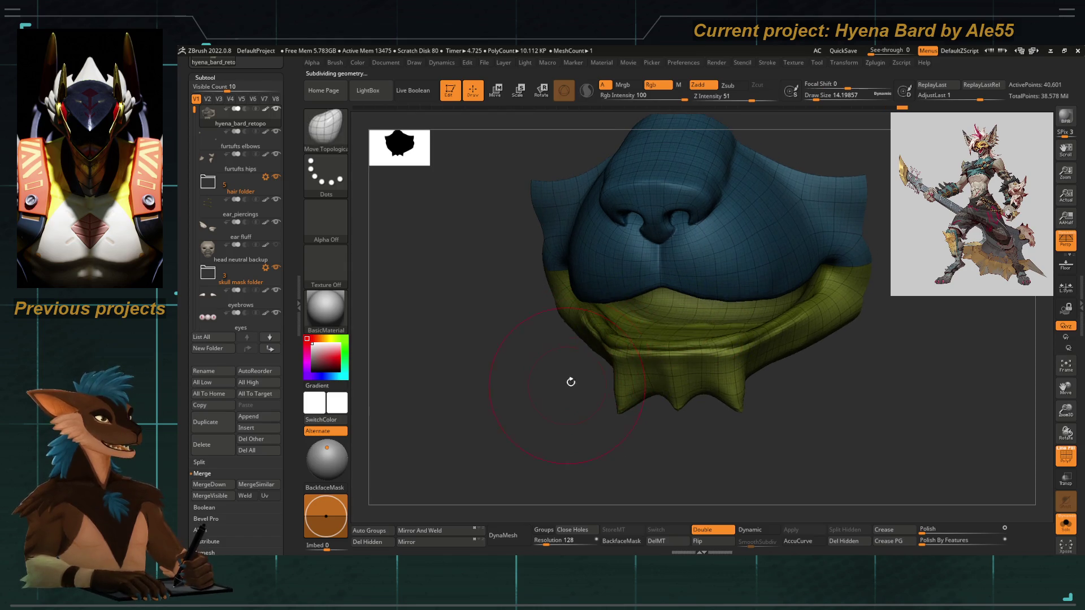
mouse_move(569, 434)
right_down()
mouse_move(555, 357)
mouse_move(501, 379)
right_up()
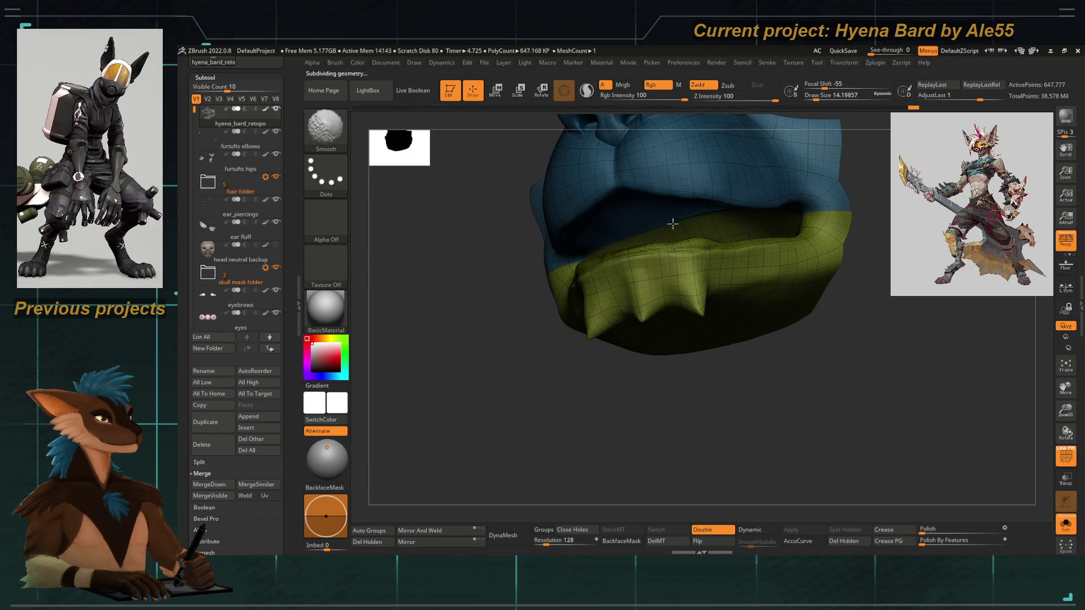
Turn off Solo to show all parts and zoom around the head, torso and face.
right_drag(498, 341, 587, 327)
mouse_move(652, 309)
shift+right_down()
mouse_move(545, 417)
mouse_move(647, 383)
shift+right_up()
click(1062, 529)
mouse_move(552, 365)
alt+right_down()
mouse_move(517, 332)
mouse_move(483, 334)
alt+right_up()
mouse_move(547, 350)
alt+right_down()
mouse_move(555, 260)
mouse_move(512, 252)
mouse_move(497, 284)
alt+right_up()
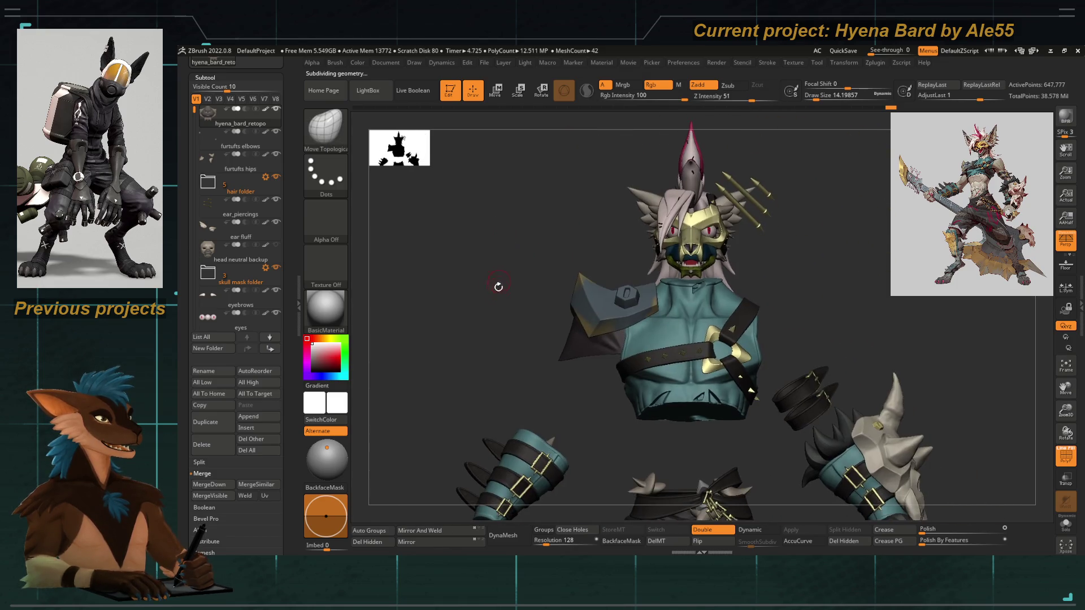
key(ctrl+shift)
alt+right_drag(520, 243, 509, 274)
mouse_move(967, 430)
right_down()
mouse_move(443, 313)
mouse_move(636, 329)
mouse_move(441, 286)
mouse_move(606, 322)
mouse_move(630, 363)
mouse_move(645, 323)
right_up()
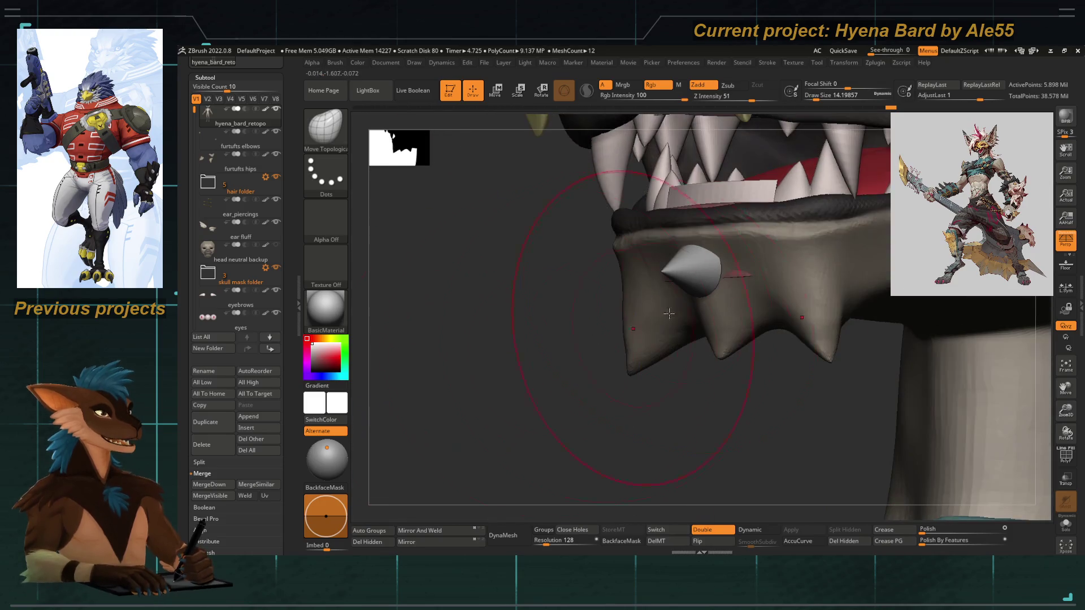
Inspect the jaw against the collar spike and teeth, stepping its subdivision down and back up.
mouse_move(731, 274)
right_down()
mouse_move(683, 444)
mouse_move(671, 340)
mouse_move(690, 245)
mouse_move(659, 382)
mouse_move(582, 282)
mouse_move(594, 297)
mouse_move(651, 291)
right_up()
key(shift+d)
mouse_move(557, 300)
right_down()
mouse_move(575, 291)
mouse_move(563, 310)
right_up()
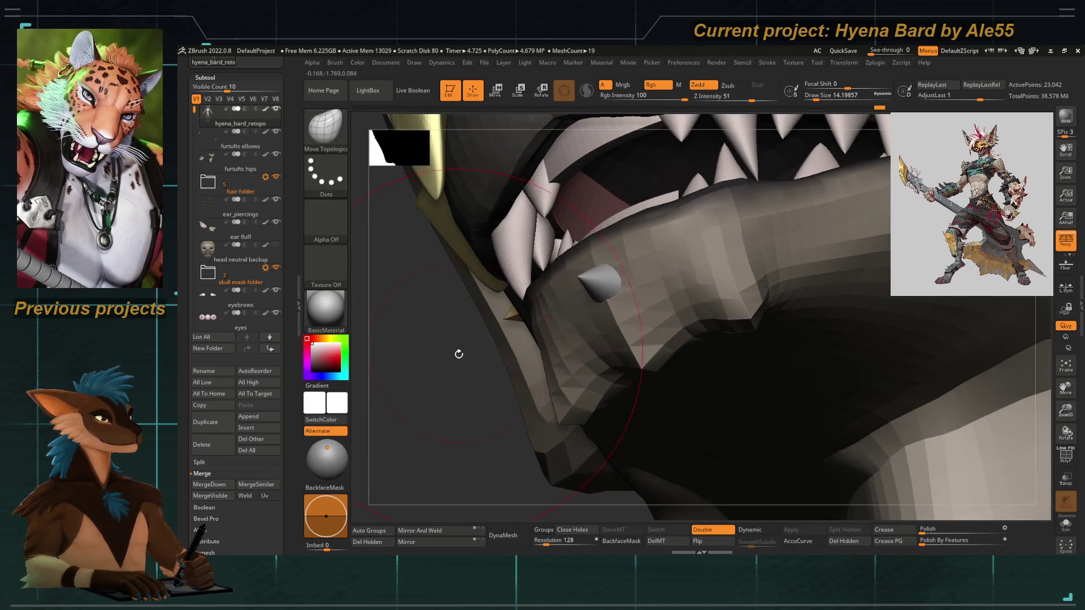
right_drag(457, 352, 479, 383)
key(d)
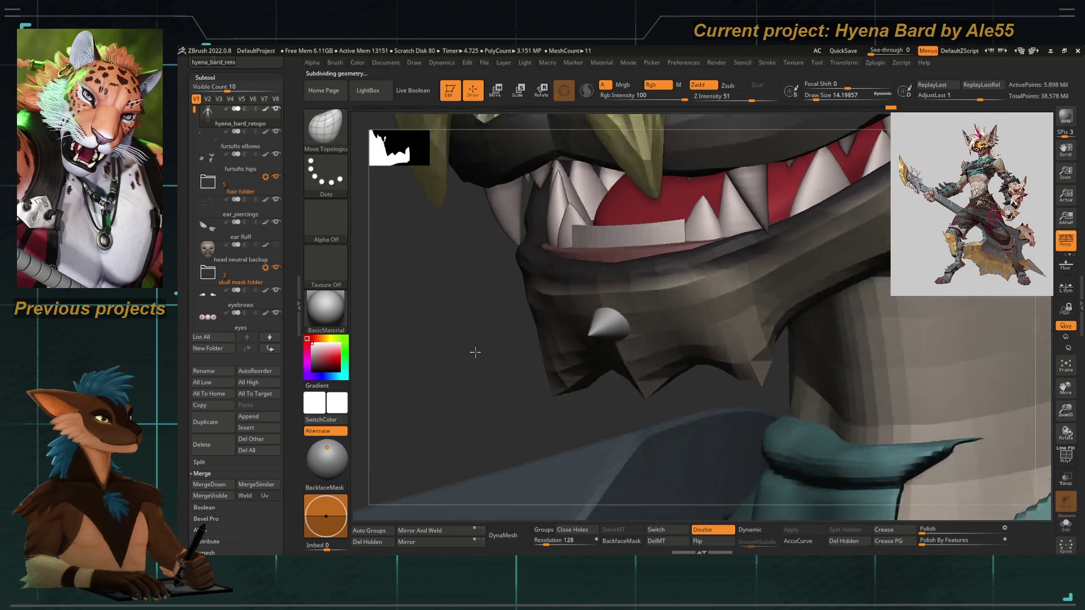
right_drag(476, 341, 465, 346)
mouse_move(360, 329)
right_down()
mouse_move(494, 286)
mouse_move(447, 291)
mouse_move(542, 275)
mouse_move(494, 322)
mouse_move(487, 316)
right_up()
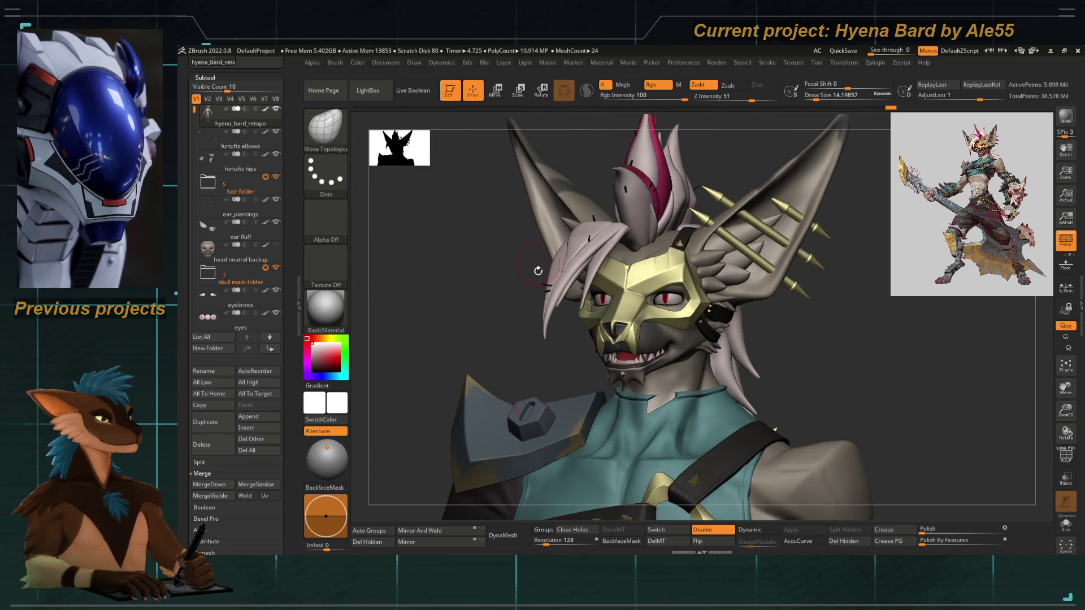
Frame the torso, select ClayTubes and build up then smooth the chest and abs.
mouse_move(537, 265)
right_down()
mouse_move(485, 342)
mouse_move(509, 259)
mouse_move(502, 272)
mouse_move(542, 409)
mouse_move(668, 240)
right_up()
right_drag(742, 246, 671, 296)
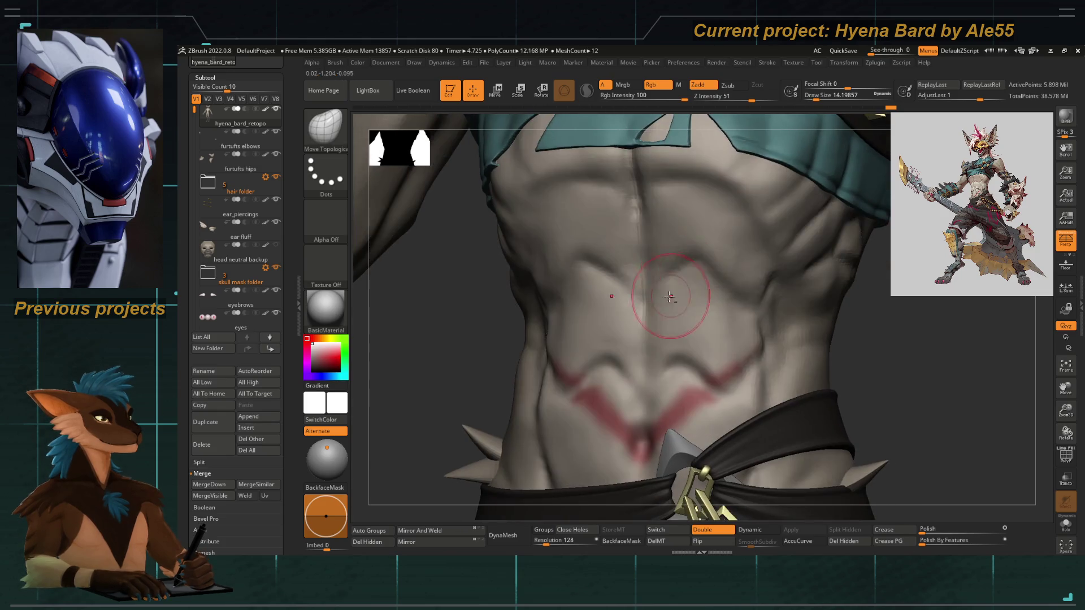
right_drag(654, 182, 622, 202)
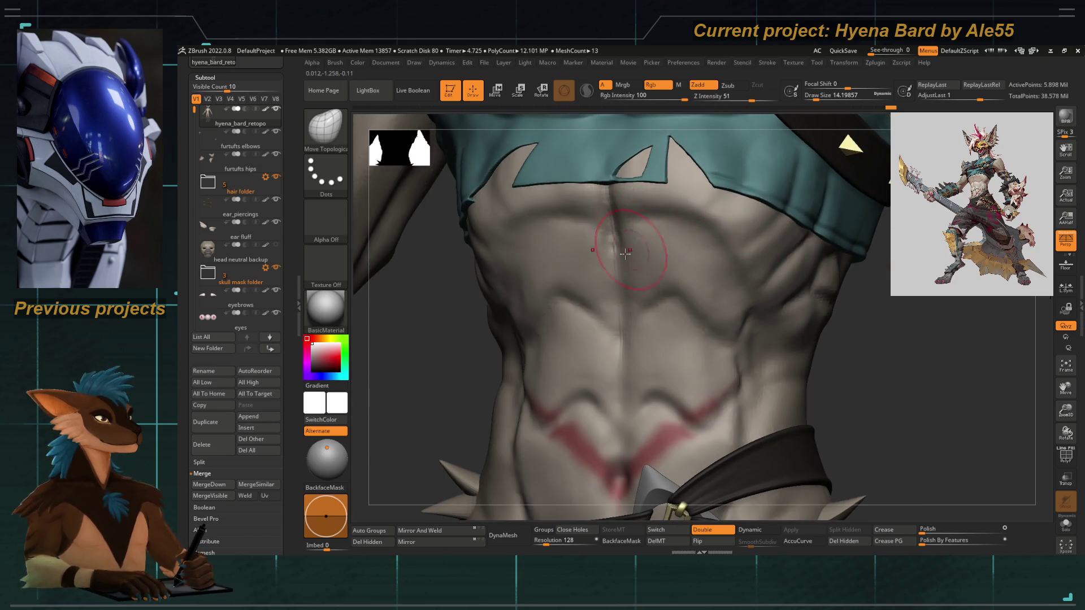
key(b)
key(c)
key(t)
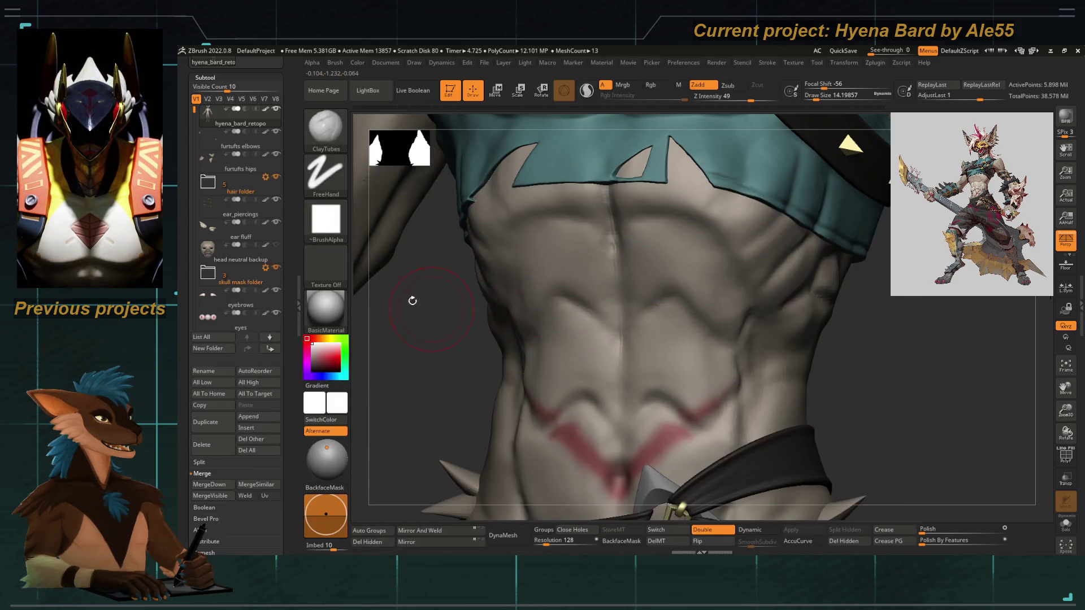
key(b)
scroll(293, 289, down, 5)
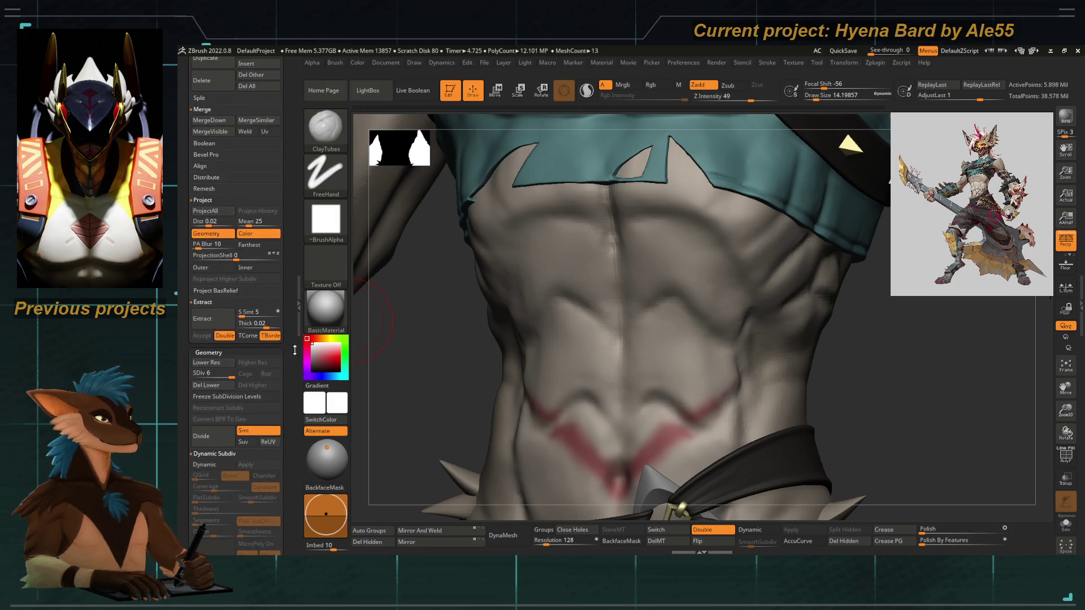
scroll(288, 425, down, 5)
ctrl+right_drag(432, 415, 600, 297)
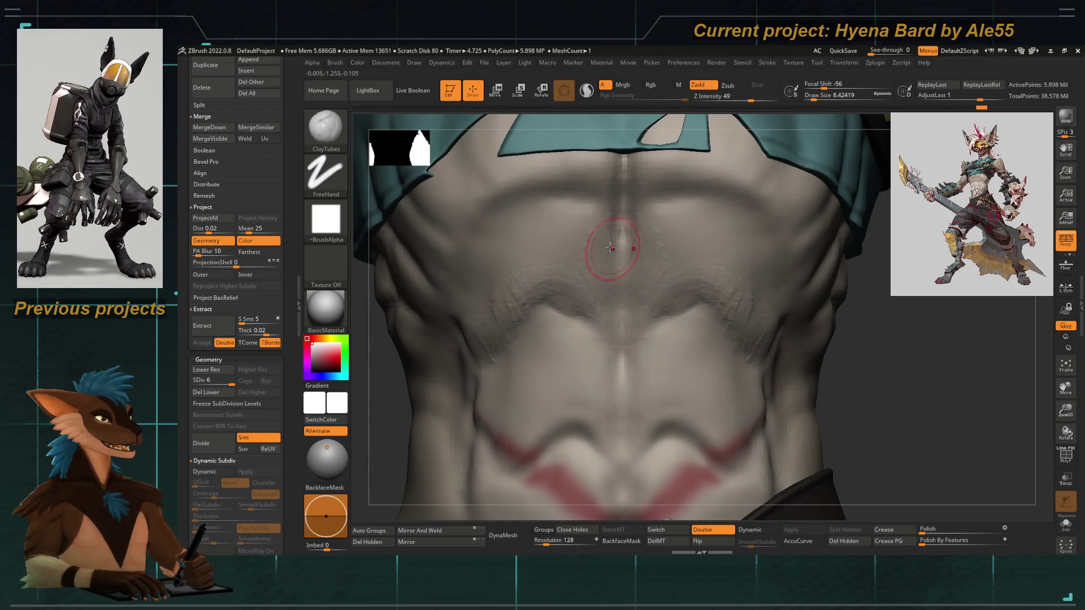
key(shift)
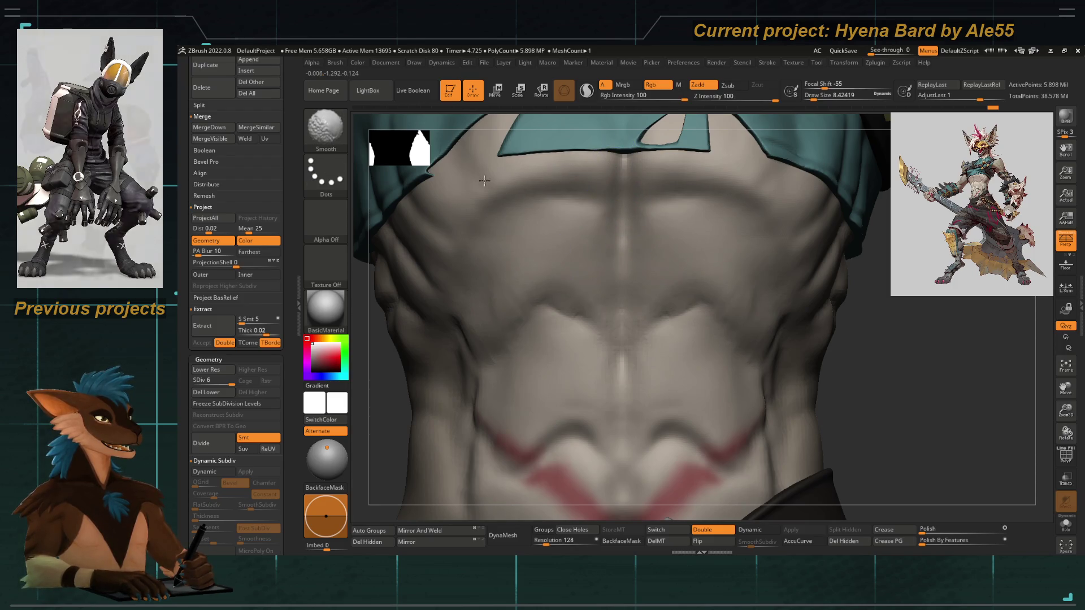
drag(381, 401, 610, 289)
mouse_move(645, 240)
right_down()
mouse_move(436, 453)
mouse_move(640, 254)
right_up()
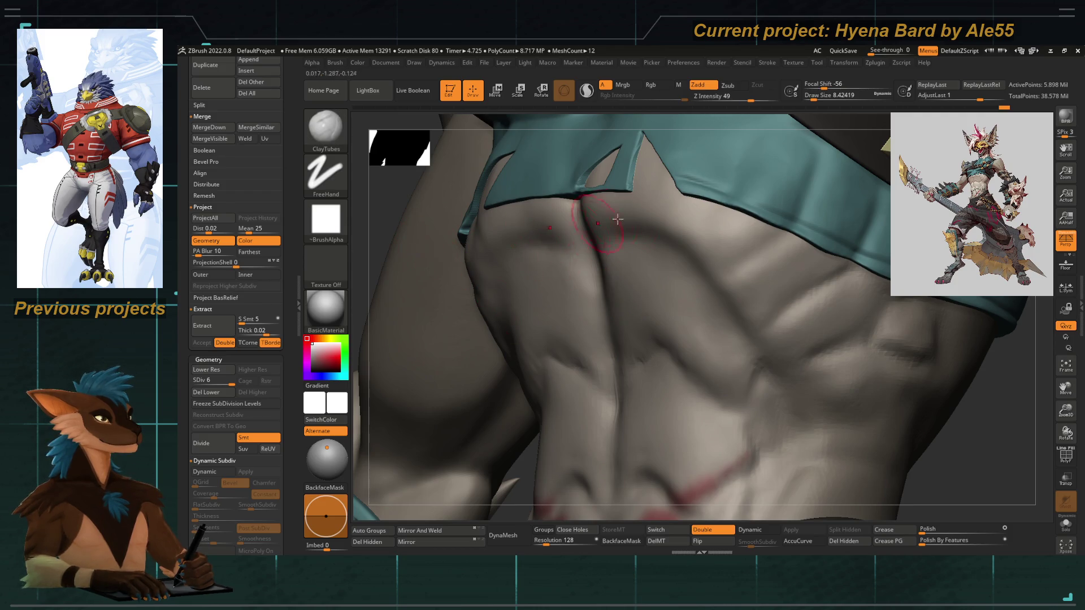
Sculpt and smooth the ribs and torso muscles, reviewing the full upper body.
mouse_move(884, 361)
right_down()
mouse_move(727, 314)
mouse_move(893, 443)
mouse_move(665, 361)
right_up()
right_click(666, 360)
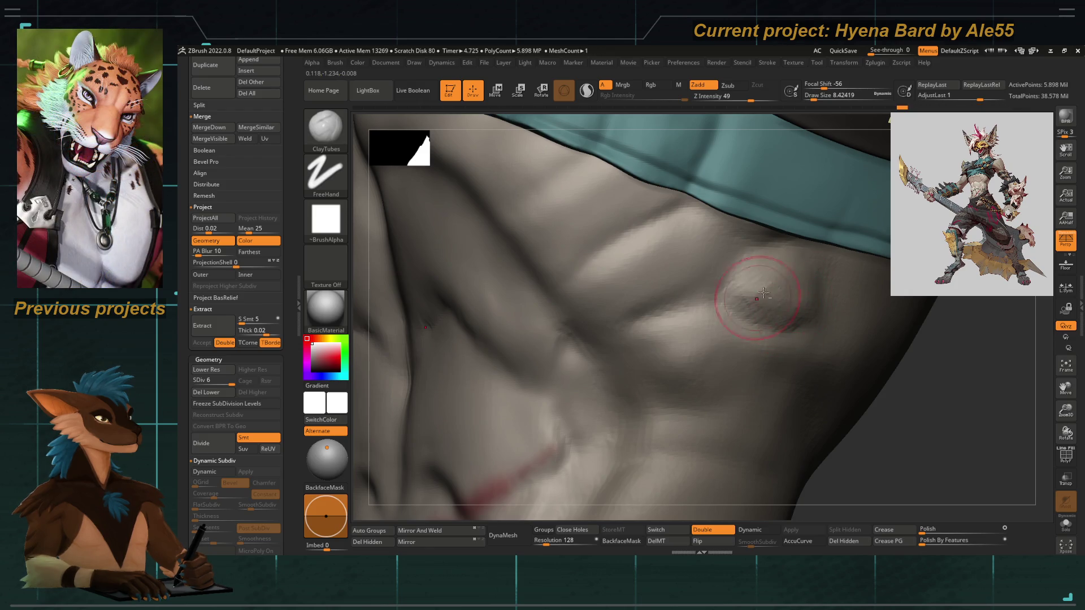
key(shift)
key(shift)
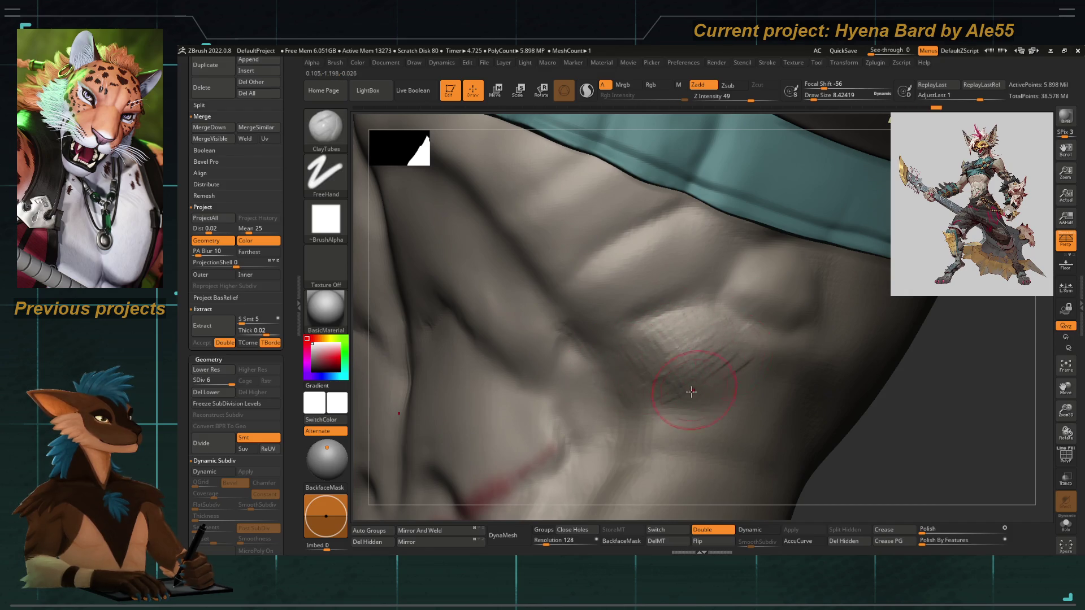
key(shift)
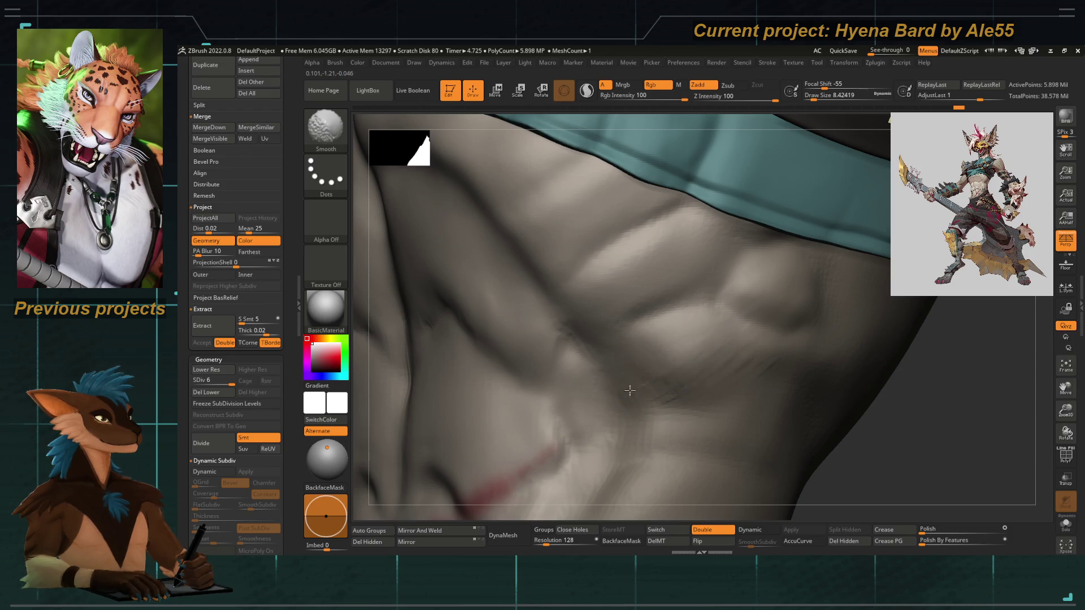
mouse_move(744, 377)
right_down()
mouse_move(472, 322)
mouse_move(618, 396)
mouse_move(497, 313)
mouse_move(641, 309)
right_up()
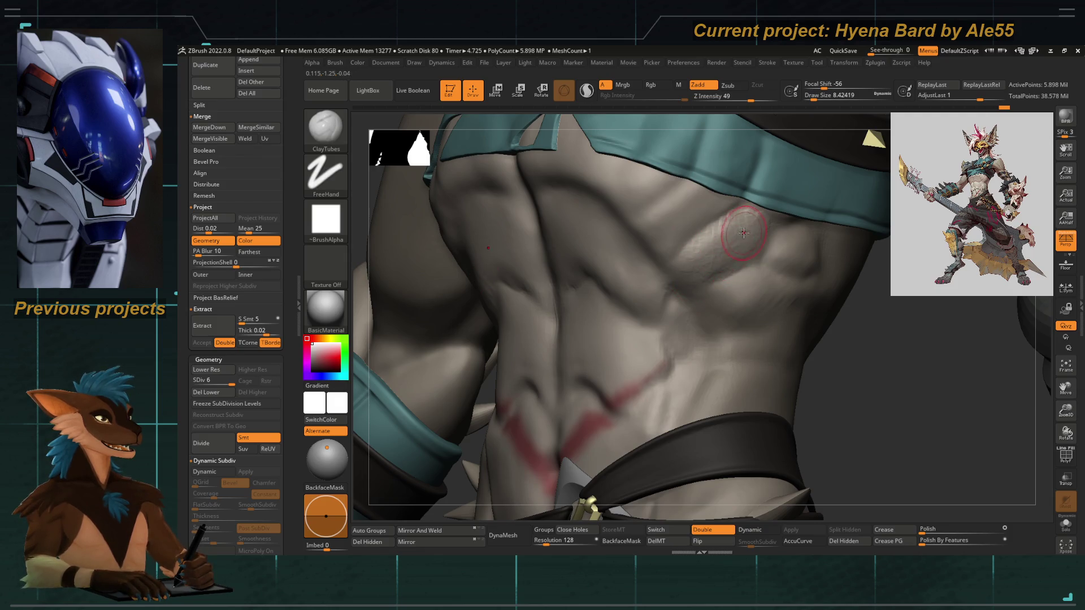
shift+drag(744, 234, 709, 291)
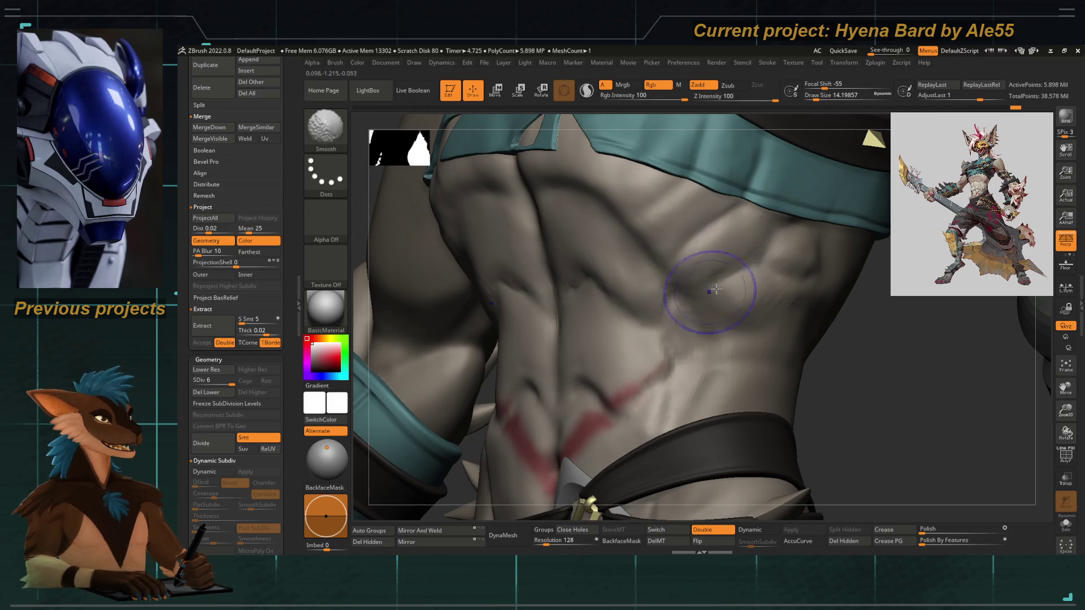
right_drag(838, 370, 631, 285)
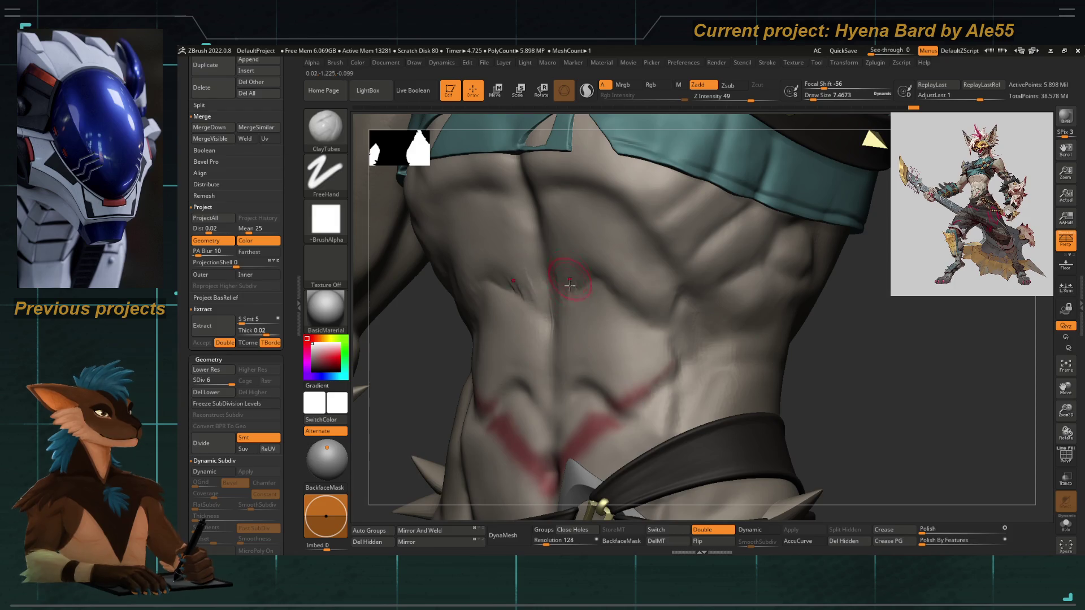
mouse_move(585, 280)
right_down()
mouse_move(432, 366)
mouse_move(542, 317)
right_up()
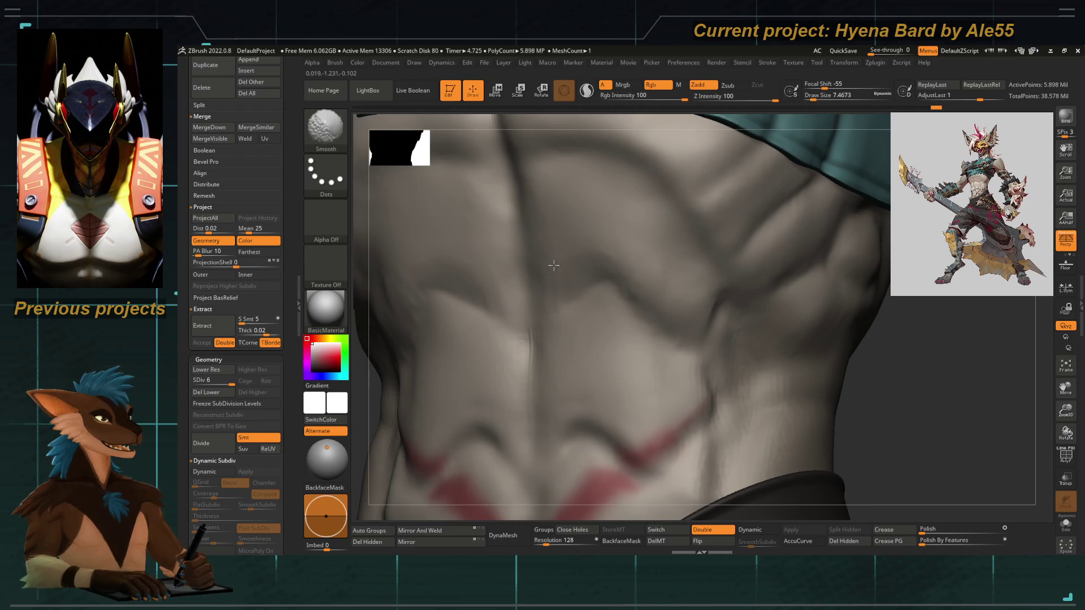
mouse_move(518, 286)
alt+right_down()
mouse_move(479, 349)
mouse_move(674, 306)
alt+right_up()
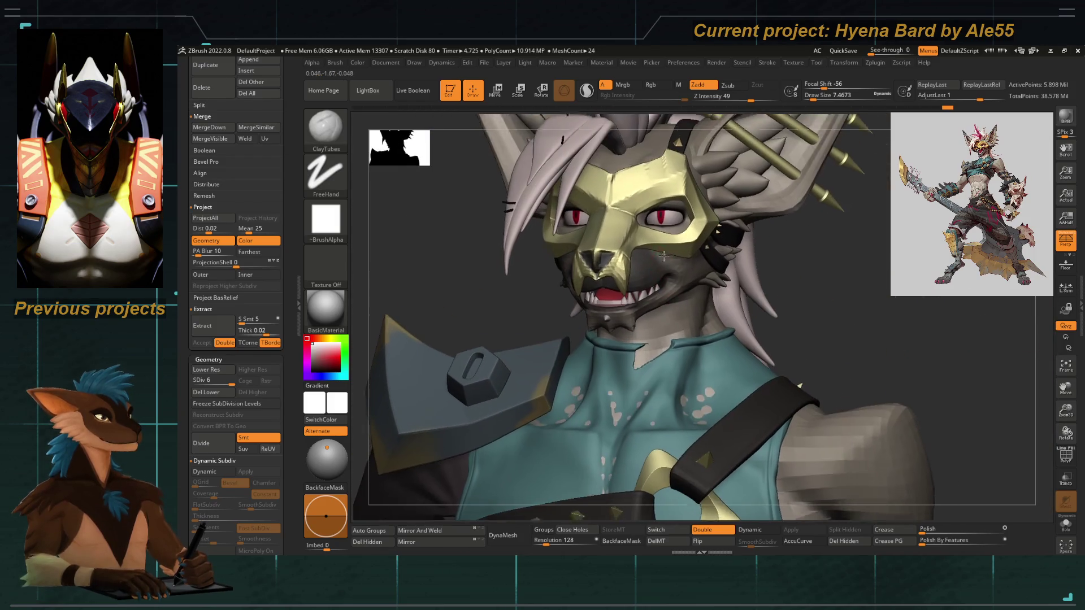
mouse_move(674, 306)
alt+right_down()
mouse_move(525, 251)
mouse_move(653, 229)
alt+right_up()
alt+click(623, 228)
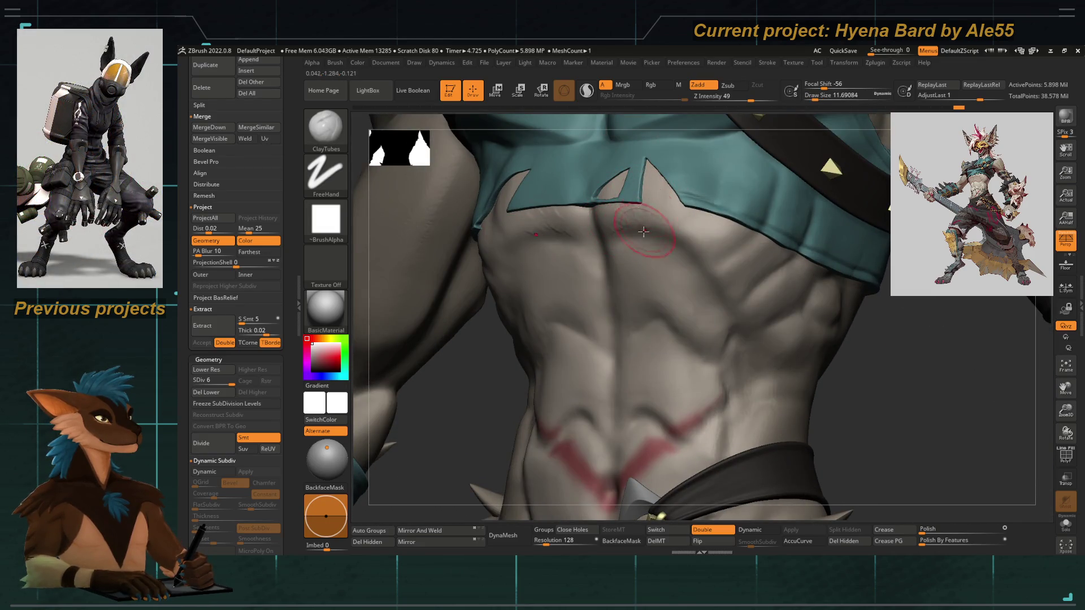
key(shift)
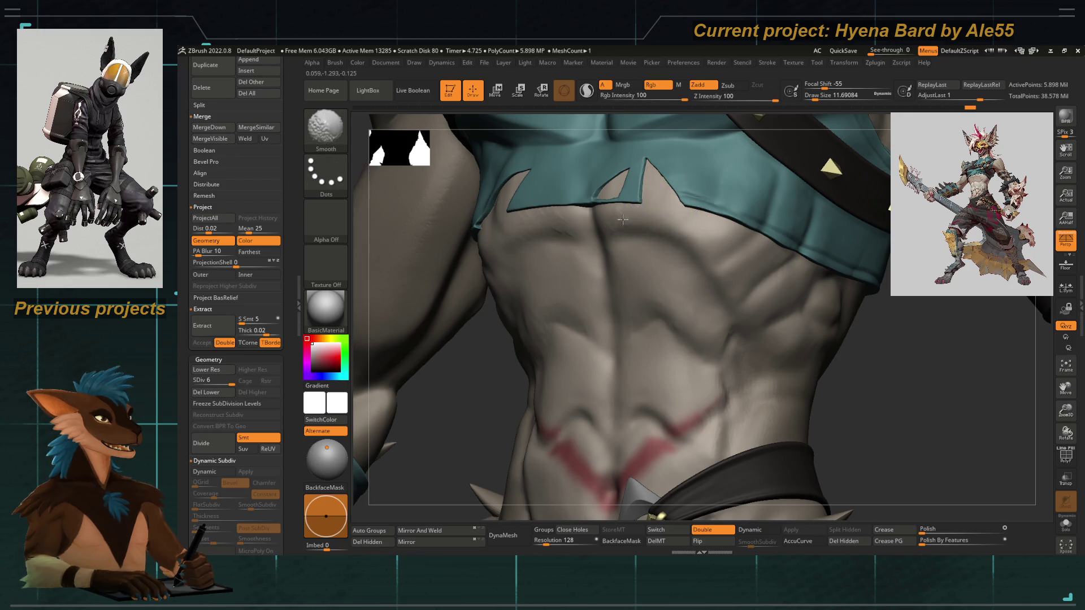
Switch to the Standard brush and alternate sculpting with smoothing over the upper abs.
key(space)
key(b)
key(s)
key(t)
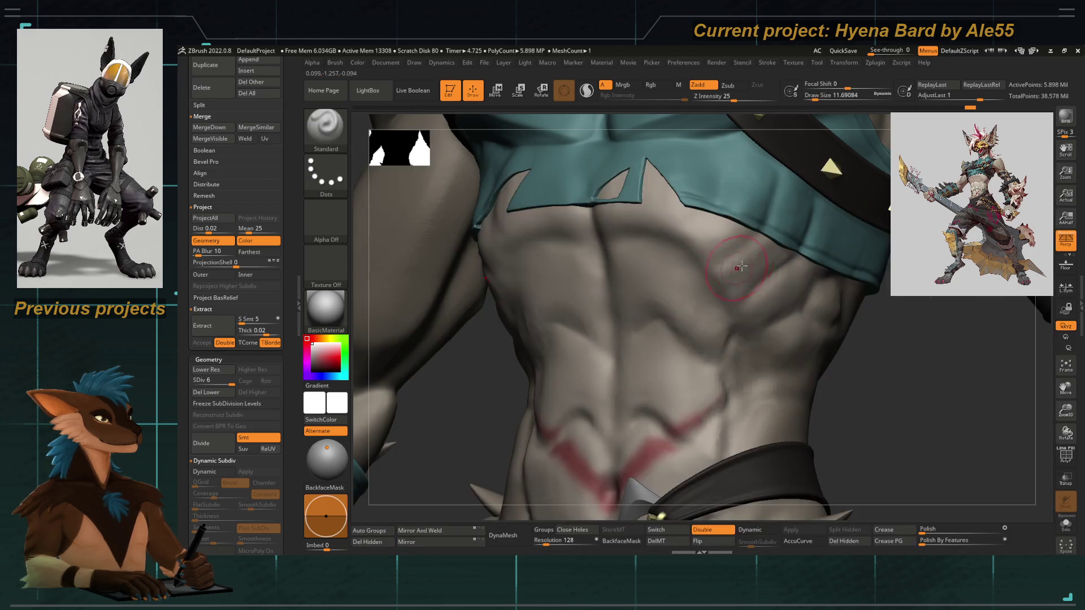
key(space)
key(space)
key(space)
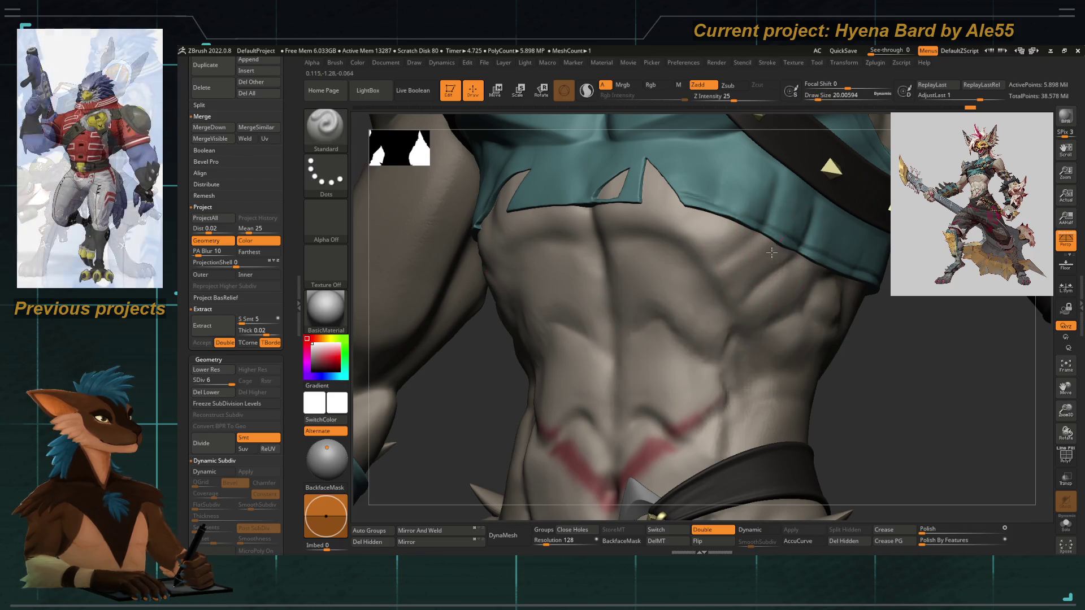
key(shift)
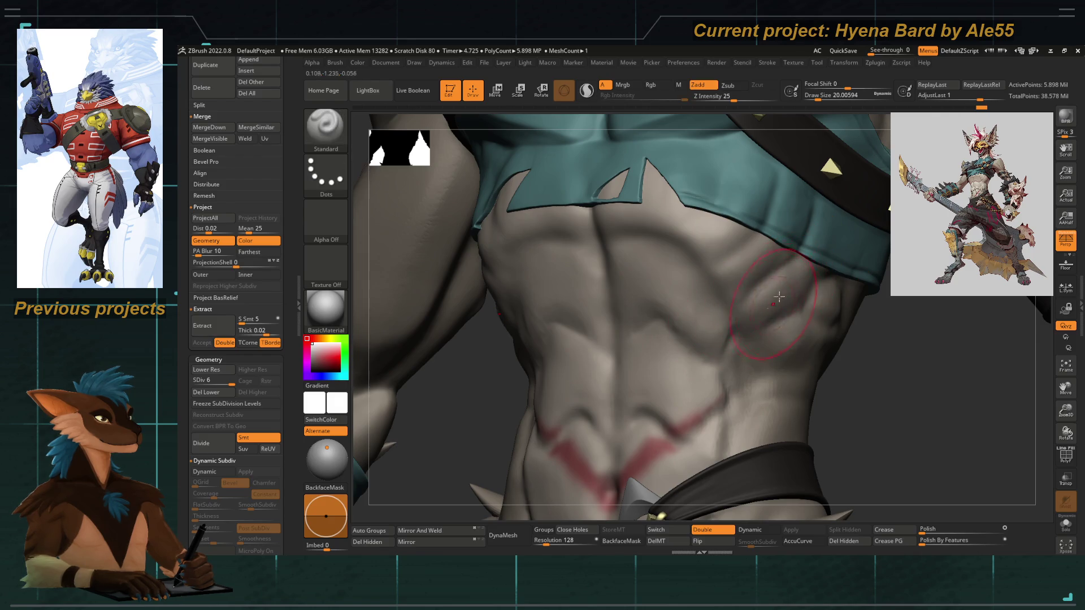
right_drag(805, 275, 668, 281)
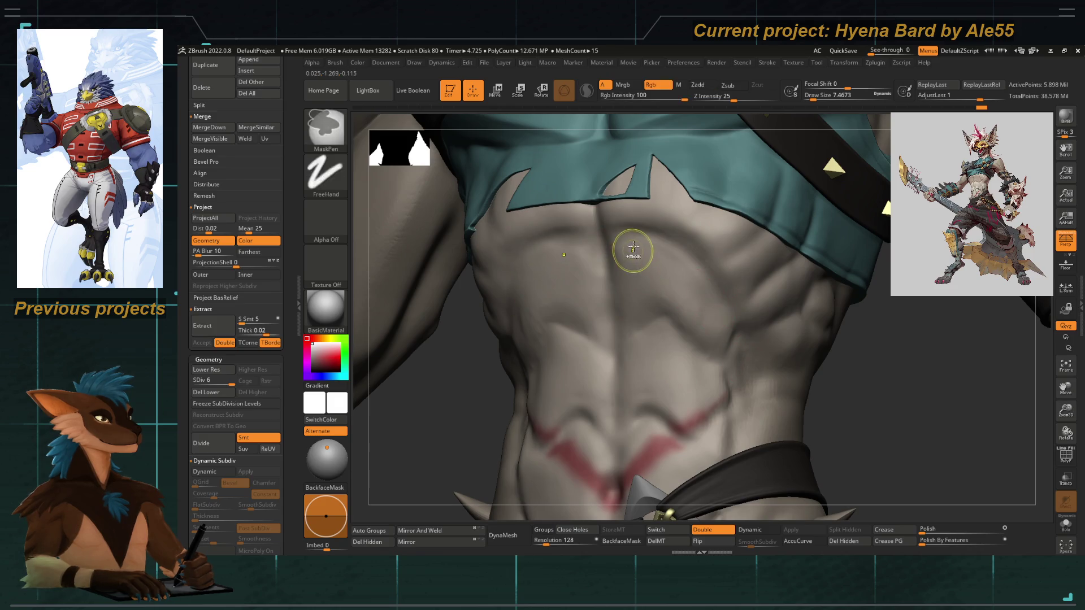
key(space)
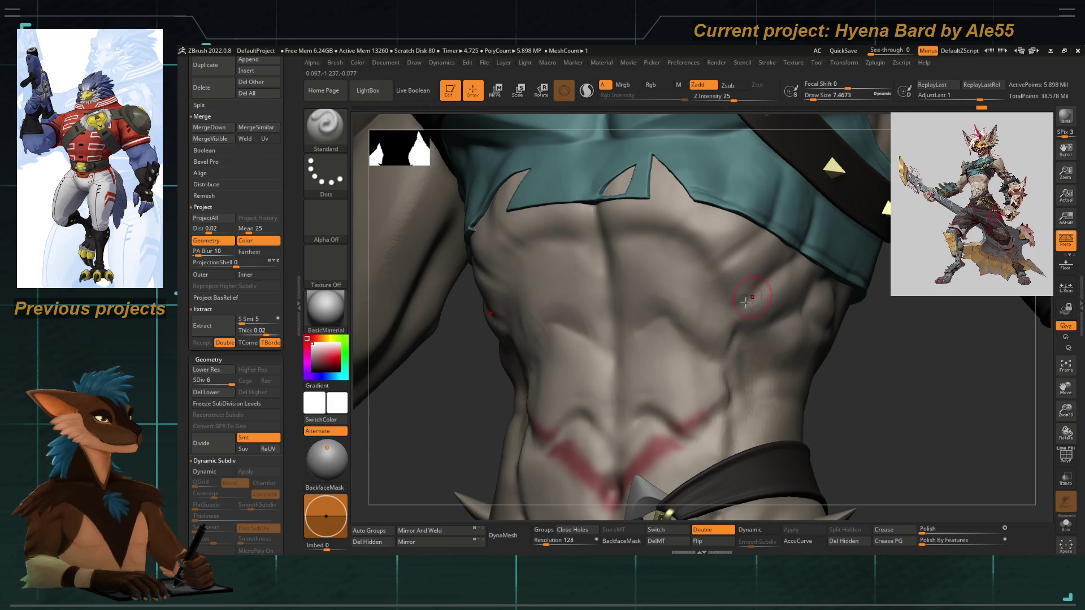
key(shift)
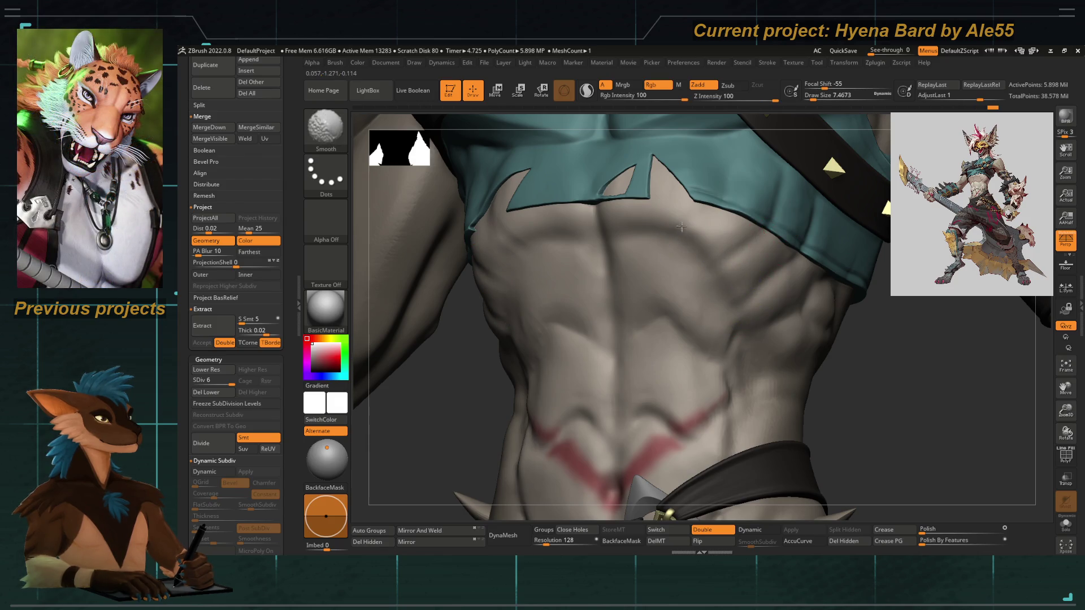
Return to ClayTubes with Imbed 5, enlarge the brush and smooth across the whole torso.
key(b)
key(space)
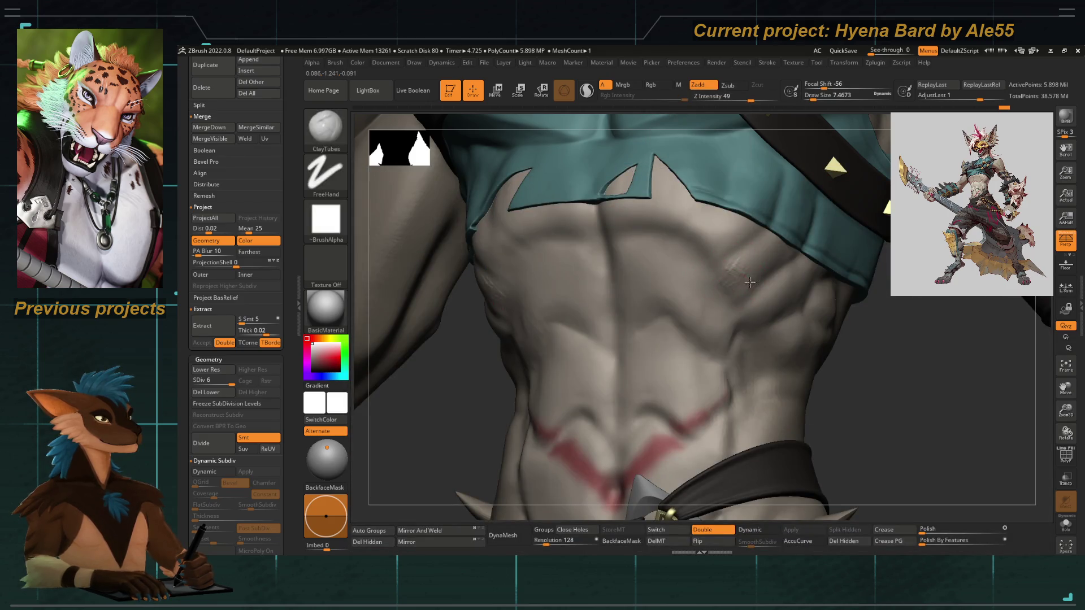
text(5)
key(Return)
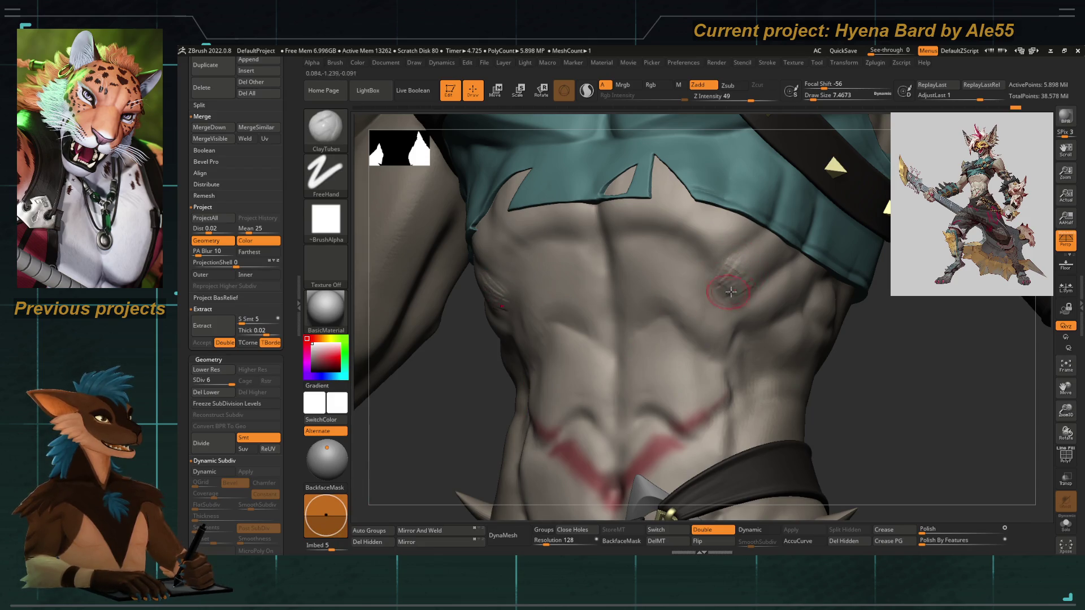
key(shift)
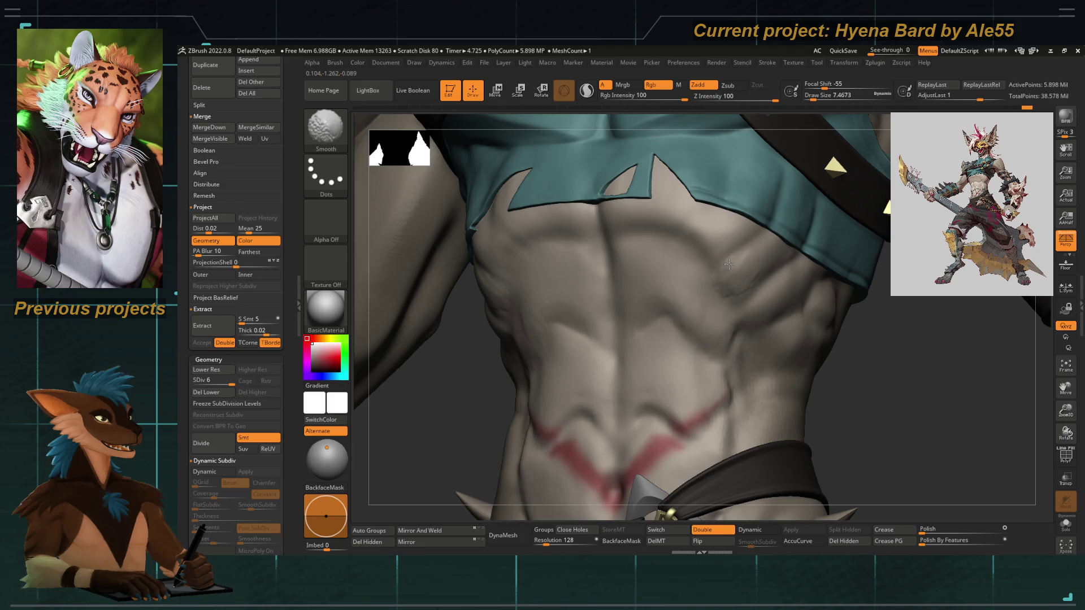
drag(727, 263, 515, 258)
key(space)
key(space)
key(])
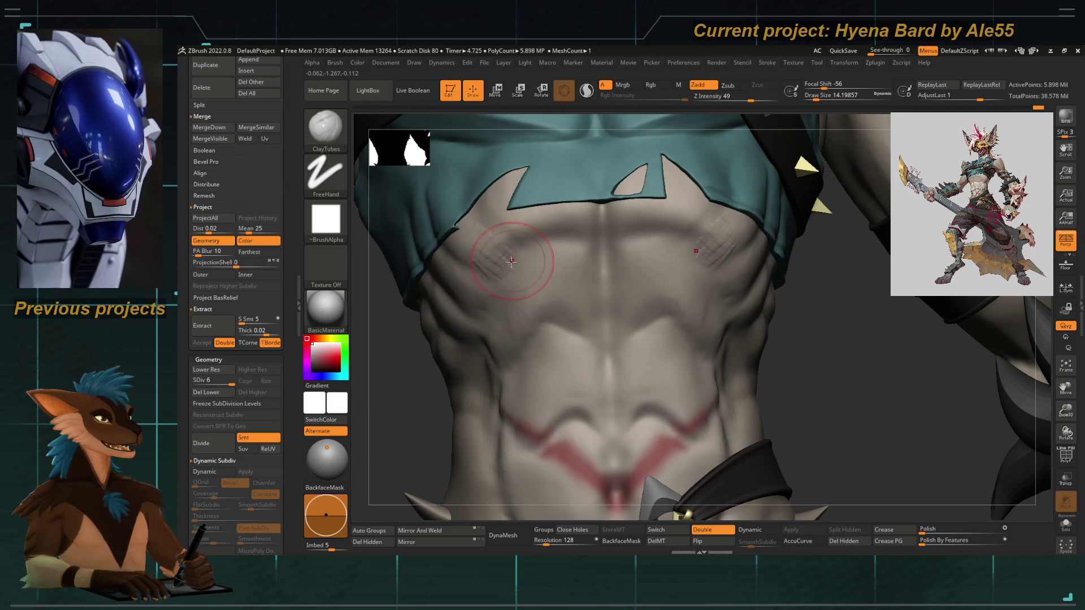
key(shift)
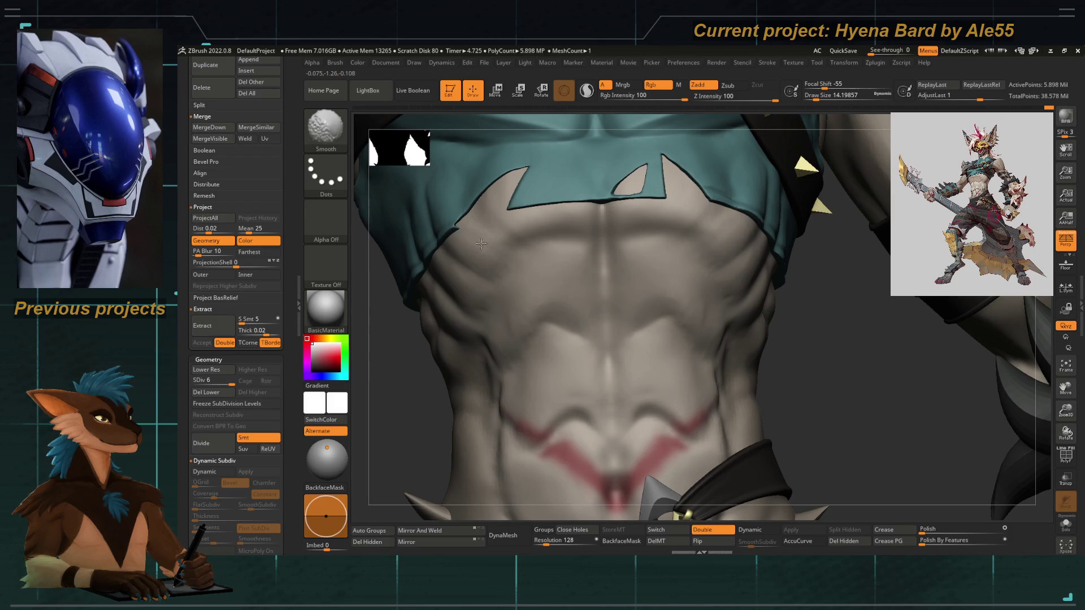
mouse_move(423, 370)
alt+mouse_down()
mouse_move(602, 284)
mouse_move(559, 290)
mouse_move(570, 292)
alt+mouse_up()
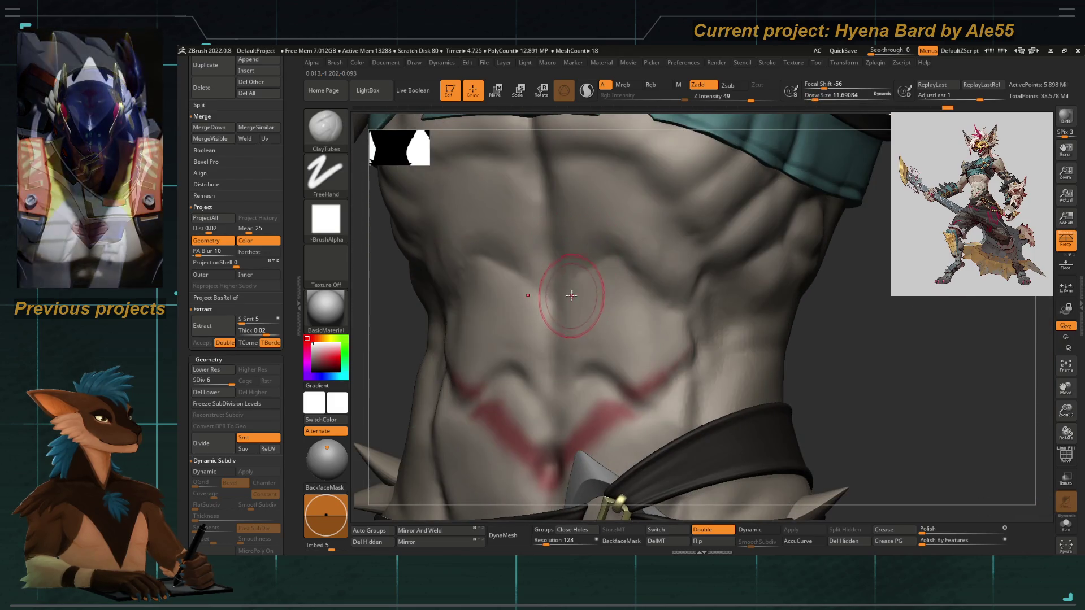
key(space)
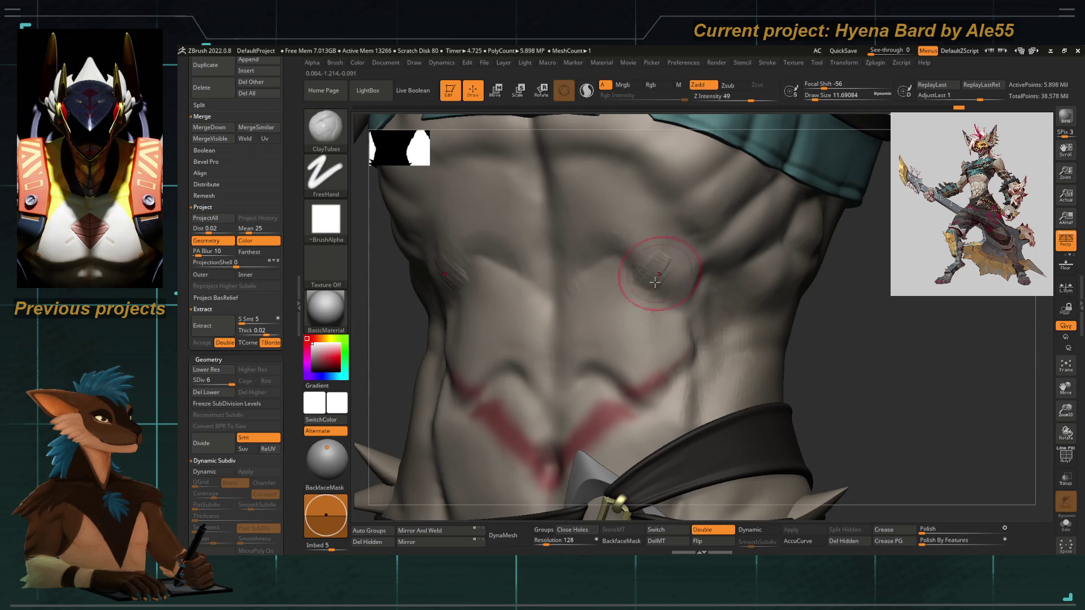
key(shift)
key(shift)
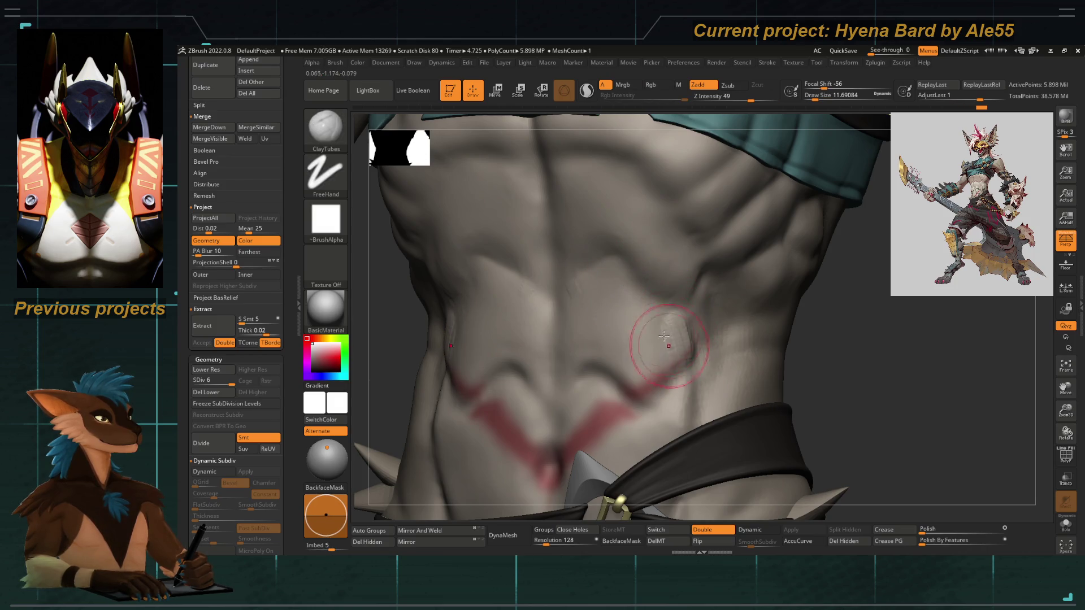
key(shift)
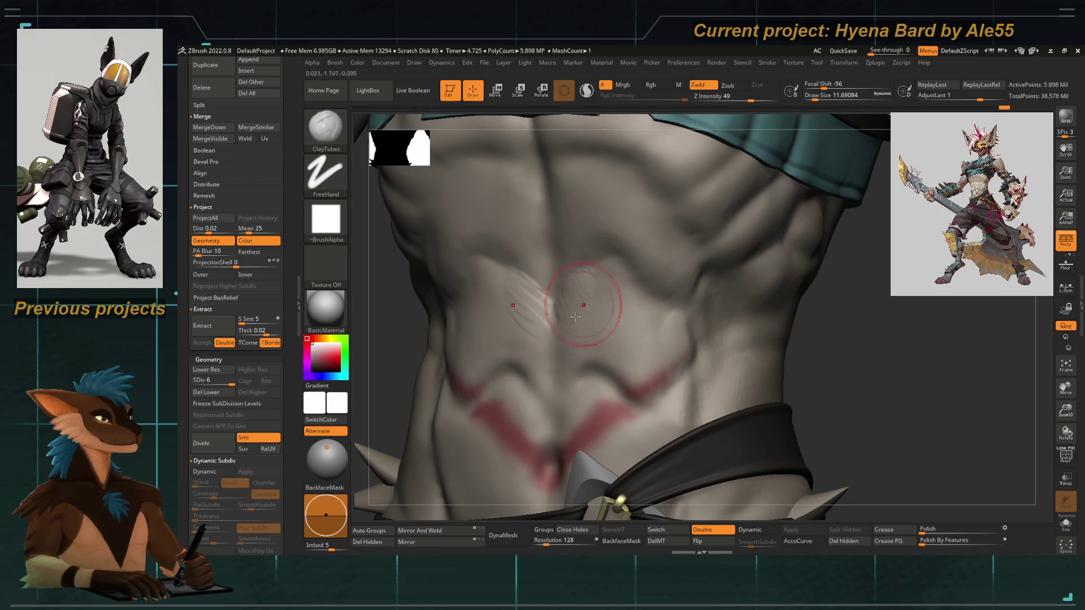
Add finer clay strokes to the lower abdomen and hide the red polypaint on the body.
mouse_move(579, 379)
mouse_down()
mouse_move(574, 338)
mouse_move(627, 336)
mouse_move(596, 374)
mouse_up()
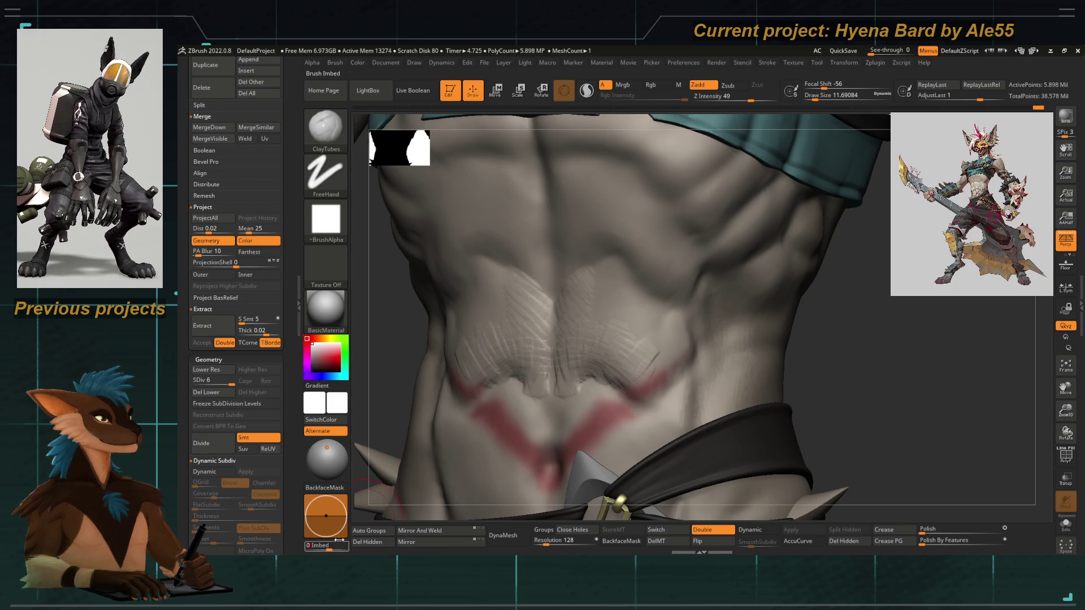
key([)
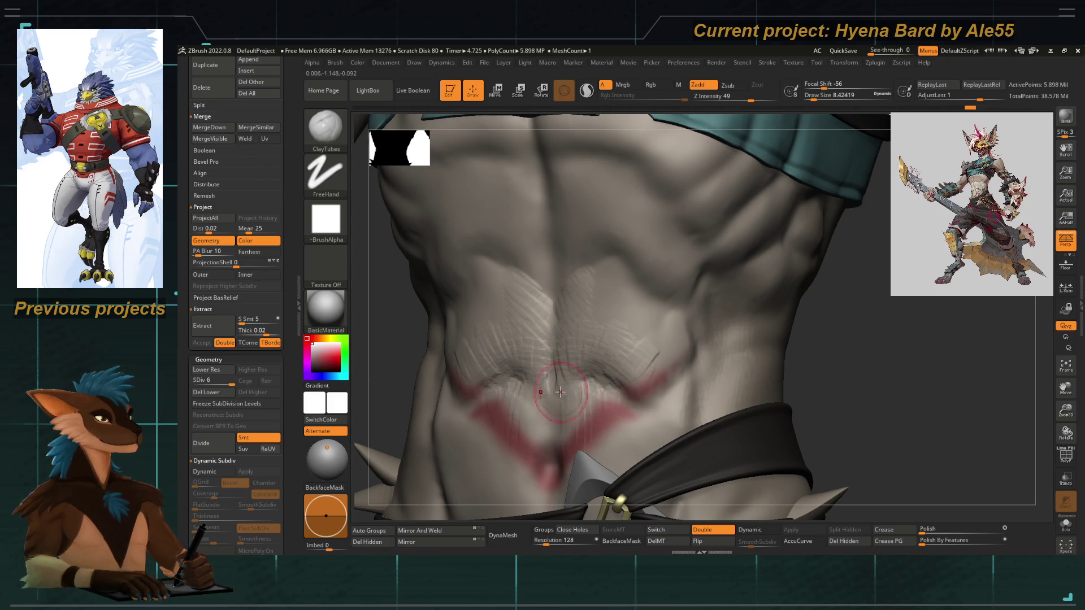
right_drag(556, 424, 612, 366)
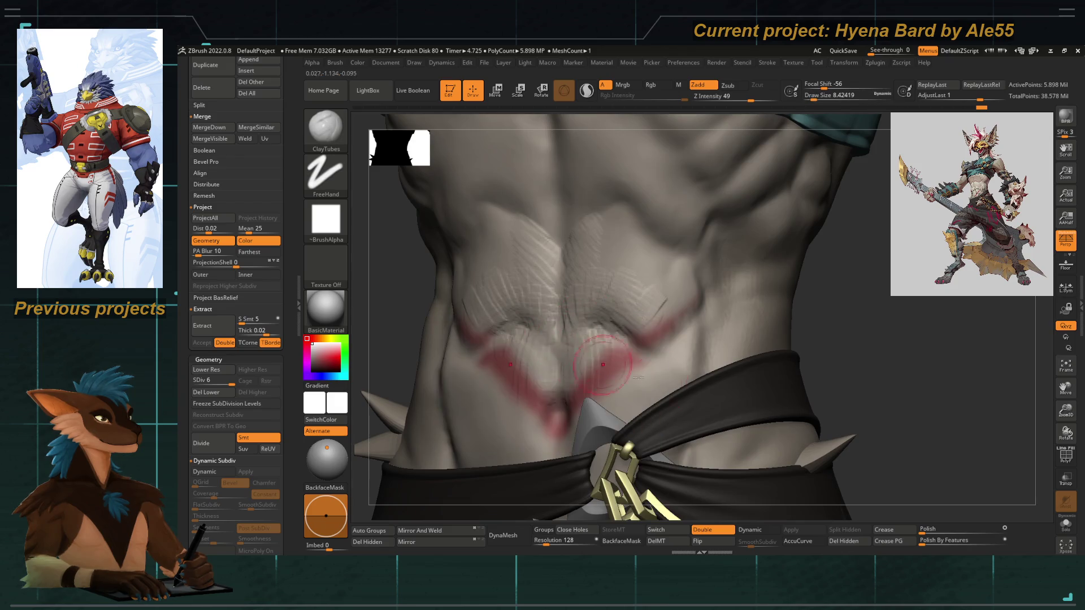
scroll(272, 230, up, 5)
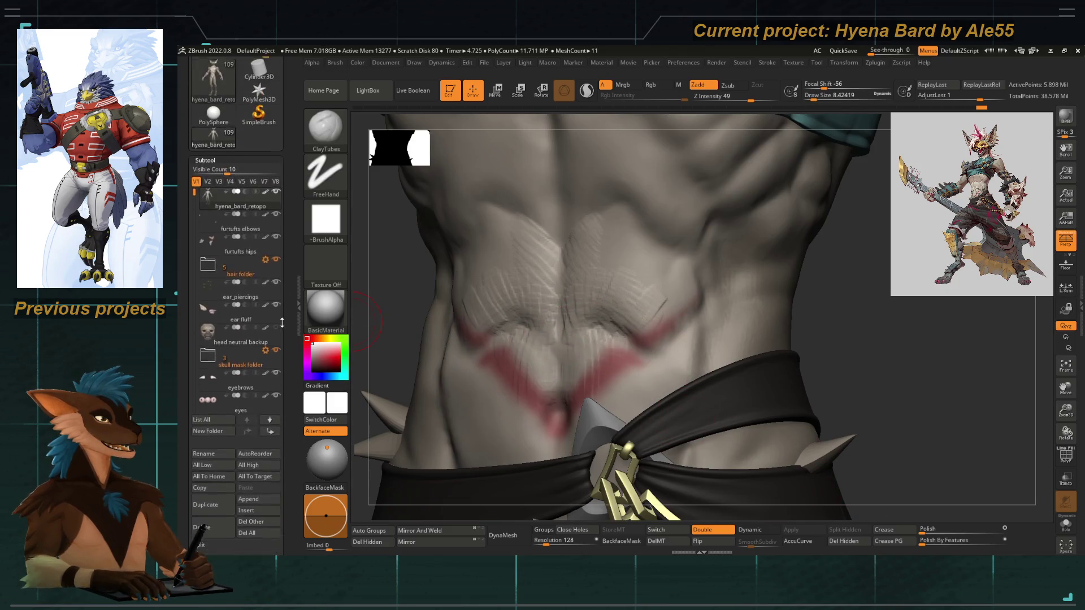
click(267, 199)
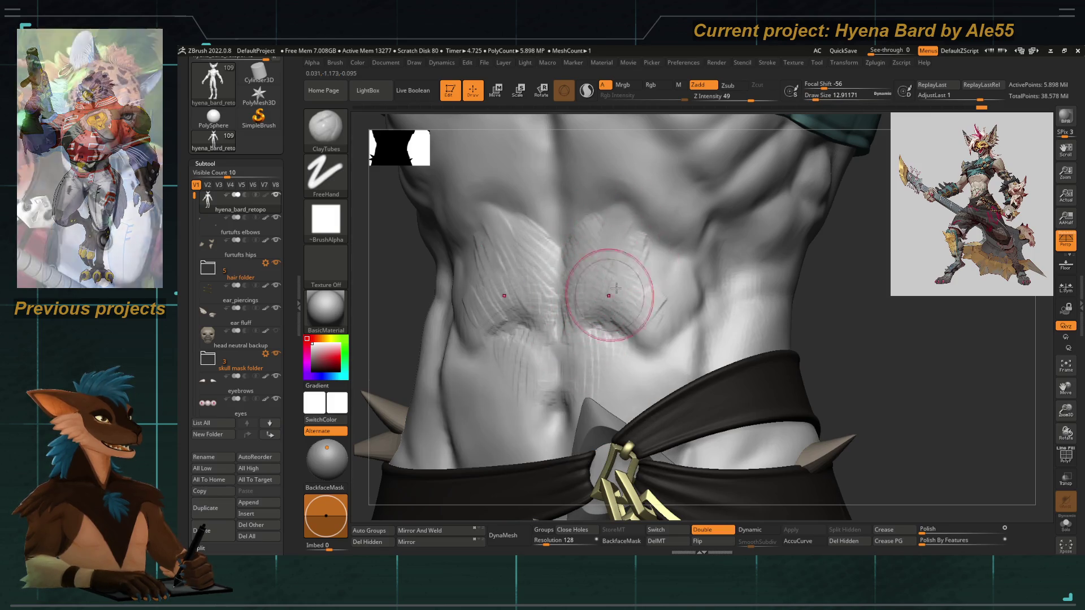
Add fine fur-like strokes on the abdomen, smooth its right side and toggle subdivision levels.
mouse_move(619, 278)
mouse_down()
mouse_move(658, 299)
mouse_move(696, 280)
mouse_up()
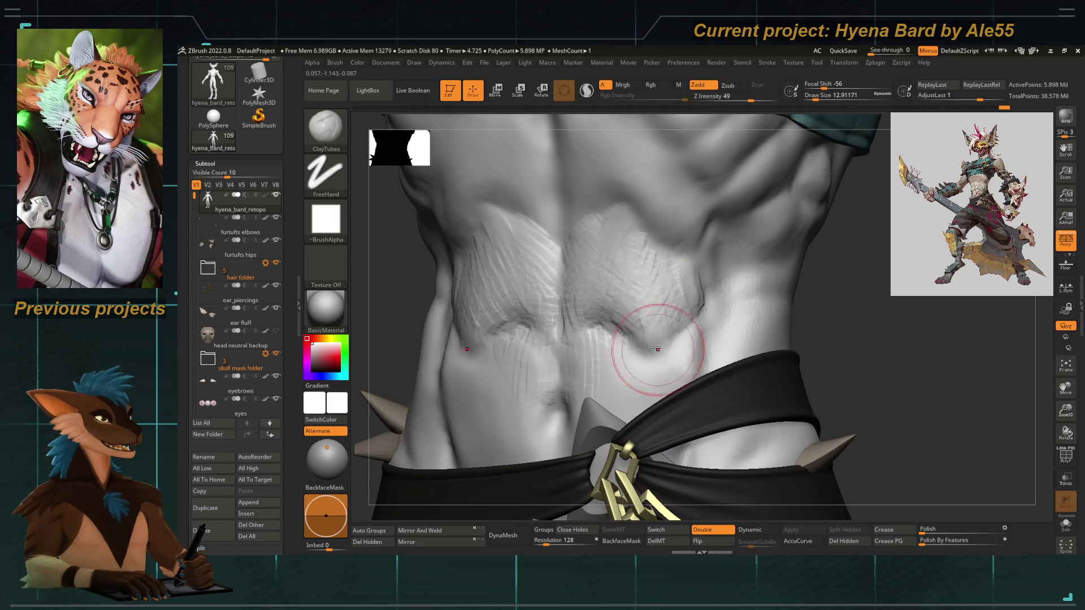
mouse_move(667, 315)
shift+mouse_down()
mouse_move(704, 322)
mouse_move(665, 335)
mouse_move(573, 279)
mouse_move(625, 262)
mouse_move(691, 272)
shift+mouse_up()
key(shift+d)
key(d)
alt+drag(521, 194, 429, 323)
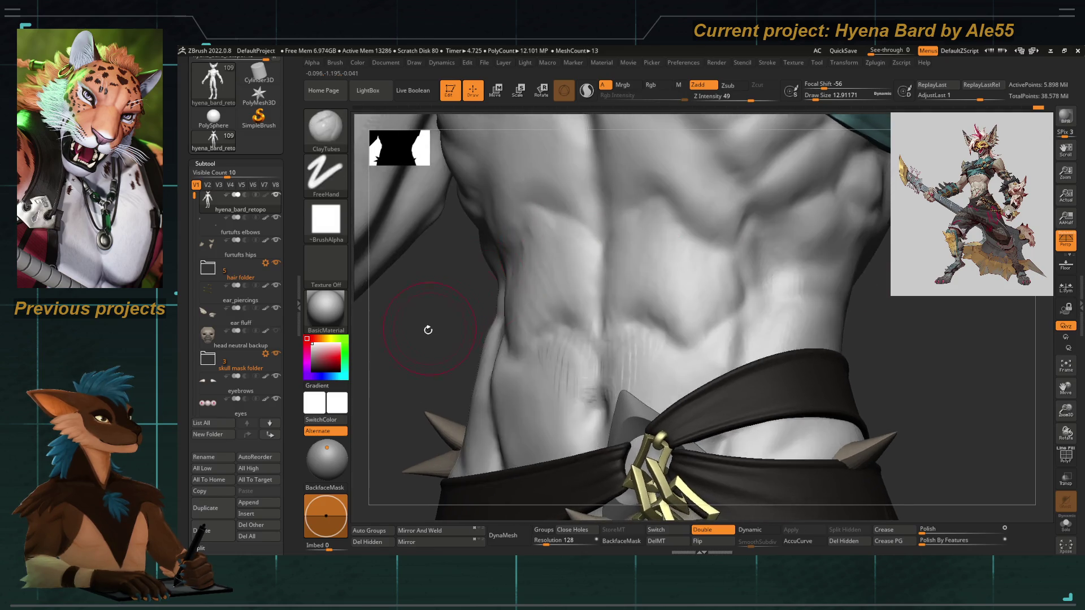
Smooth the streaks on the lower and upper abdomen with adjusted brush sizes.
key(space)
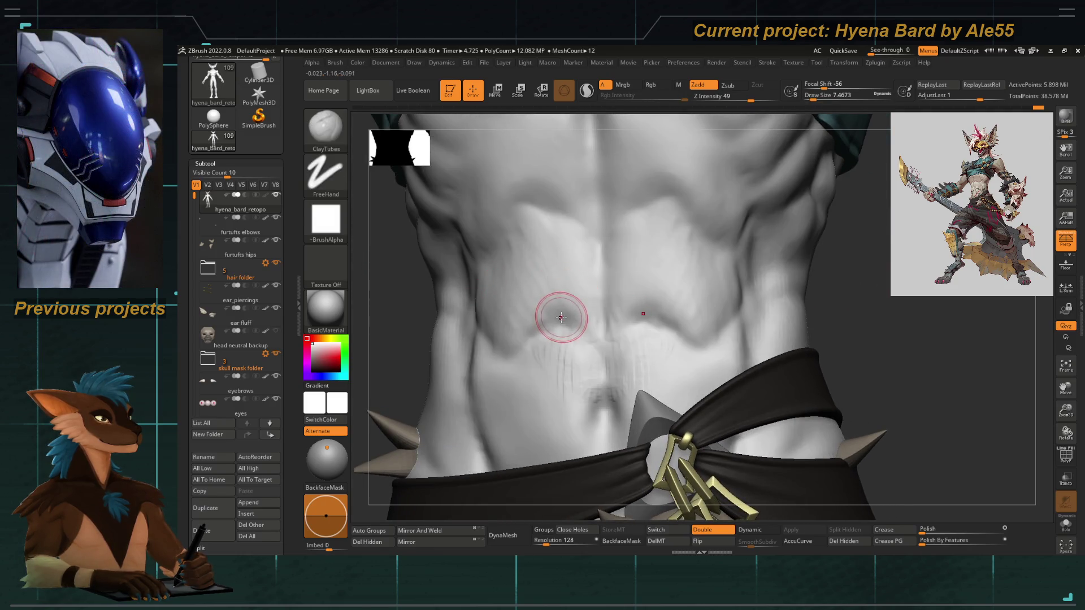
shift+drag(558, 319, 550, 288)
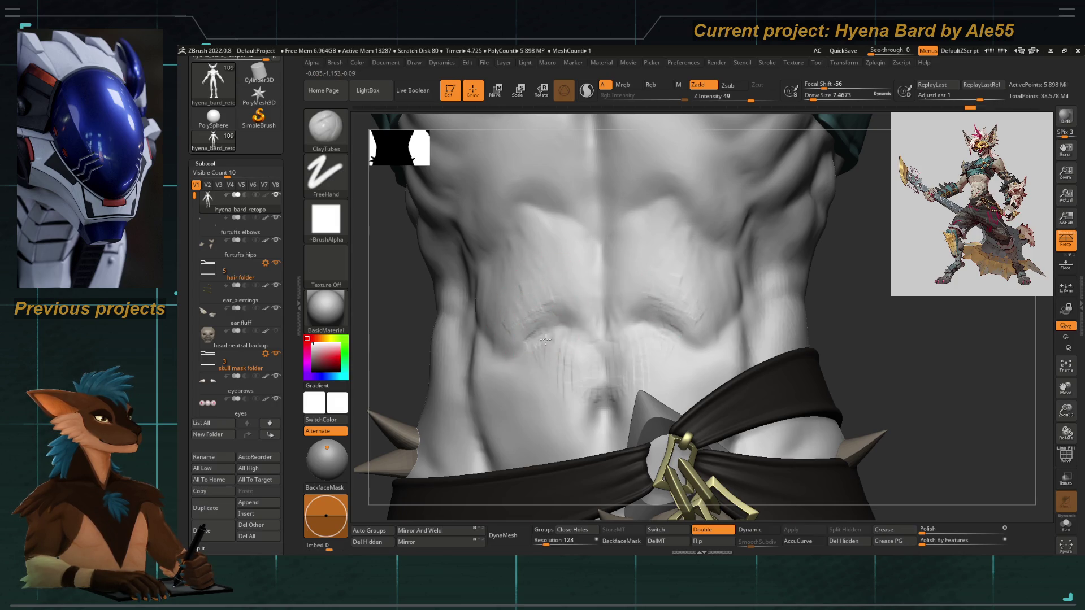
key(space)
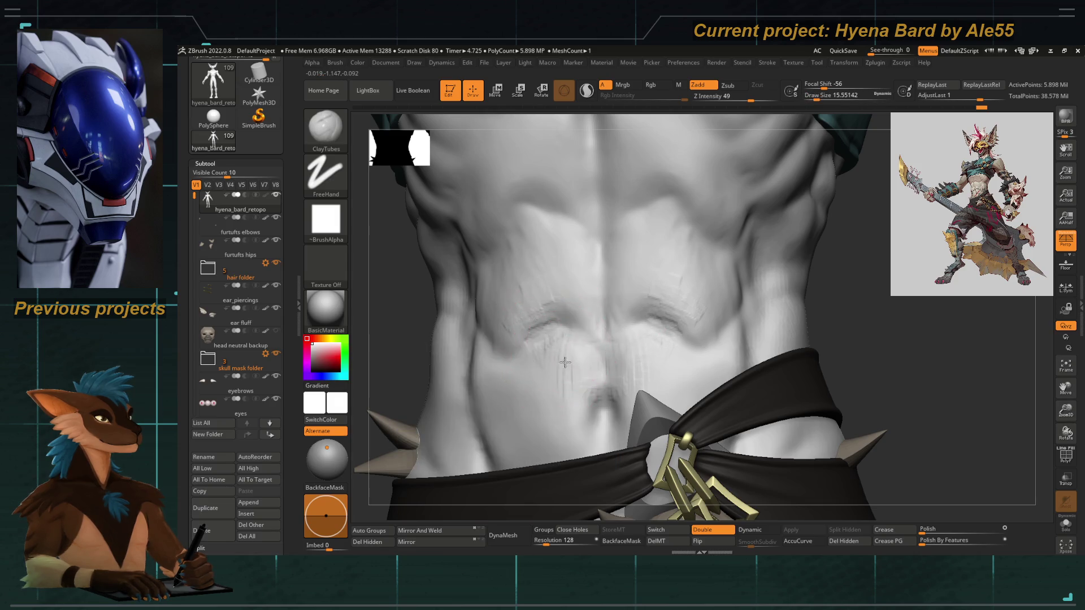
mouse_move(533, 266)
shift+mouse_down()
mouse_move(585, 272)
mouse_move(558, 205)
mouse_move(507, 266)
shift+mouse_up()
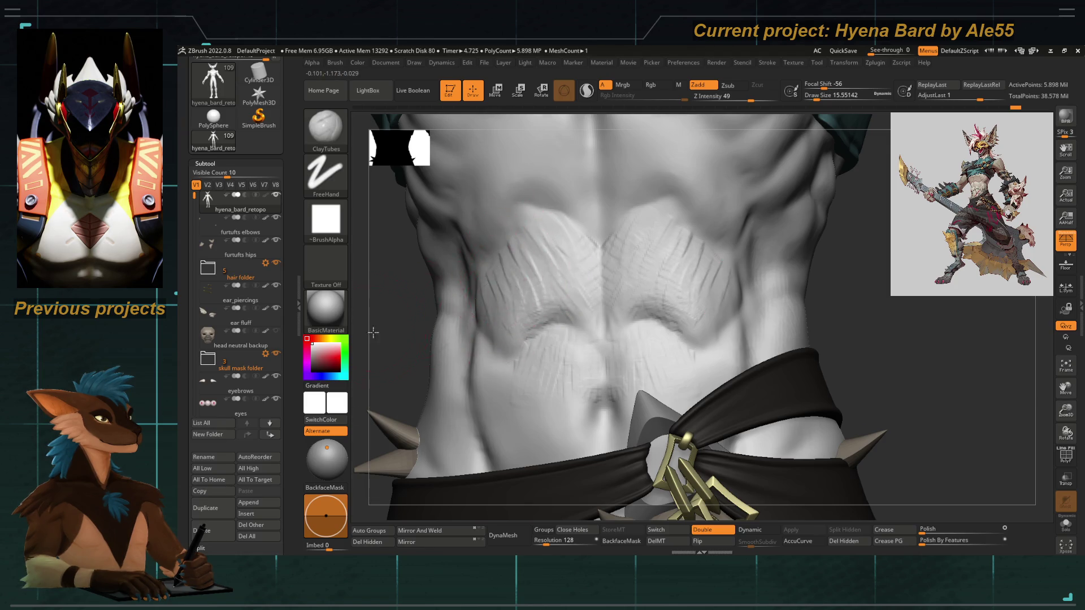
scroll(476, 281, up, 1)
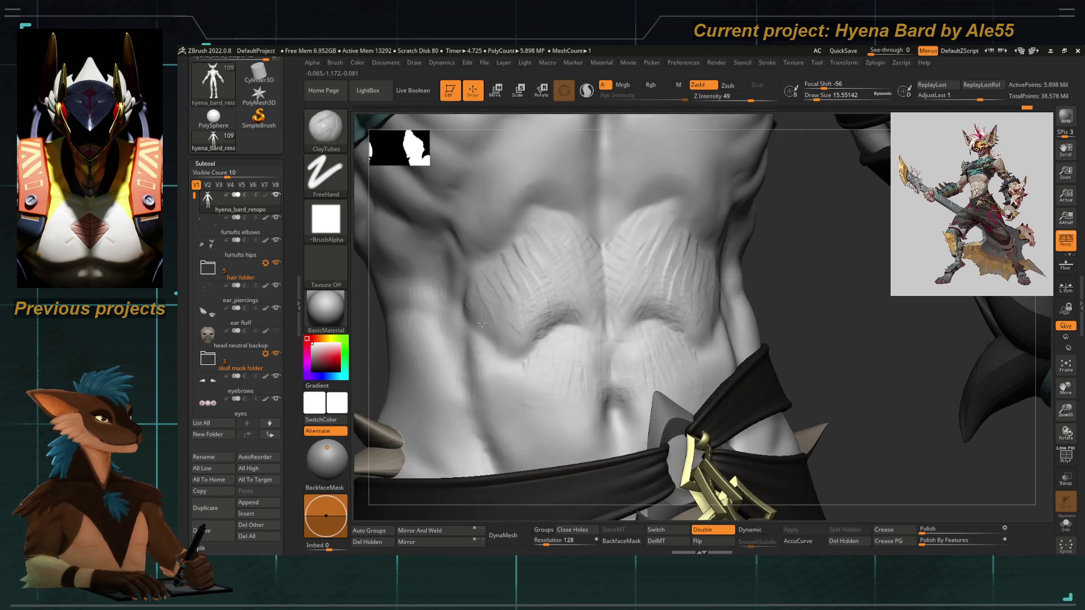
Smooth the lower-left abdomen, the crease under the chest muscles and the sternum groove.
drag(508, 303, 509, 339)
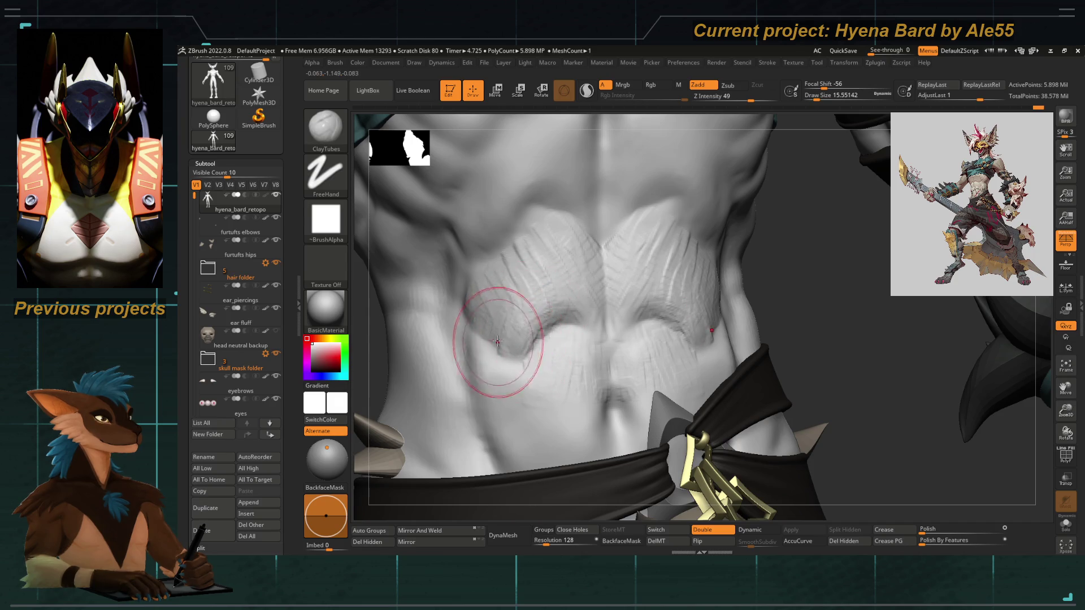
key(ctrl)
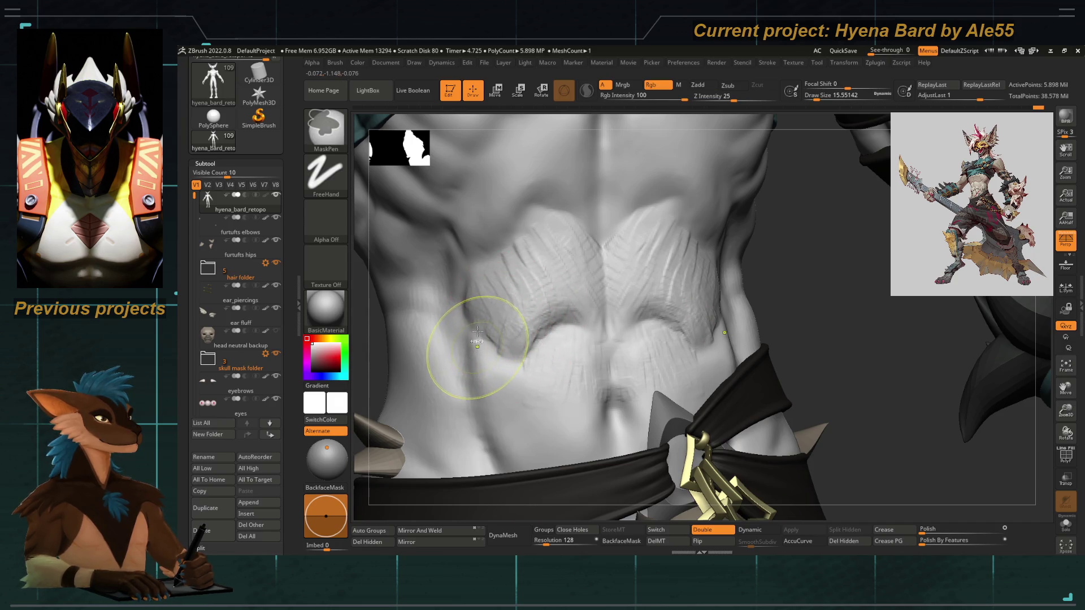
key(space)
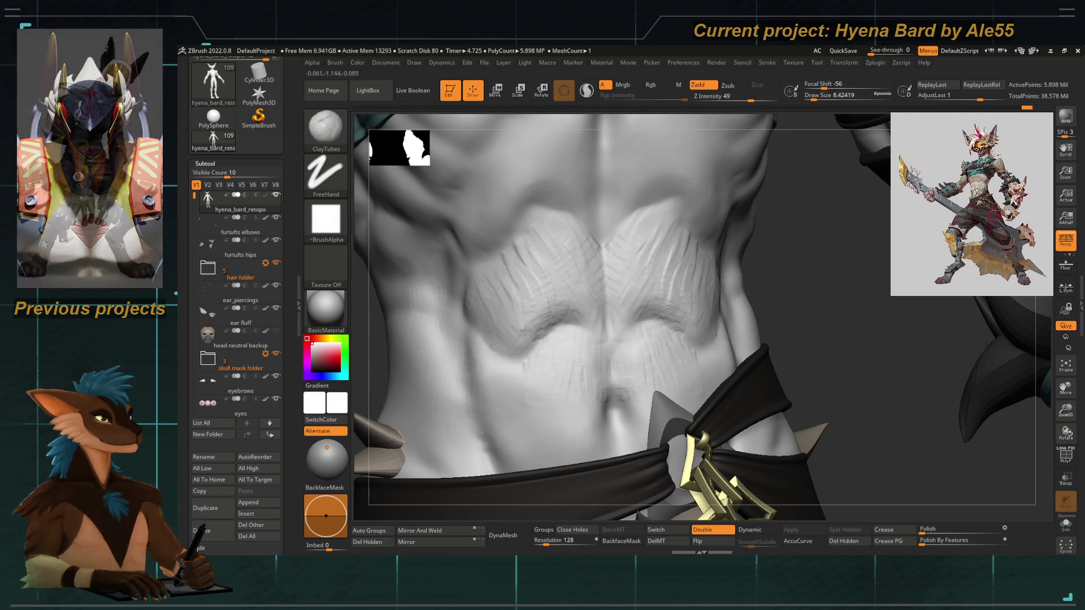
key(shift)
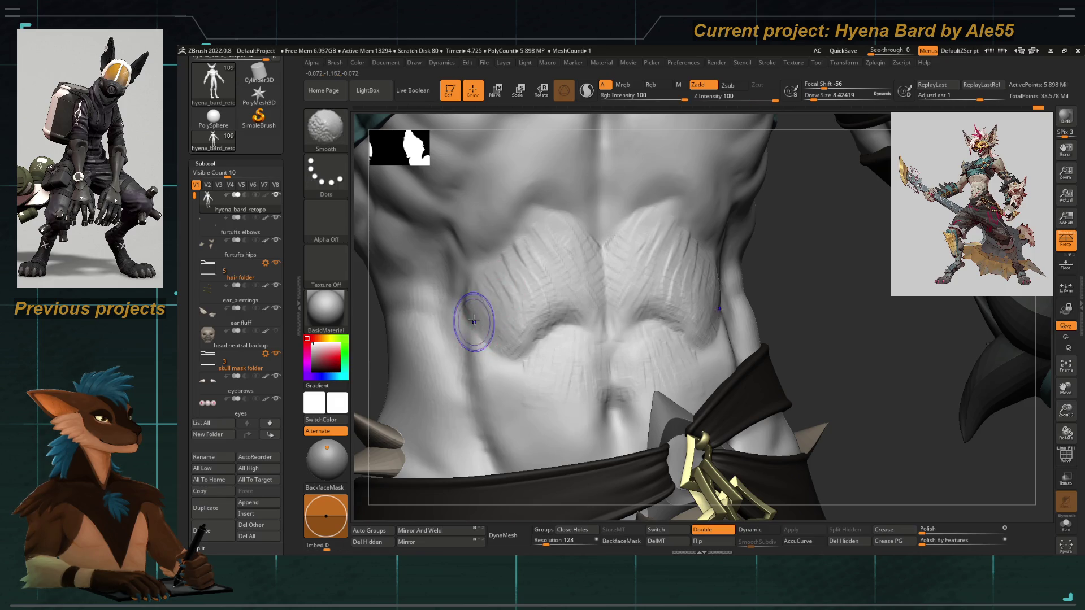
key(space)
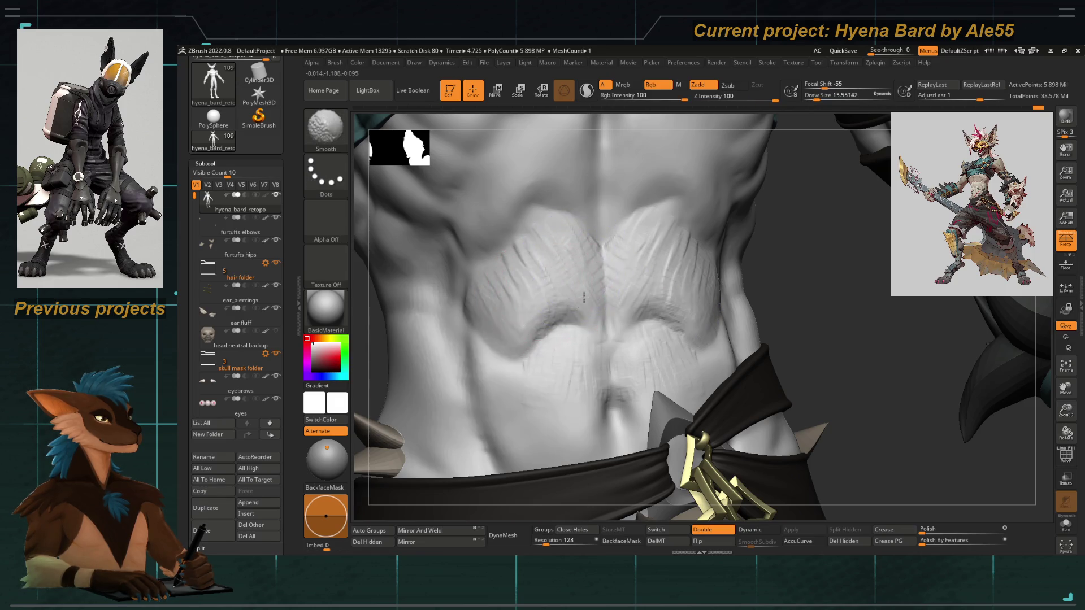
shift+drag(547, 327, 558, 314)
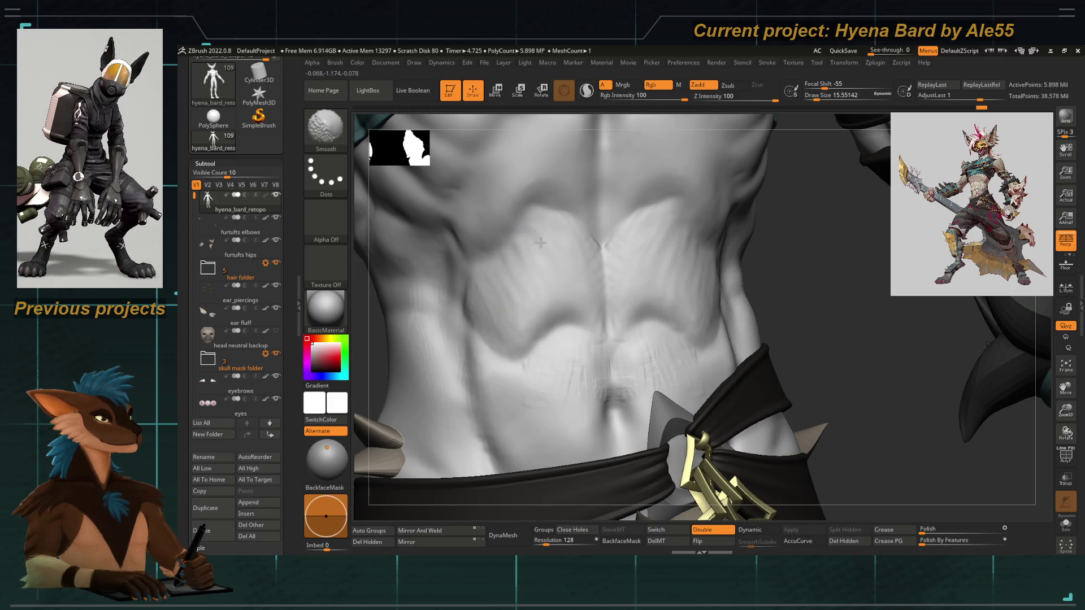
shift+drag(601, 255, 603, 310)
key(bracketleft)
key(bracketleft)
Carve hatched ClayTubes creases along the lower edge of both pecs, then soften them.
middle_drag(516, 339, 528, 242)
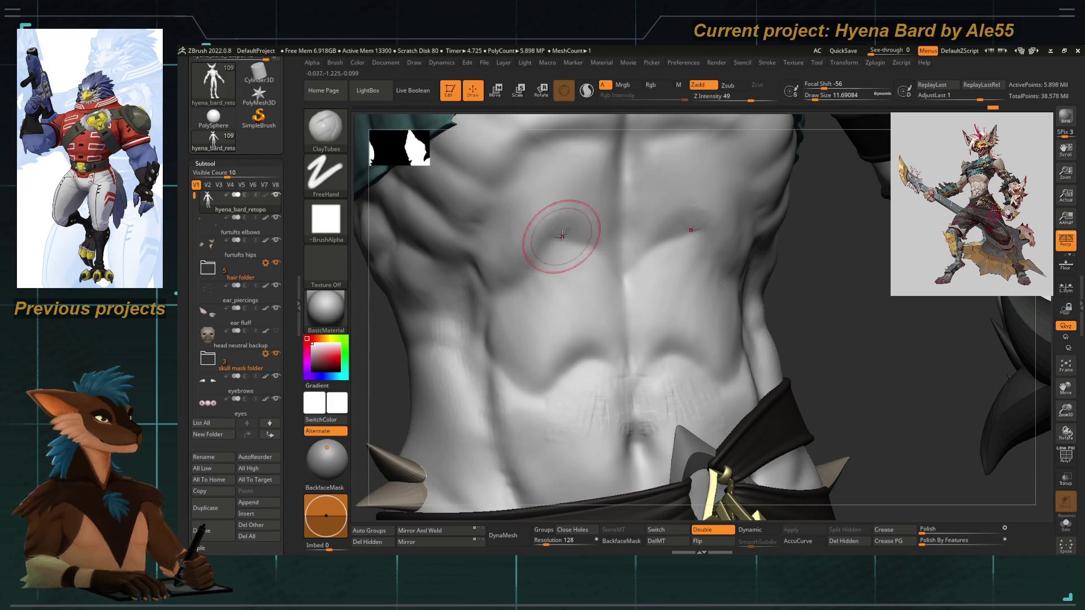
drag(582, 230, 670, 239)
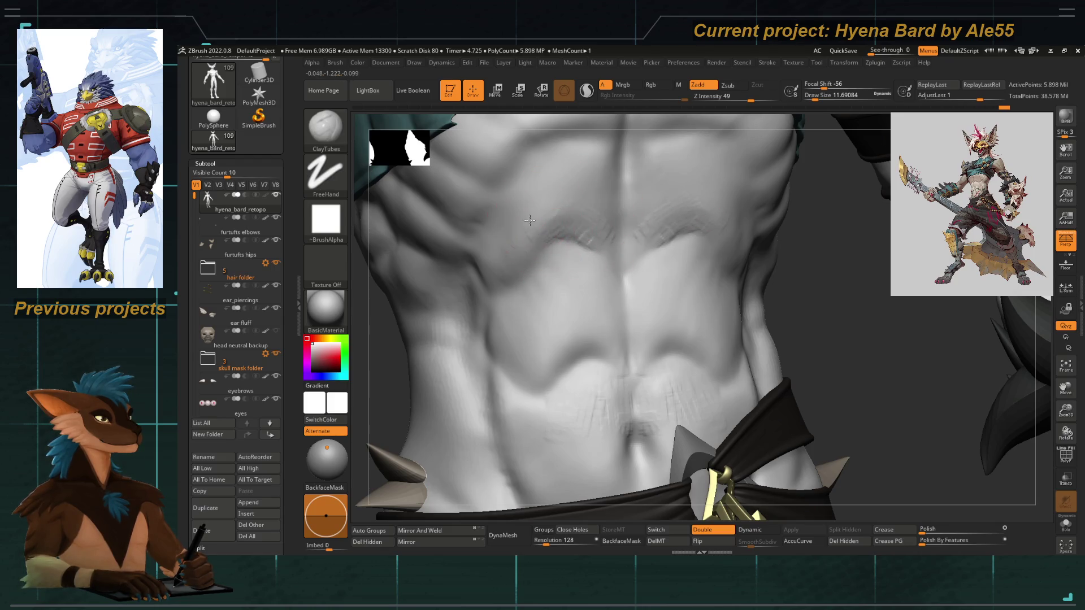
drag(516, 233, 524, 245)
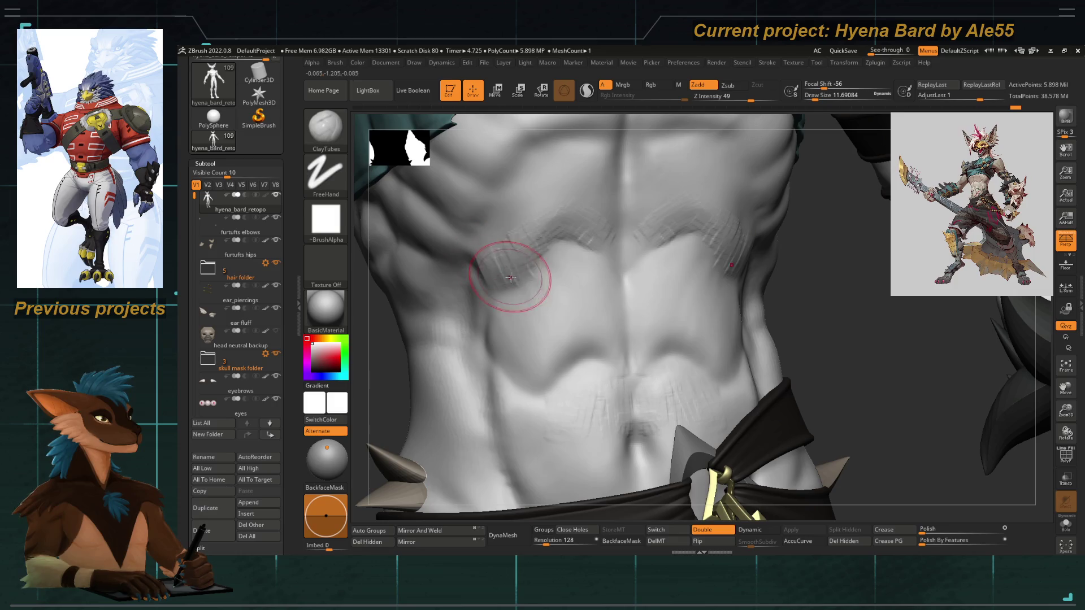
mouse_move(520, 271)
mouse_down()
mouse_move(513, 304)
mouse_move(538, 312)
mouse_up()
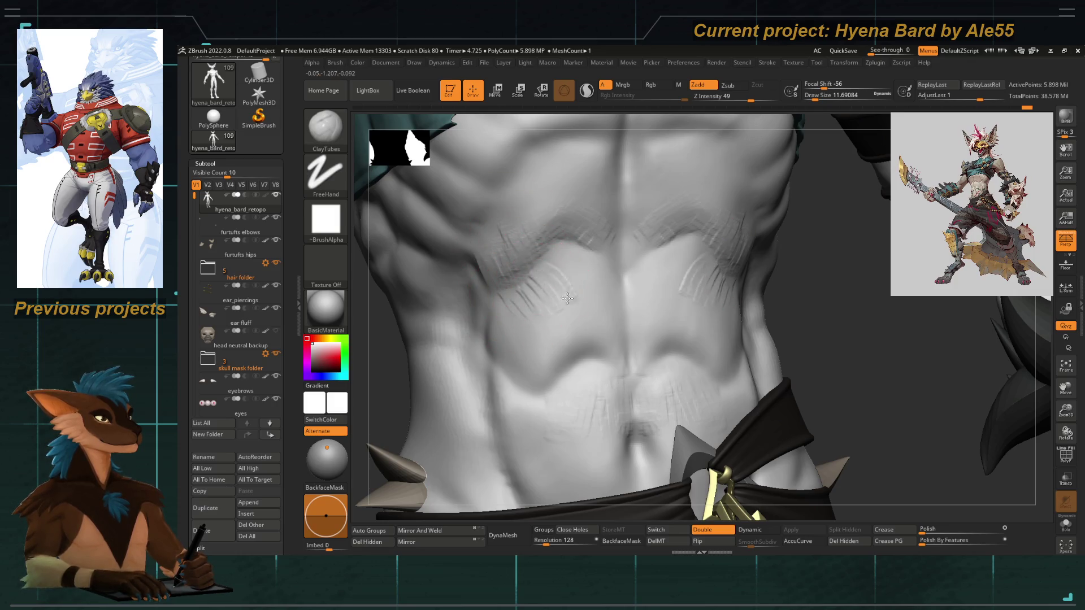
key(shift)
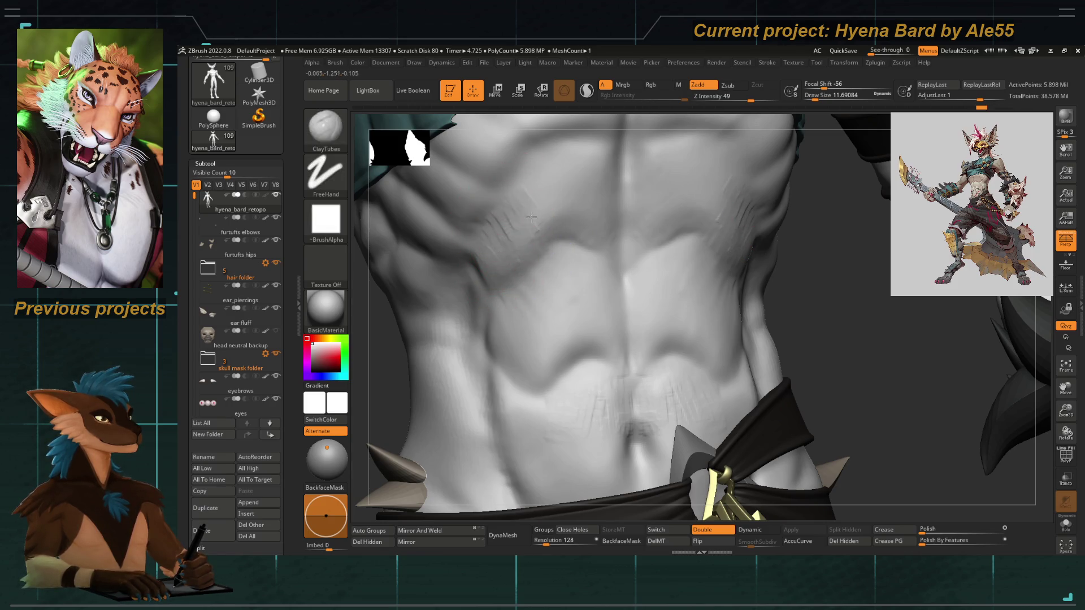
key(shift)
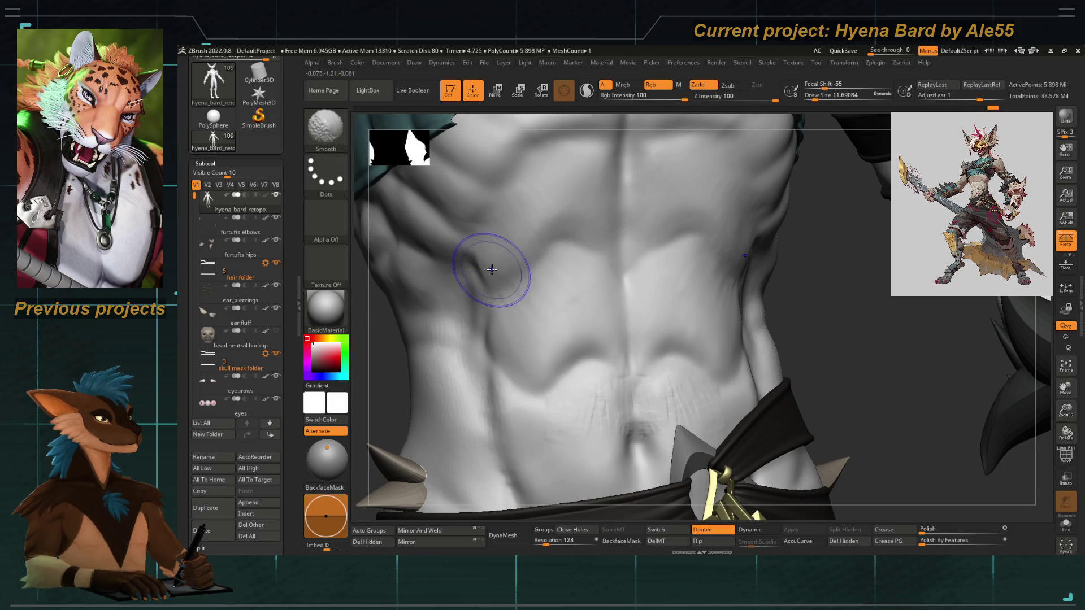
key(f)
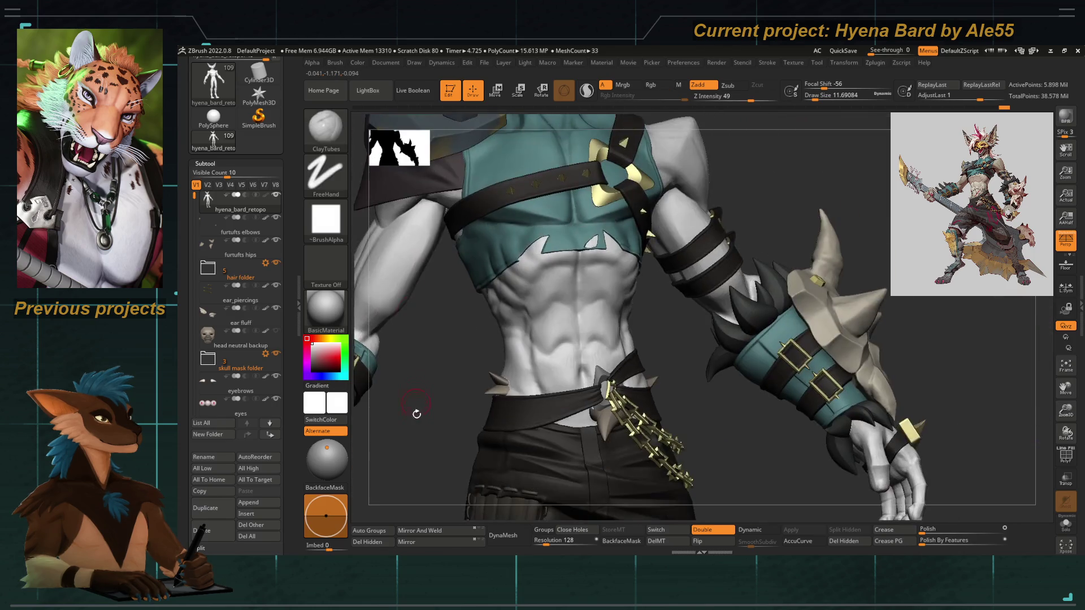
Smooth the abdomen and refine the surface around the navel from a side and frontal view.
mouse_move(416, 405)
mouse_down()
mouse_move(427, 471)
mouse_move(475, 458)
mouse_move(604, 312)
mouse_up()
right_drag(605, 312, 654, 230)
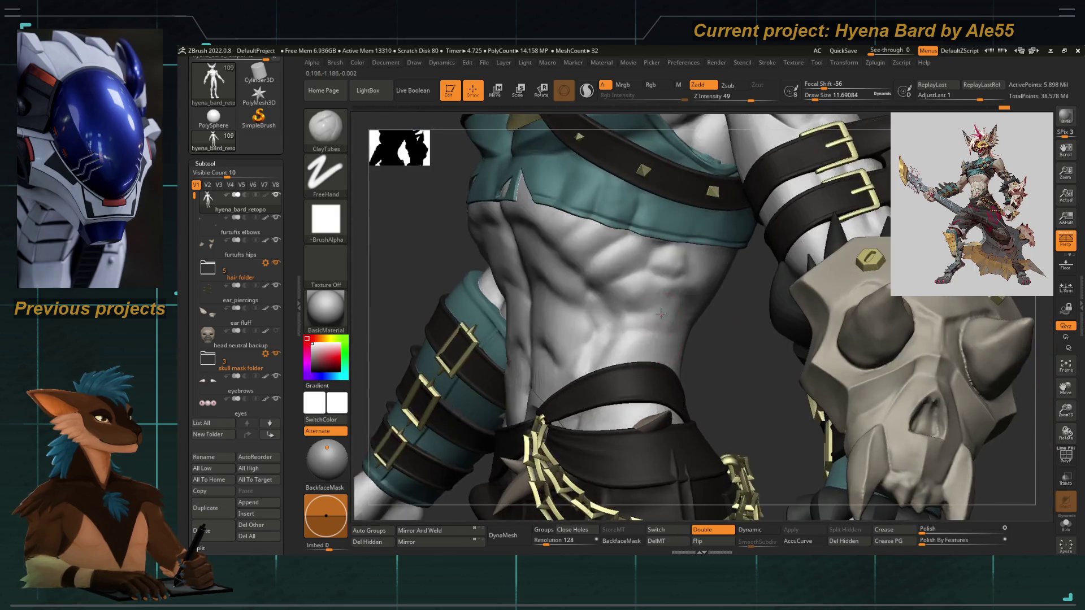
key(space)
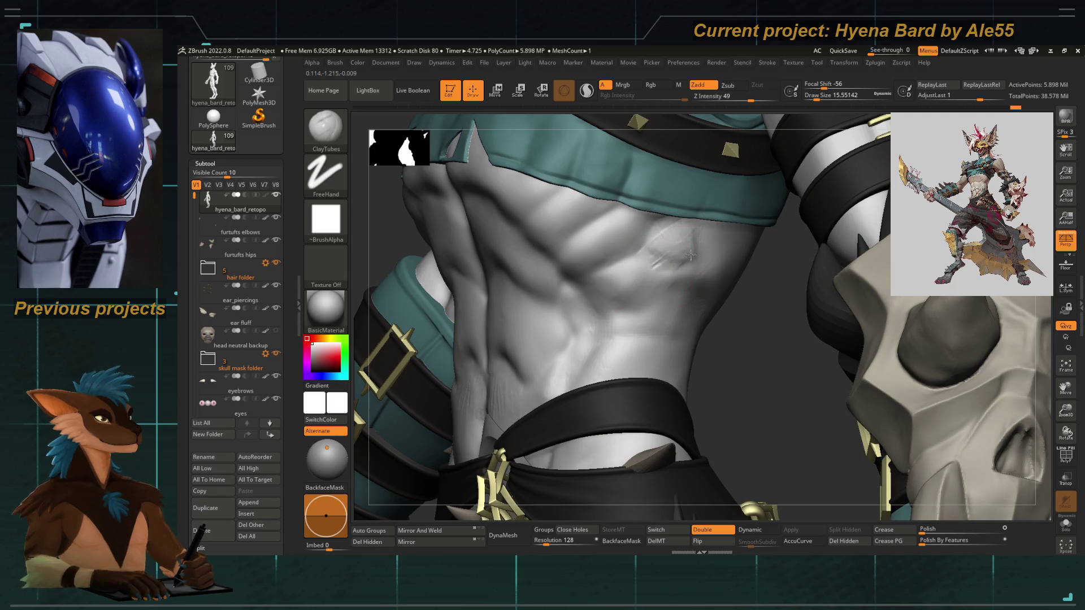
key(shift)
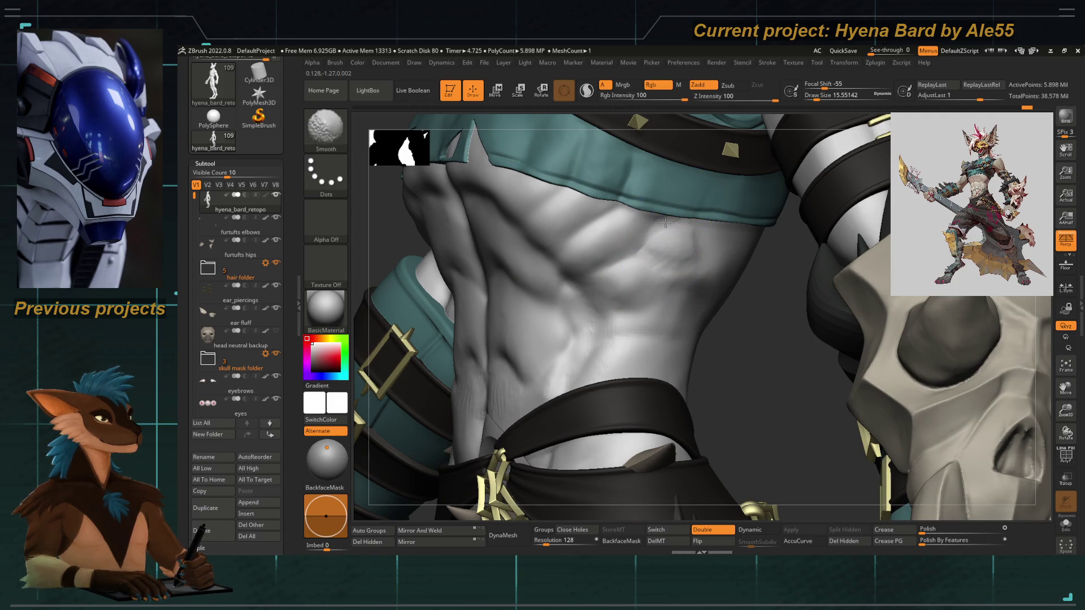
mouse_move(665, 263)
shift+mouse_down()
mouse_move(611, 327)
mouse_move(577, 291)
mouse_move(561, 388)
shift+mouse_up()
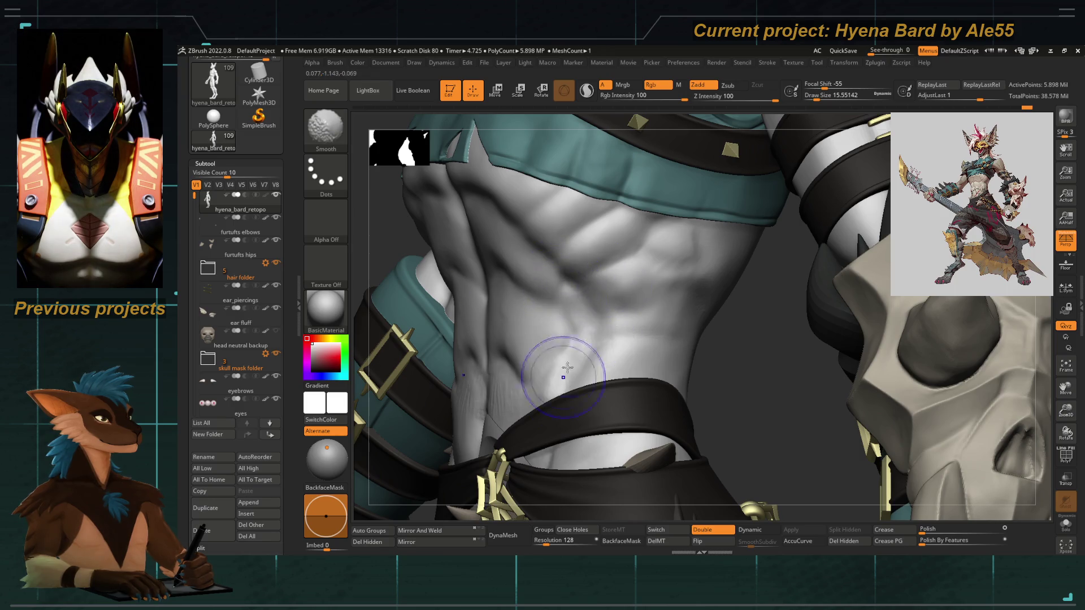
right_drag(559, 384, 612, 262)
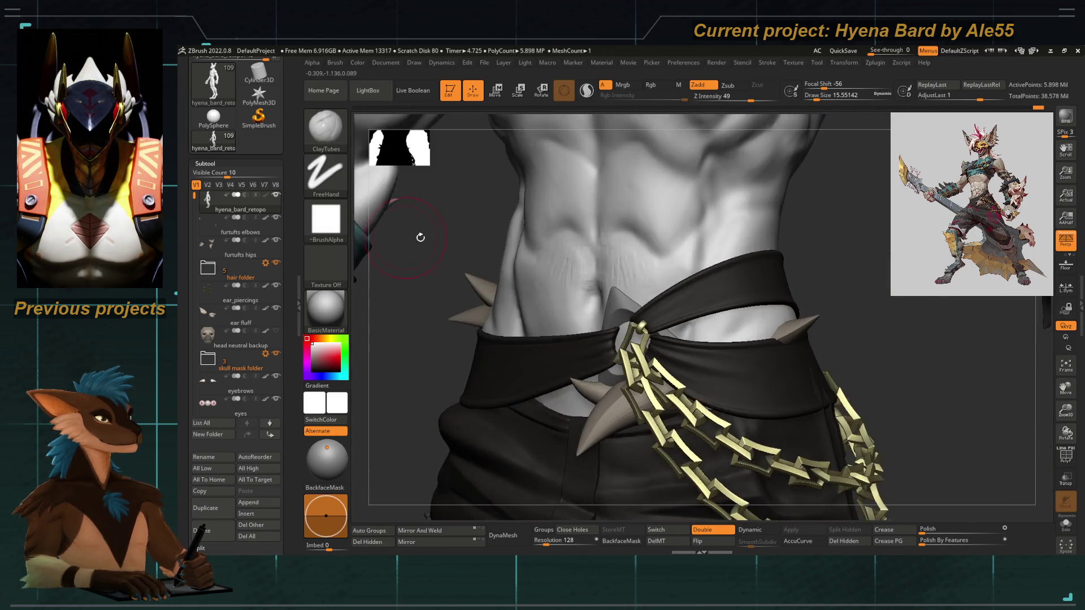
shift+drag(612, 261, 616, 273)
Orbit and reframe to check the torso, arms and head from the front.
mouse_move(425, 377)
right_down()
mouse_move(541, 277)
mouse_move(591, 332)
right_up()
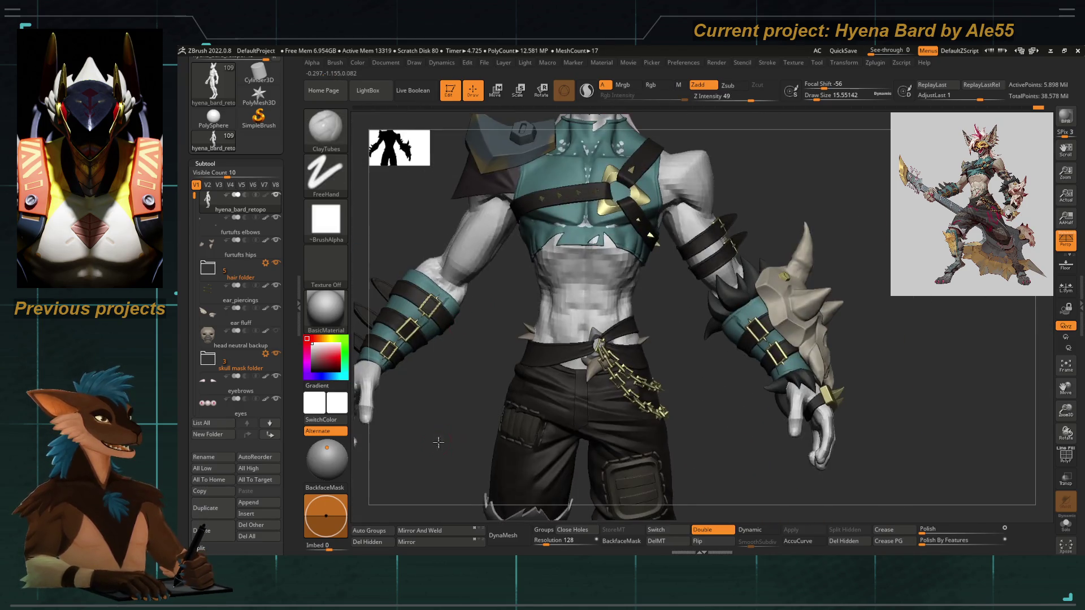
mouse_move(564, 255)
alt+right_down()
mouse_move(521, 152)
mouse_move(703, 337)
alt+right_up()
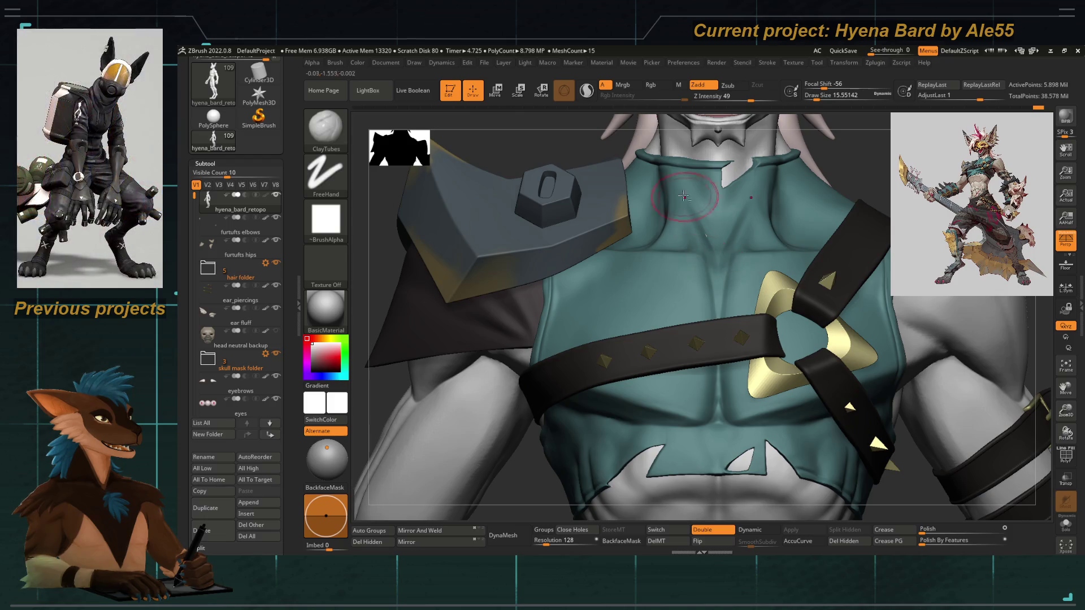
key(f)
mouse_move(688, 199)
right_down()
mouse_move(586, 260)
mouse_move(630, 249)
right_up()
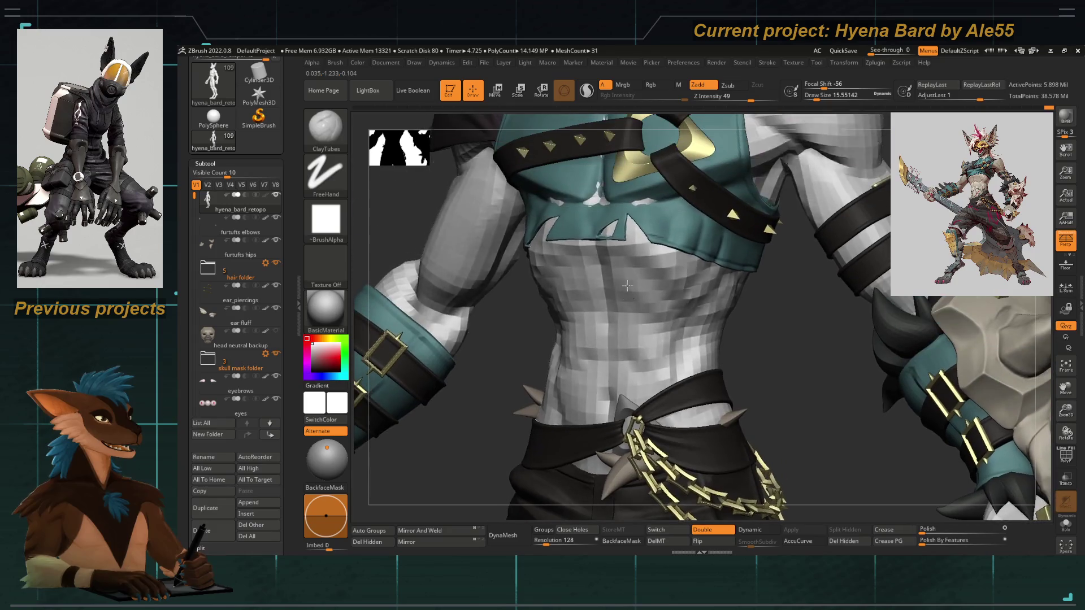
alt+right_drag(630, 249, 641, 270)
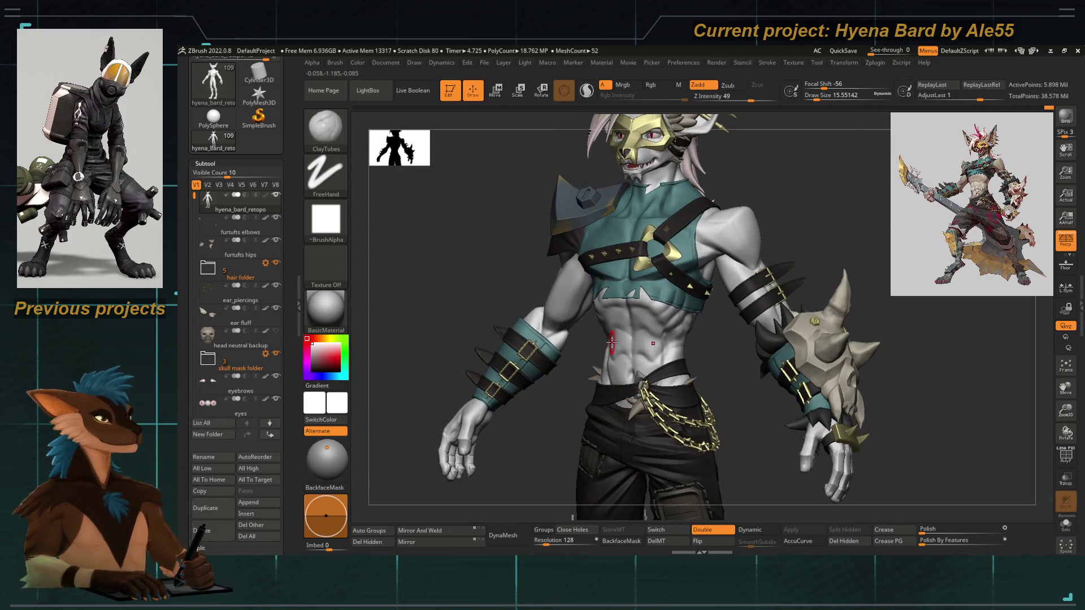
mouse_move(480, 322)
right_down()
mouse_move(532, 299)
mouse_move(552, 314)
mouse_move(651, 220)
right_up()
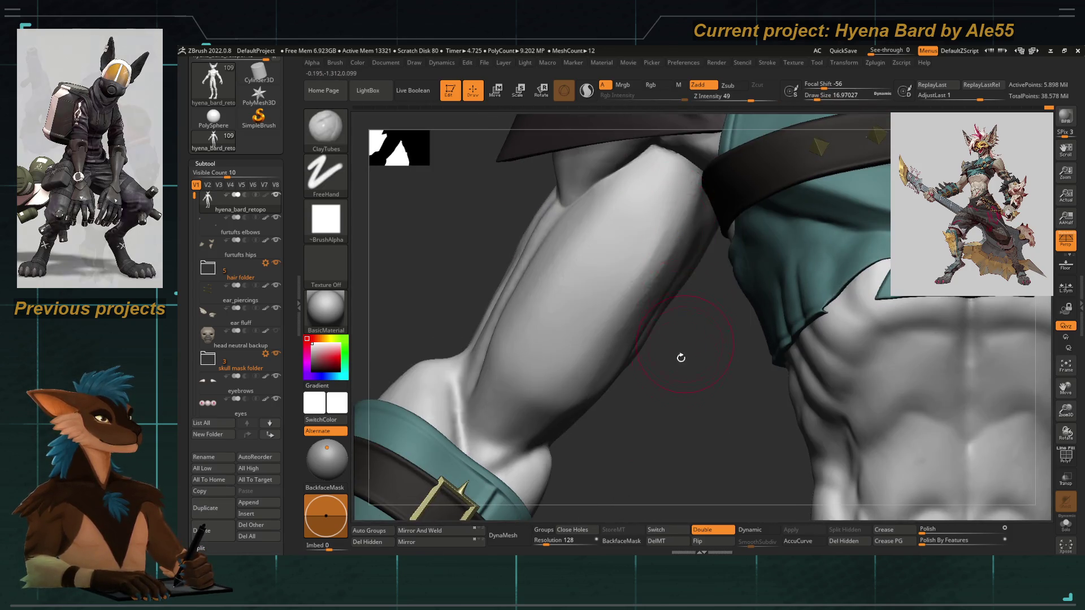
Smooth the upper arm, then carve the armpit crease near the shorts edge with DamStandard.
right_drag(681, 354, 681, 182)
mouse_move(678, 183)
shift+mouse_down()
mouse_move(650, 213)
mouse_move(601, 351)
mouse_move(623, 272)
shift+mouse_up()
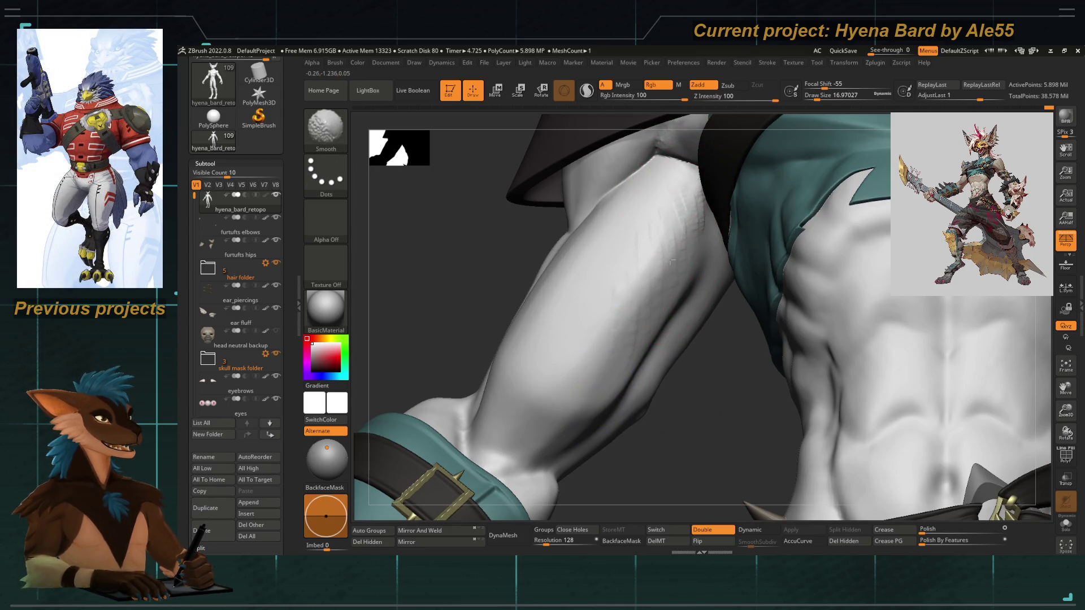
mouse_move(619, 279)
right_down()
mouse_move(501, 220)
mouse_move(619, 254)
mouse_move(643, 206)
right_up()
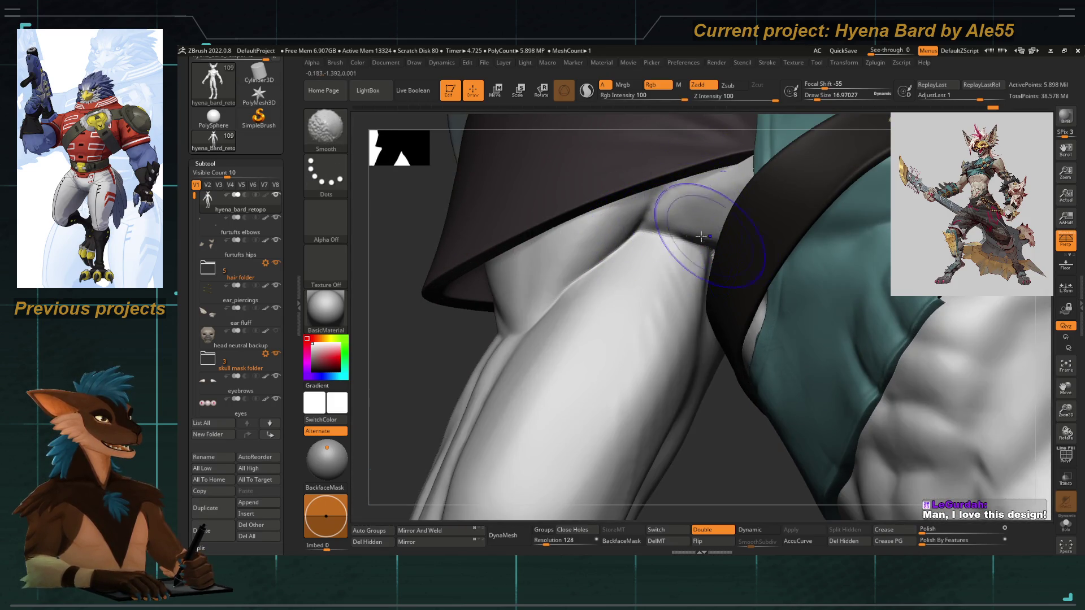
key(b)
key(d)
key(s)
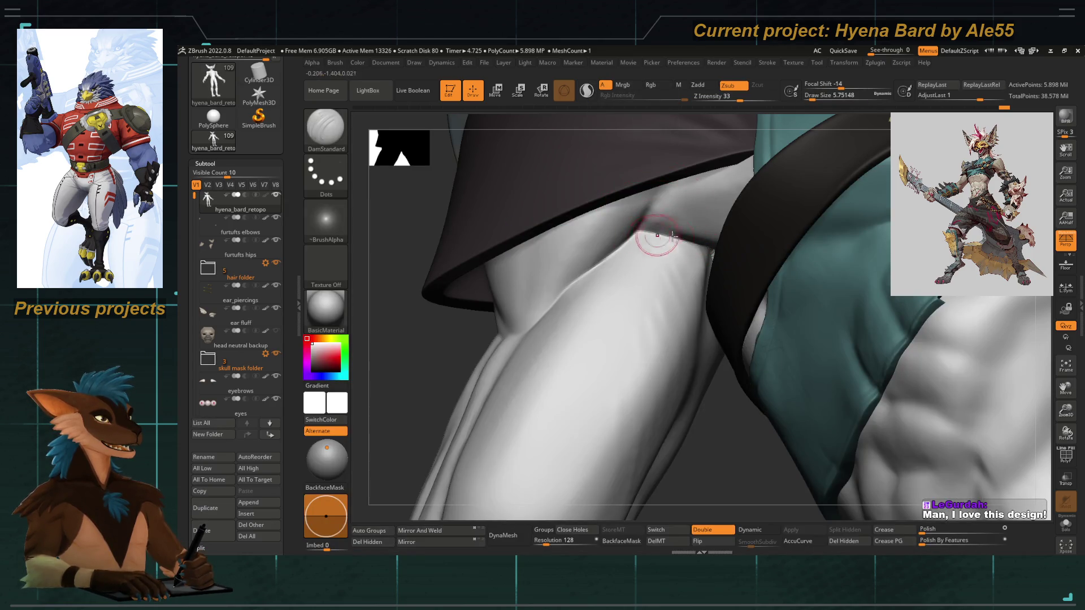
mouse_move(667, 250)
right_down()
mouse_move(644, 280)
mouse_move(660, 245)
right_up()
key(space)
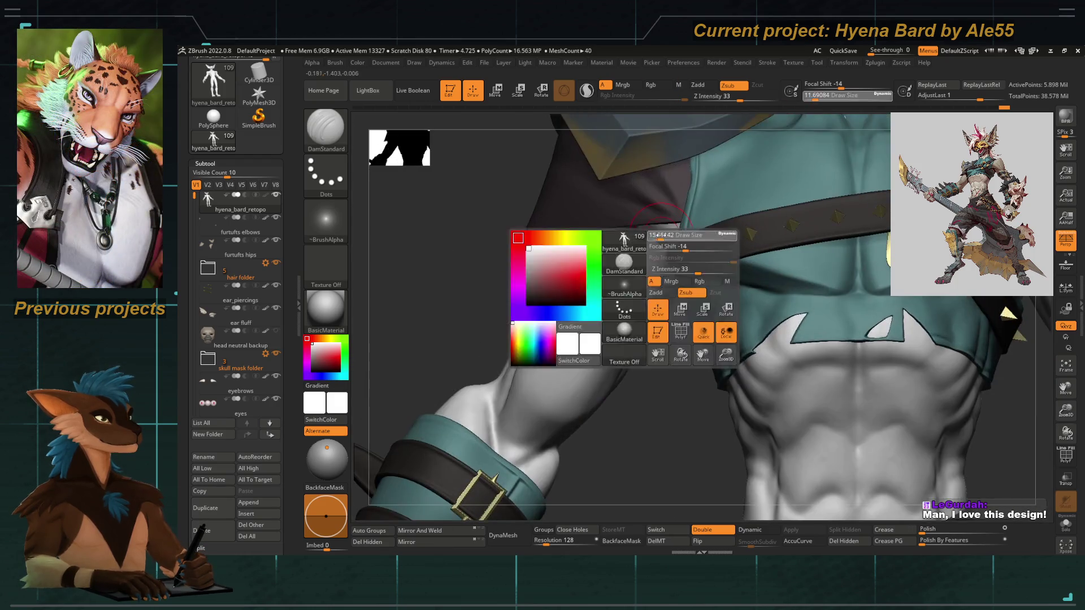
key(shift)
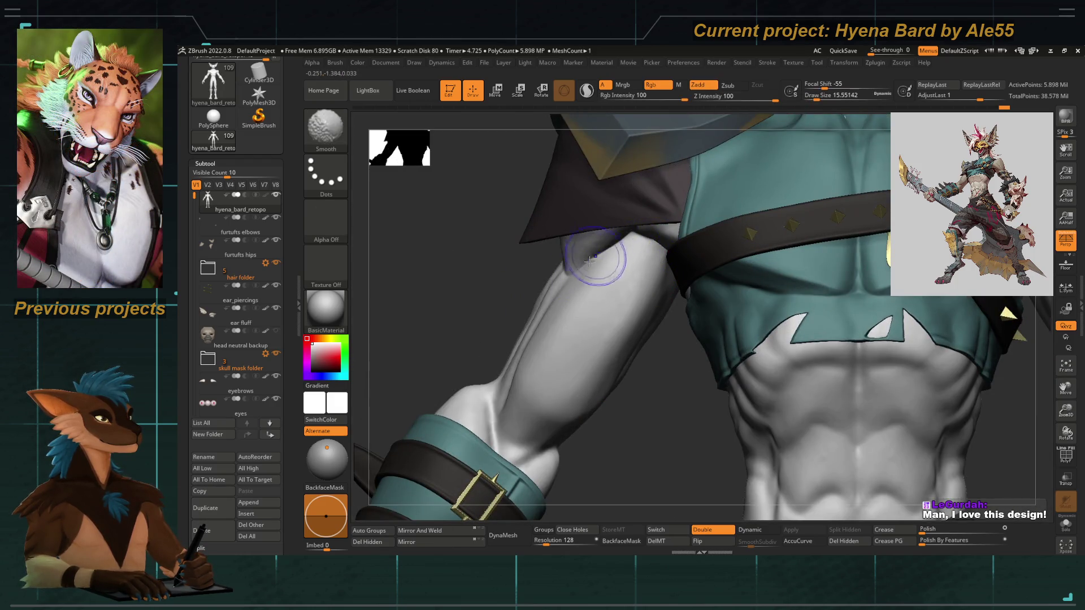
Orbit around the arm toward the elbow spikes and switch to ClayTubes for building muscle.
right_drag(595, 252, 545, 303)
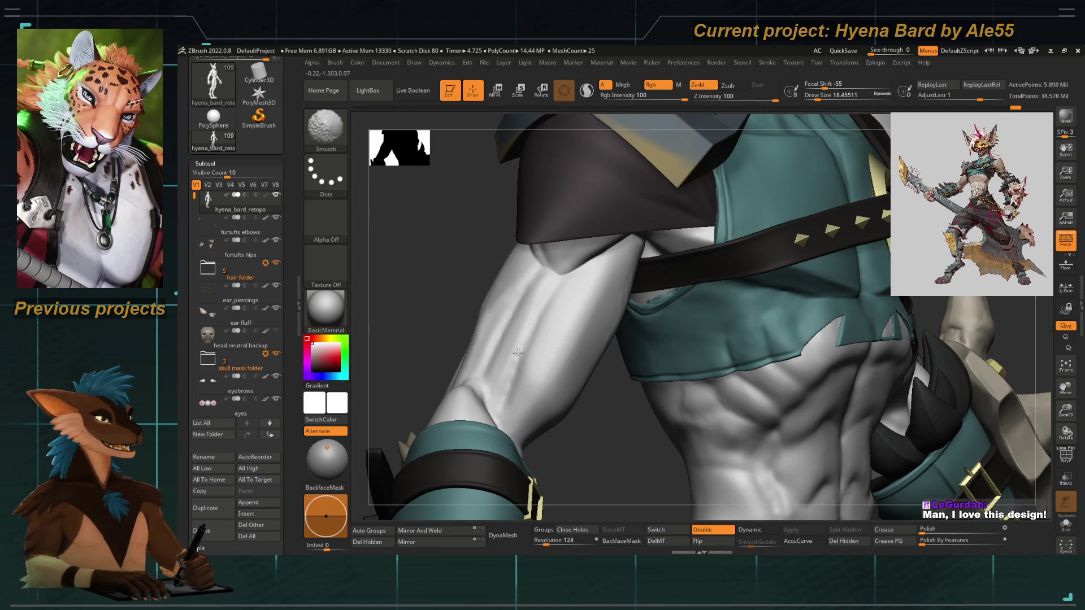
right_drag(512, 366, 441, 229)
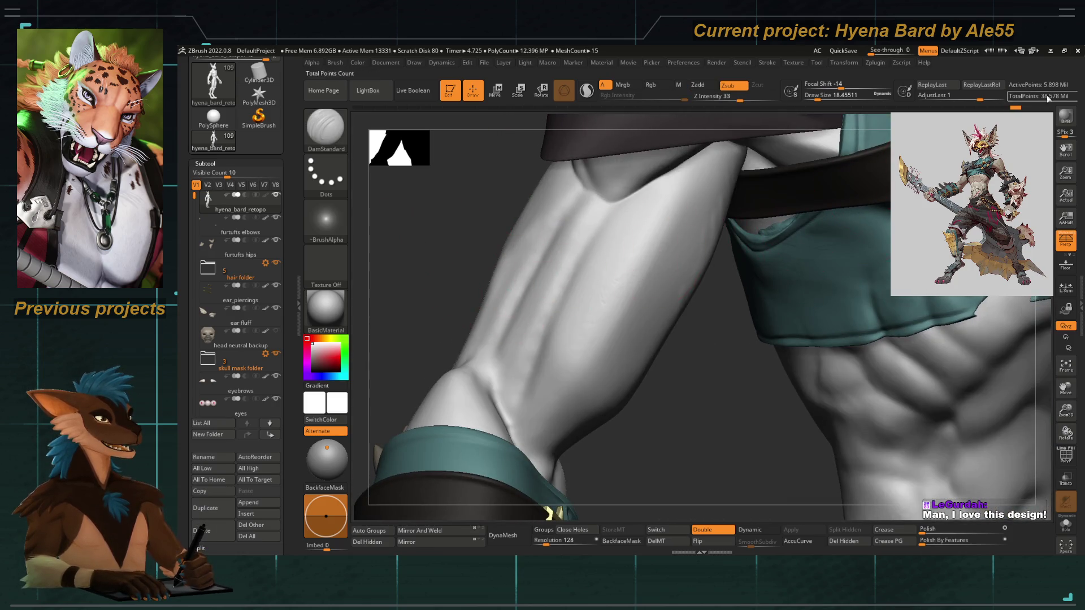
right_drag(671, 400, 687, 391)
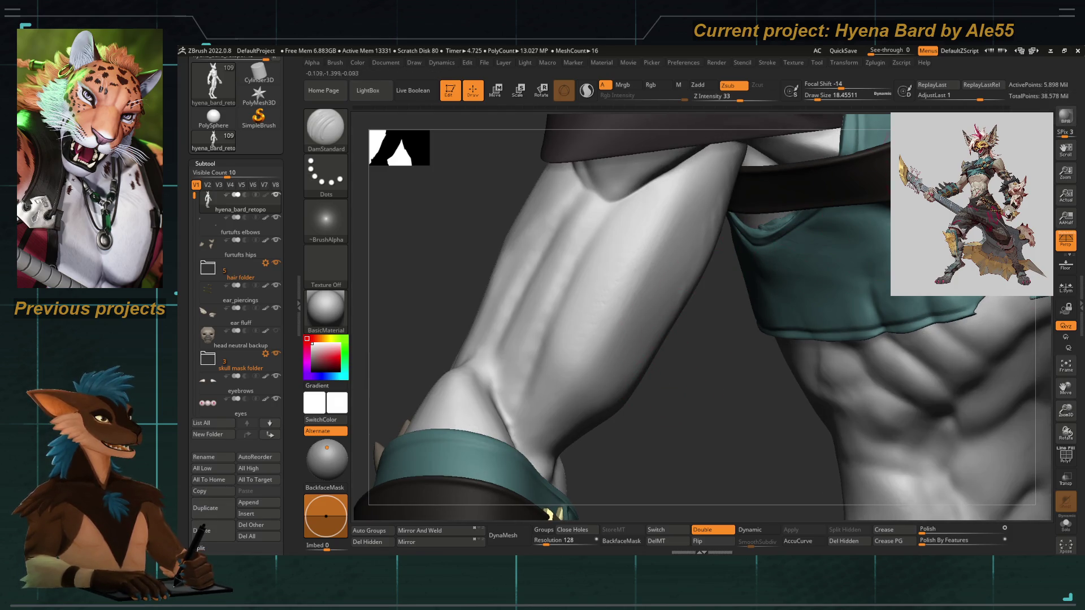
right_drag(720, 388, 736, 433)
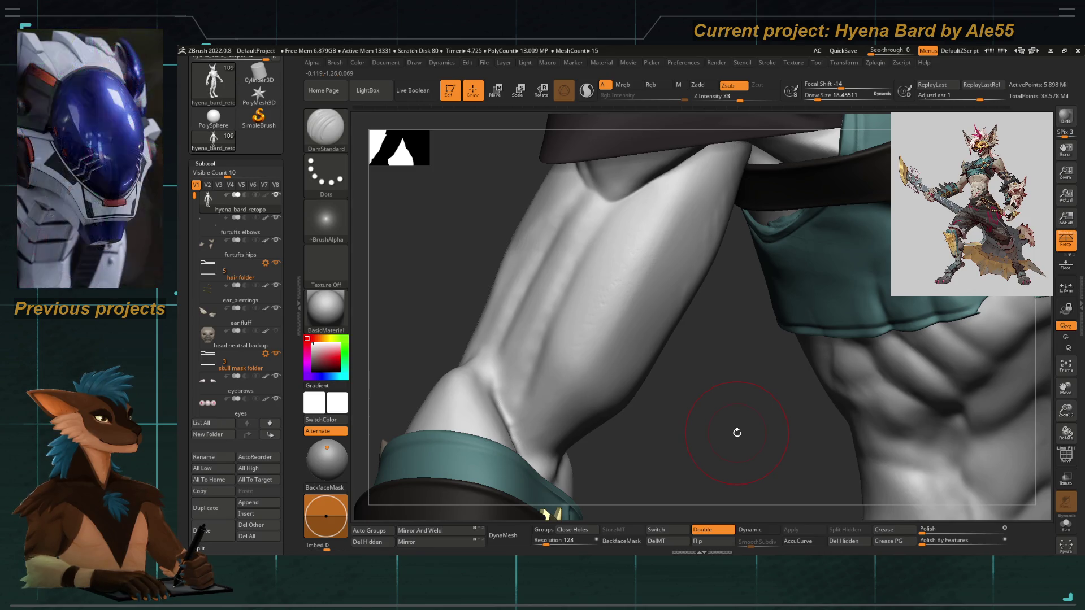
right_drag(769, 340, 619, 390)
key(b)
key(c)
key(t)
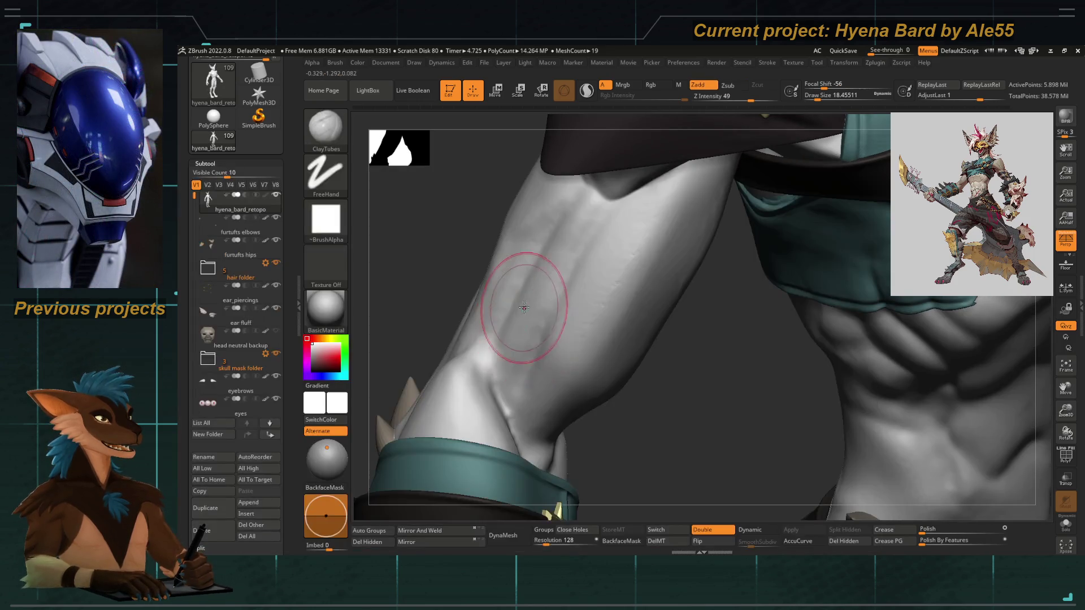
right_drag(427, 254, 561, 353)
Undo an over-strong forearm stroke, lower the Z Intensity and lightly smooth the arm.
mouse_move(560, 353)
mouse_down()
mouse_move(553, 363)
mouse_move(564, 367)
mouse_up()
key(ctrl+z)
key(space)
drag(671, 325, 614, 326)
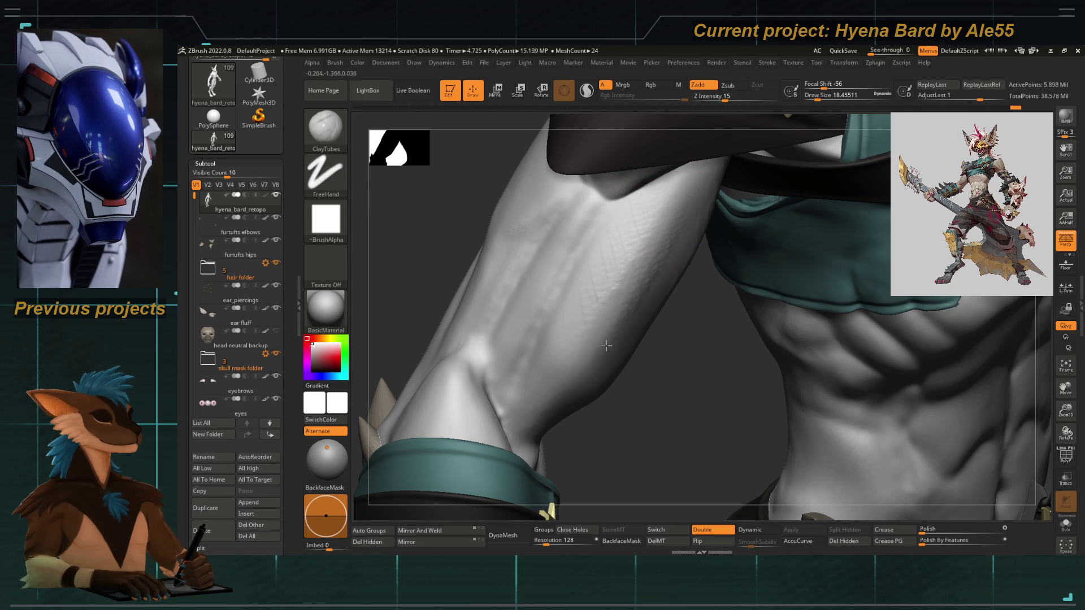
key(shift)
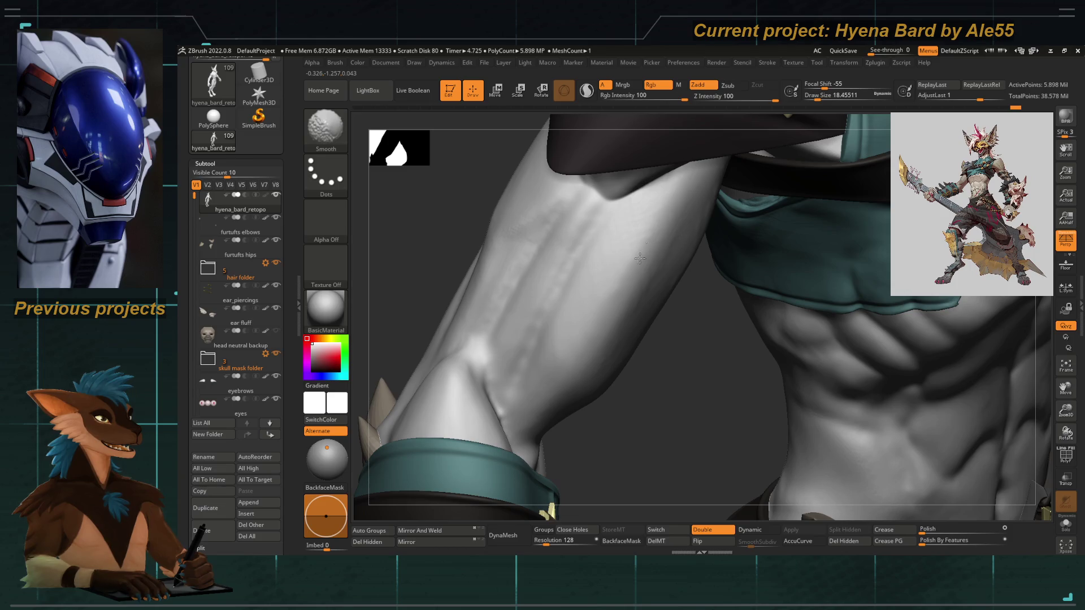
right_drag(630, 314, 654, 294)
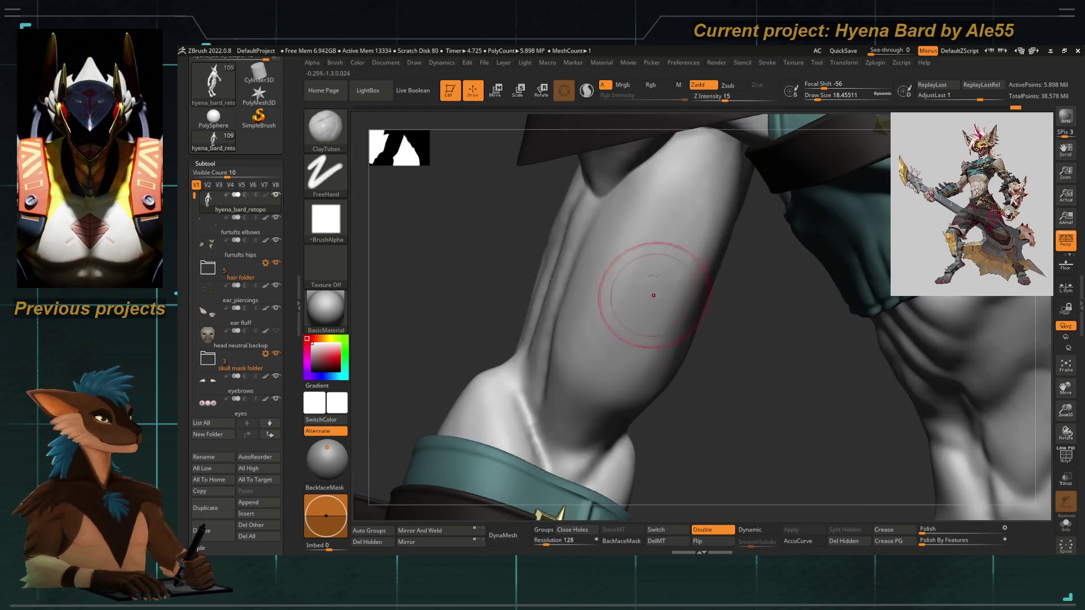
Add ClayTubes hatching along the upper arm's muscle groove with a slightly smaller brush.
drag(453, 303, 589, 201)
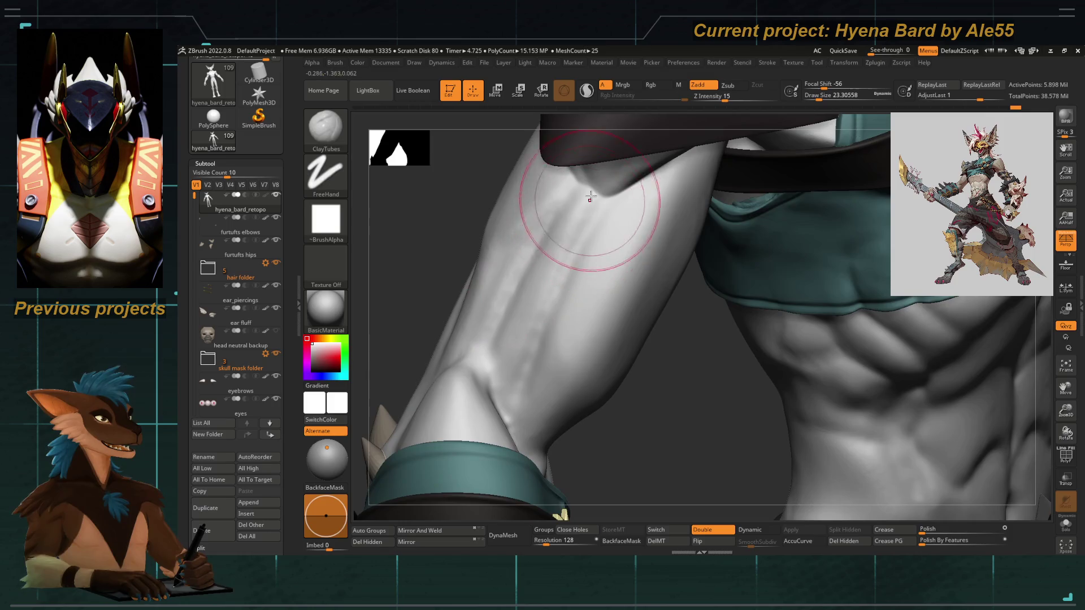
drag(443, 250, 528, 213)
key(bracketleft)
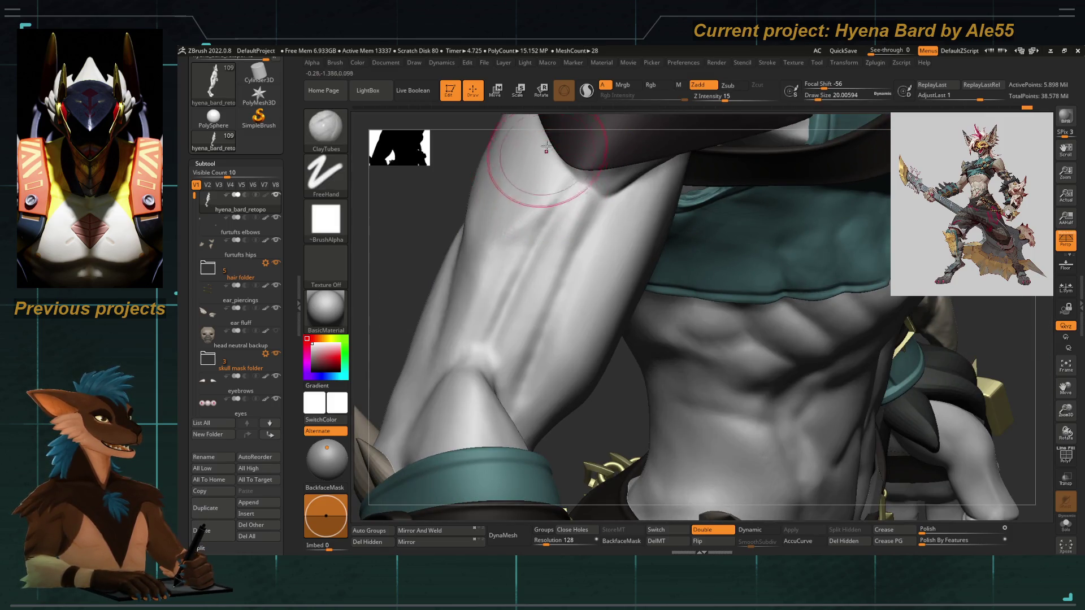
drag(483, 250, 509, 206)
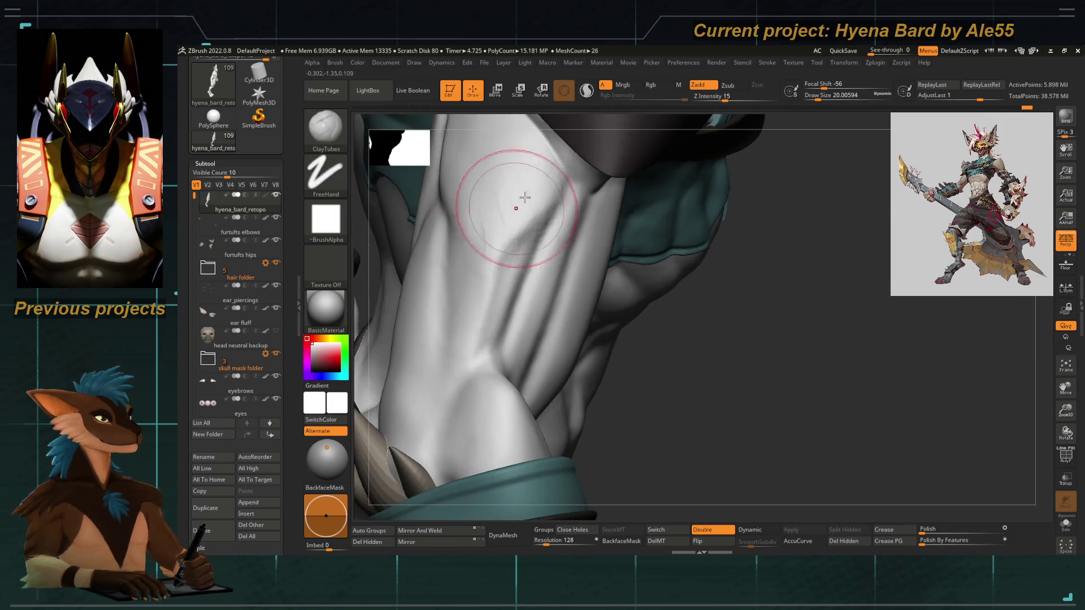
mouse_move(472, 341)
mouse_down()
mouse_move(460, 352)
mouse_move(472, 267)
mouse_move(520, 256)
mouse_up()
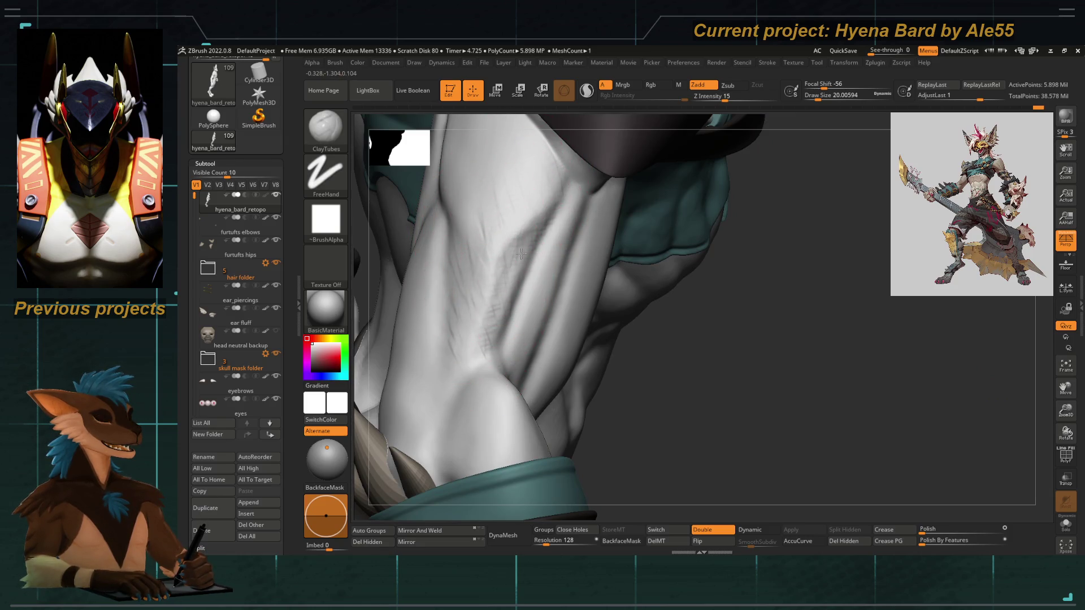
drag(654, 317, 520, 206)
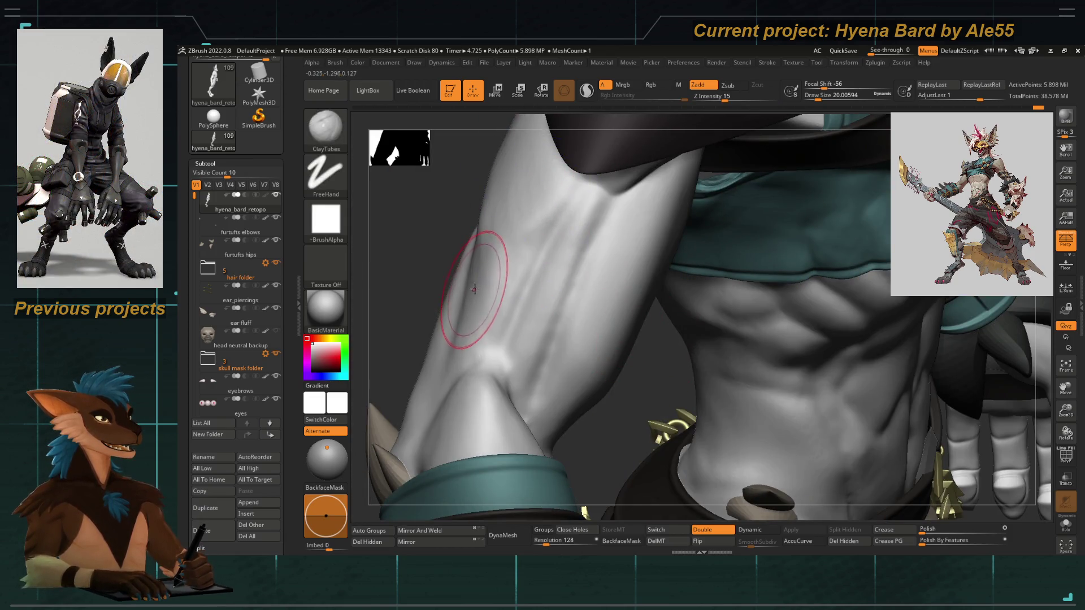
Reshape and smooth the side of the torso, sculpt an upper-arm ridge, then show the full front view.
mouse_move(407, 218)
mouse_down()
mouse_move(704, 313)
mouse_move(533, 206)
mouse_move(559, 254)
mouse_up()
mouse_move(543, 195)
mouse_down()
mouse_move(539, 207)
mouse_move(562, 182)
mouse_move(584, 199)
mouse_up()
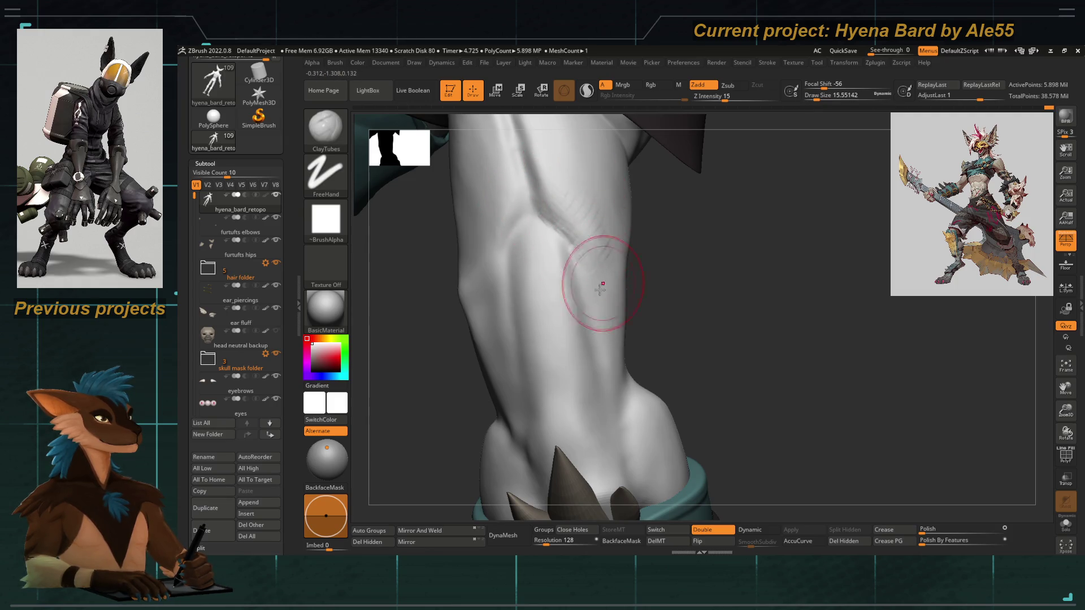
shift+drag(605, 267, 603, 284)
mouse_move(703, 292)
mouse_down()
mouse_move(533, 213)
mouse_move(537, 272)
mouse_move(562, 218)
mouse_move(534, 133)
mouse_move(553, 187)
mouse_up()
drag(529, 136, 521, 194)
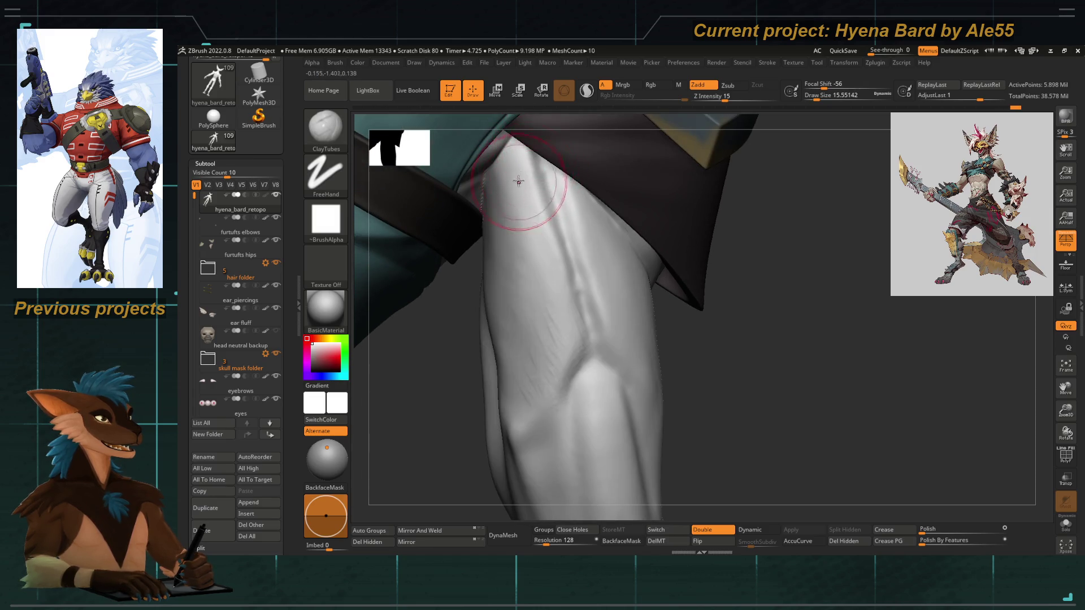
drag(582, 327, 596, 295)
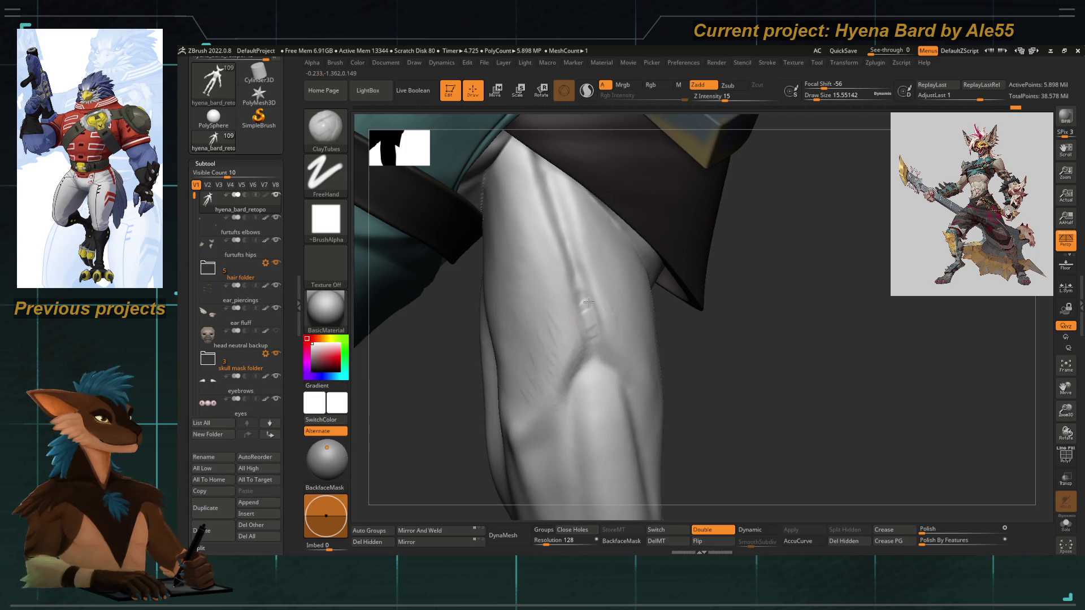
key(shift)
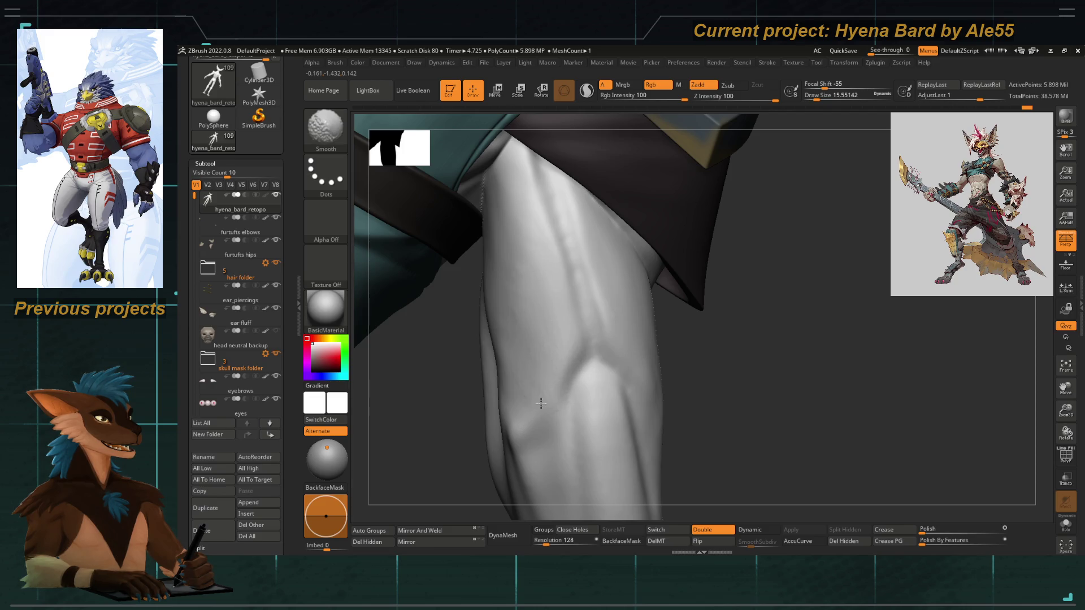
mouse_move(572, 322)
mouse_down()
mouse_move(659, 344)
mouse_move(445, 348)
mouse_move(578, 273)
mouse_up()
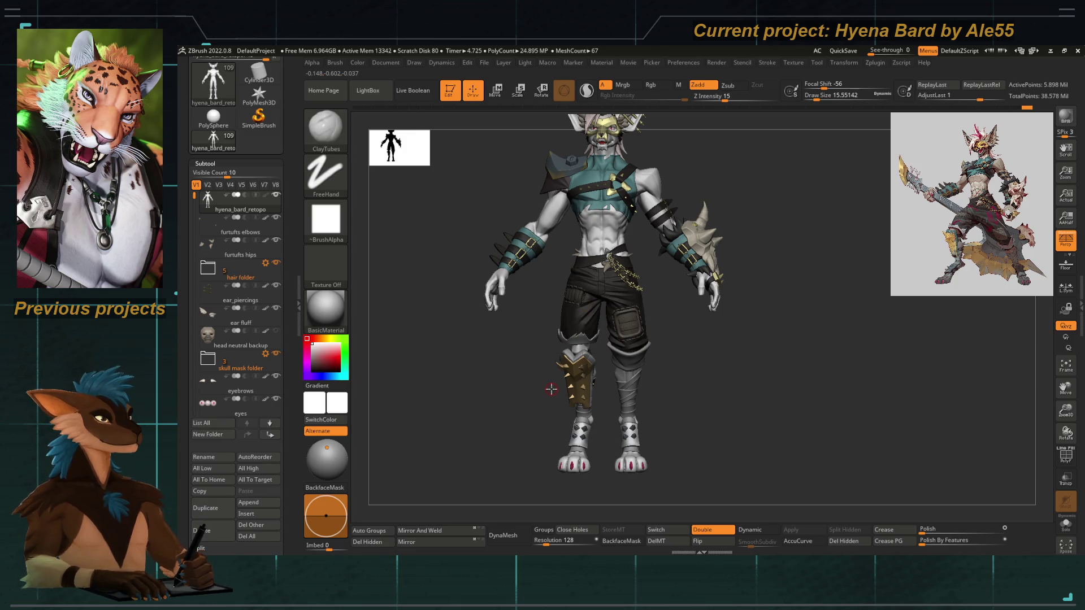
Zoom in on the hyena's eye, reduce the Draw Size and show the polyframe with polygroups.
mouse_move(551, 389)
alt+mouse_down()
mouse_move(650, 373)
mouse_move(610, 272)
alt+mouse_up()
alt+drag(610, 339, 609, 280)
alt+drag(528, 373, 528, 322)
mouse_move(431, 475)
alt+mouse_down()
mouse_move(432, 432)
mouse_move(520, 301)
mouse_move(576, 357)
mouse_move(638, 273)
mouse_move(553, 261)
mouse_move(506, 235)
mouse_move(773, 423)
mouse_move(613, 242)
mouse_move(476, 339)
alt+mouse_up()
alt+drag(441, 373, 460, 291)
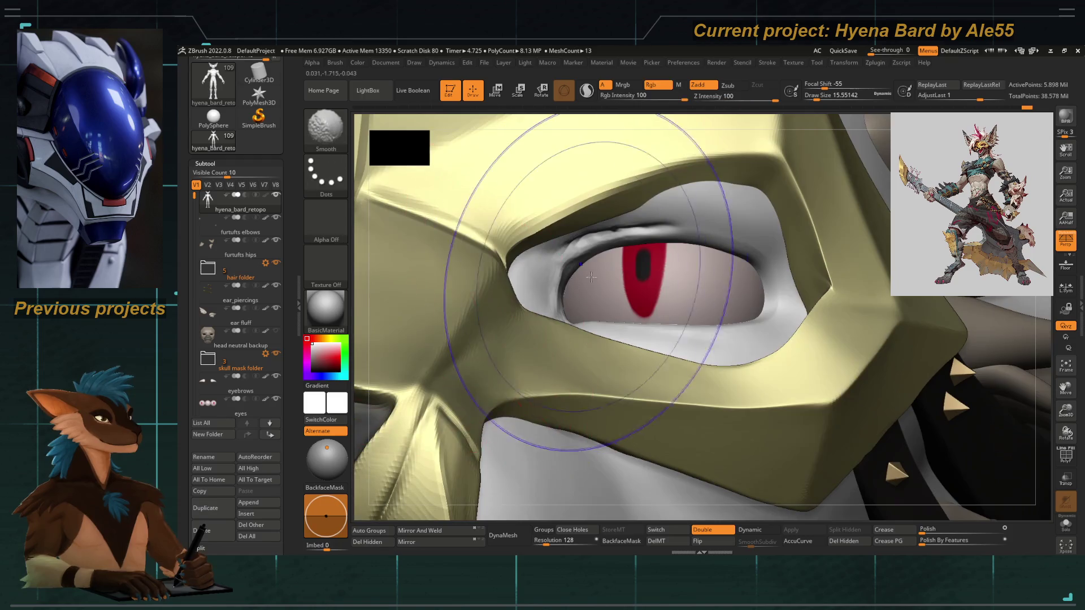
key(space)
drag(647, 235, 631, 234)
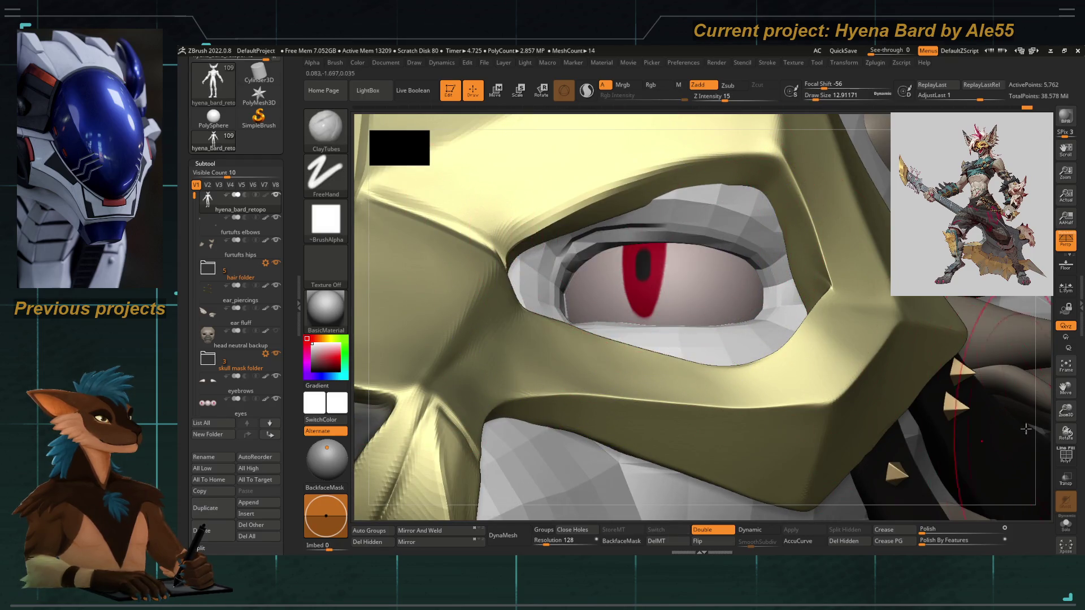
click(1067, 457)
Select the Move Topological brush and shrink it while orbiting to a side view of the eye.
key(b)
click(618, 279)
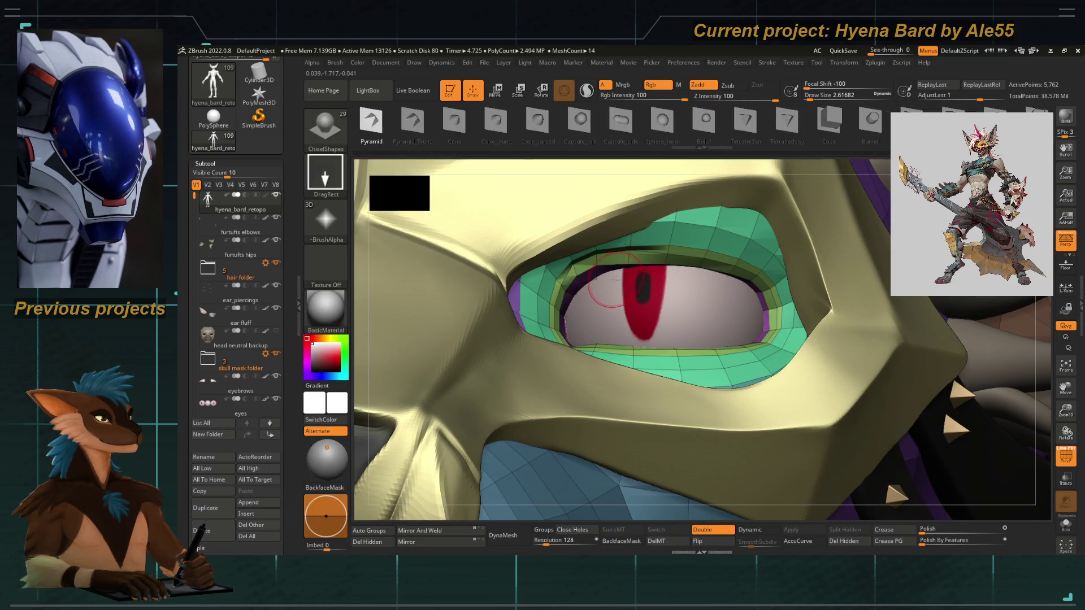
key(b)
key(m)
key(t)
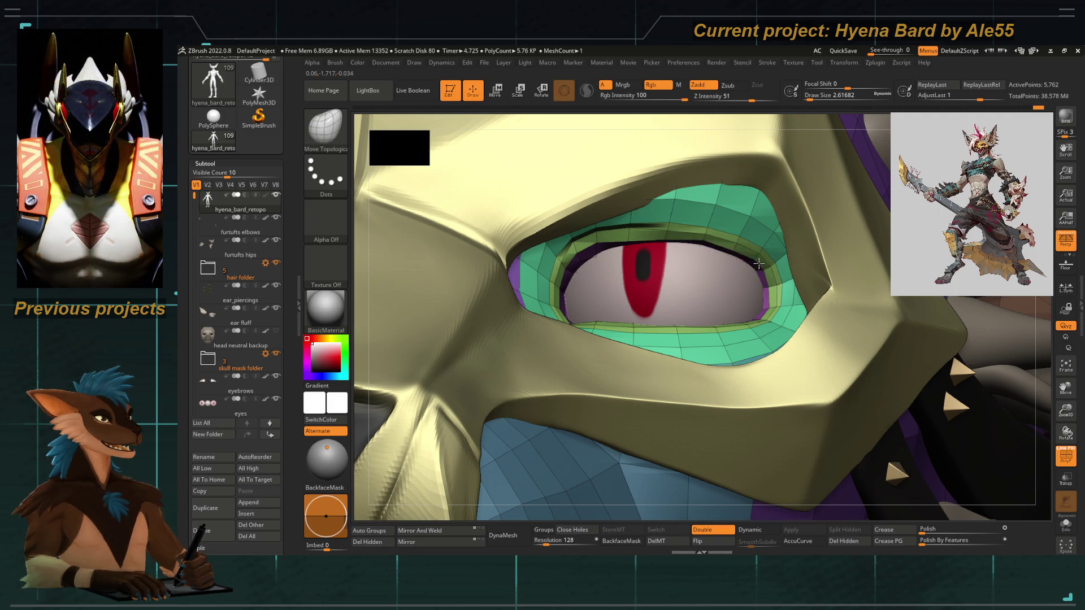
right_drag(506, 121, 630, 280)
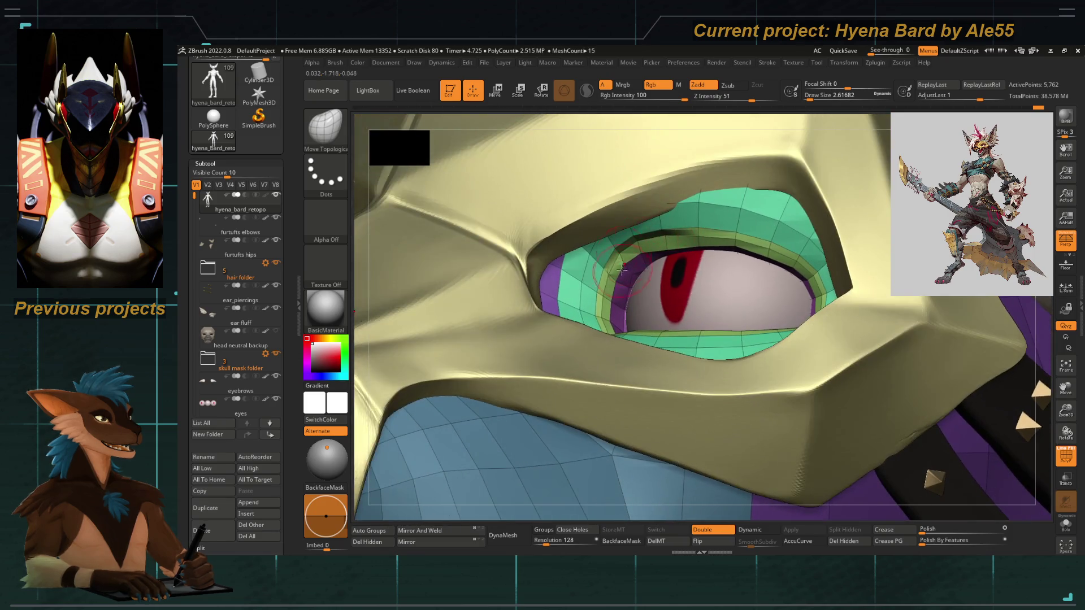
right_drag(413, 119, 623, 269)
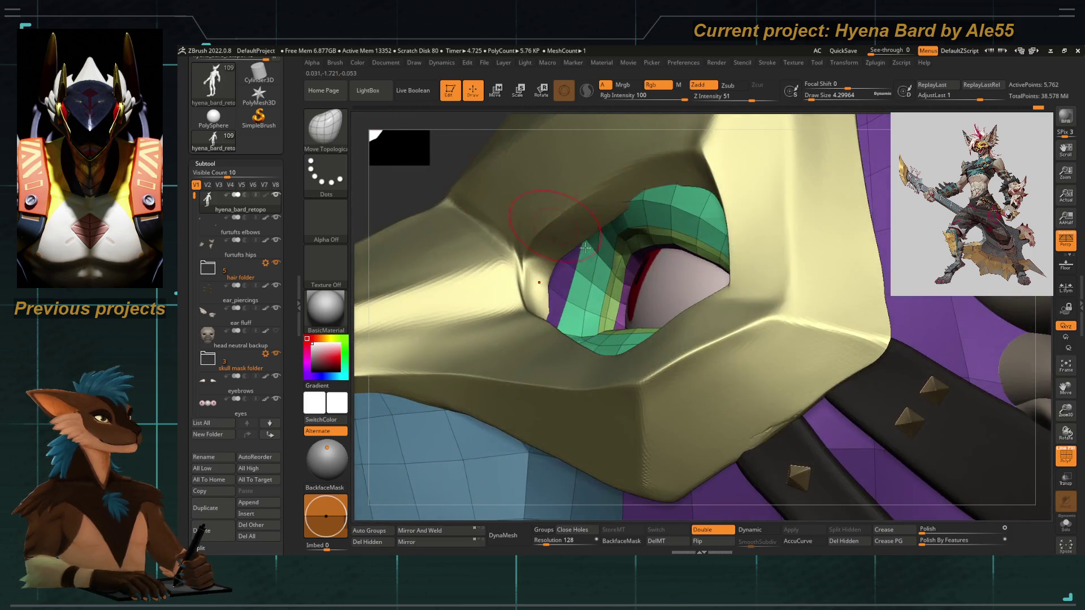
right_click(642, 253)
alt+right_drag(628, 254, 610, 259)
right_click(610, 259)
drag(610, 259, 627, 279)
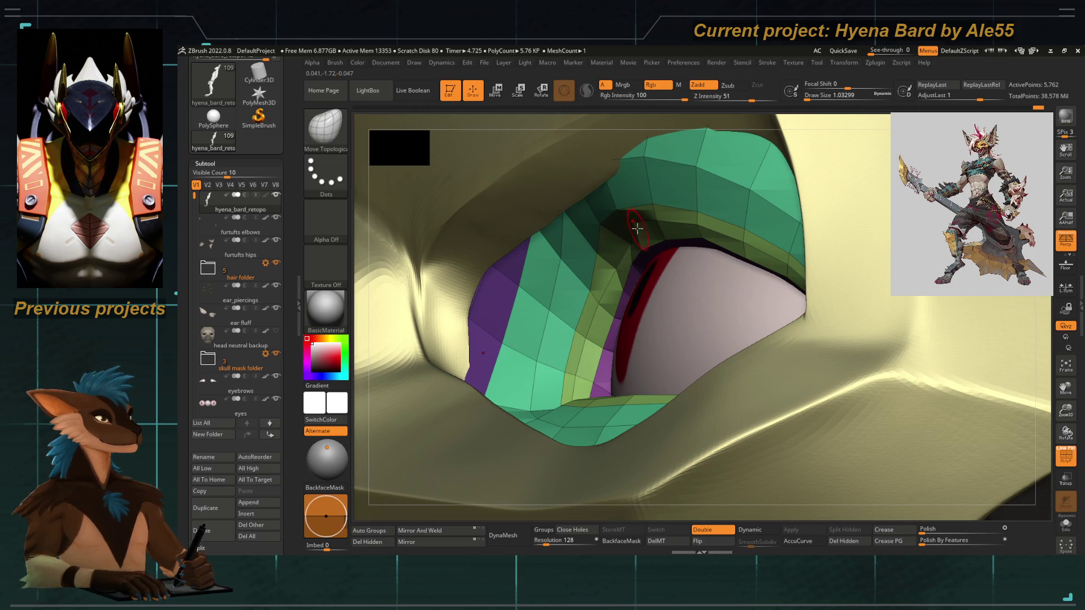
Drag the upper eyelid polygons so the green lid strip wraps snugly around the red eye.
mouse_move(745, 254)
mouse_down()
mouse_move(738, 238)
mouse_move(754, 243)
mouse_up()
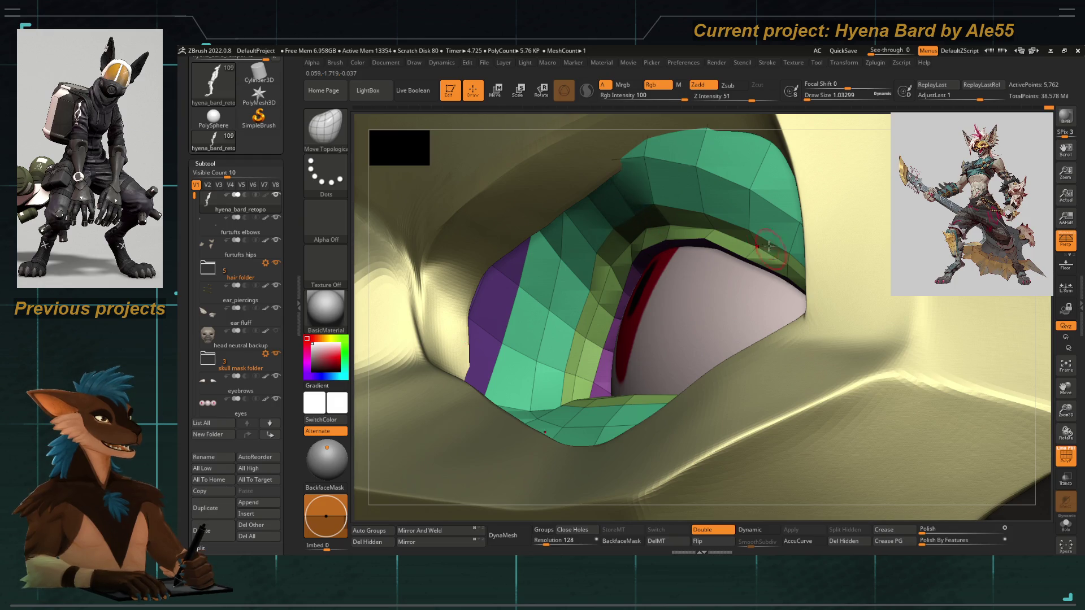
drag(628, 203, 670, 216)
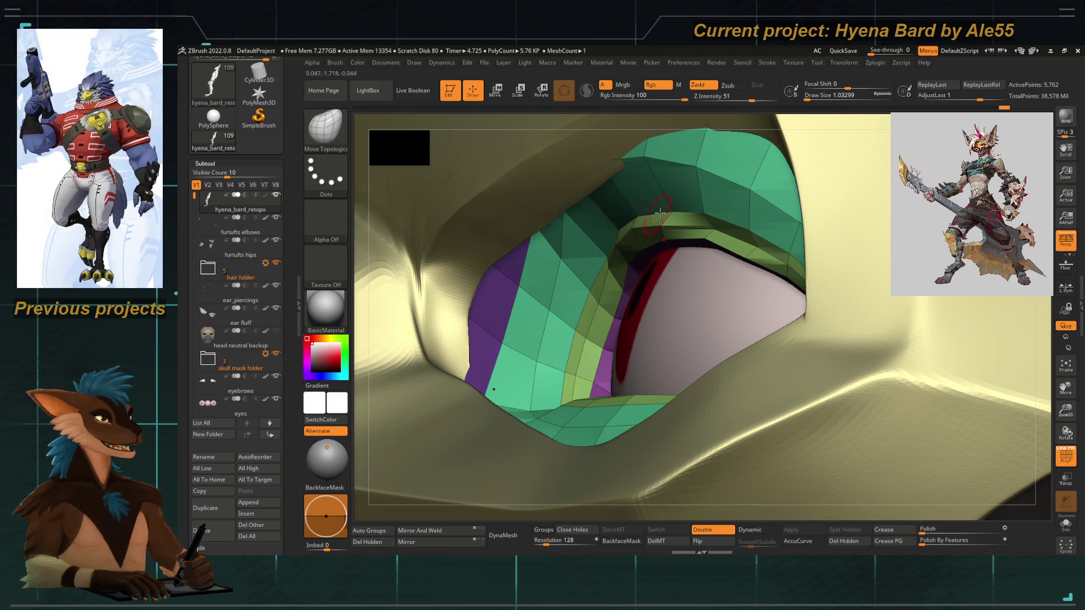
right_drag(547, 184, 601, 161)
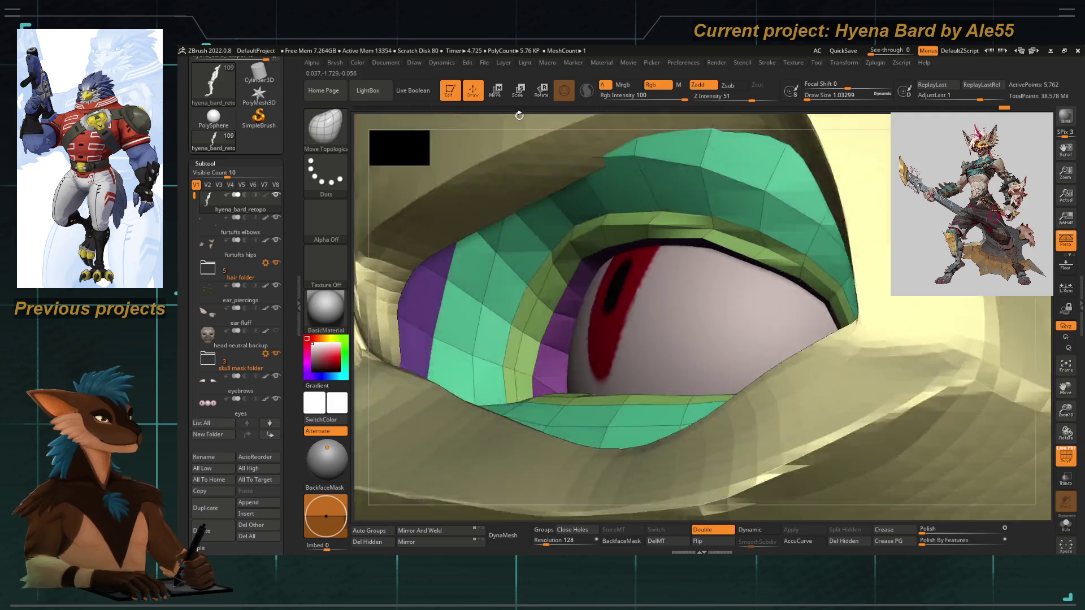
drag(698, 234, 745, 246)
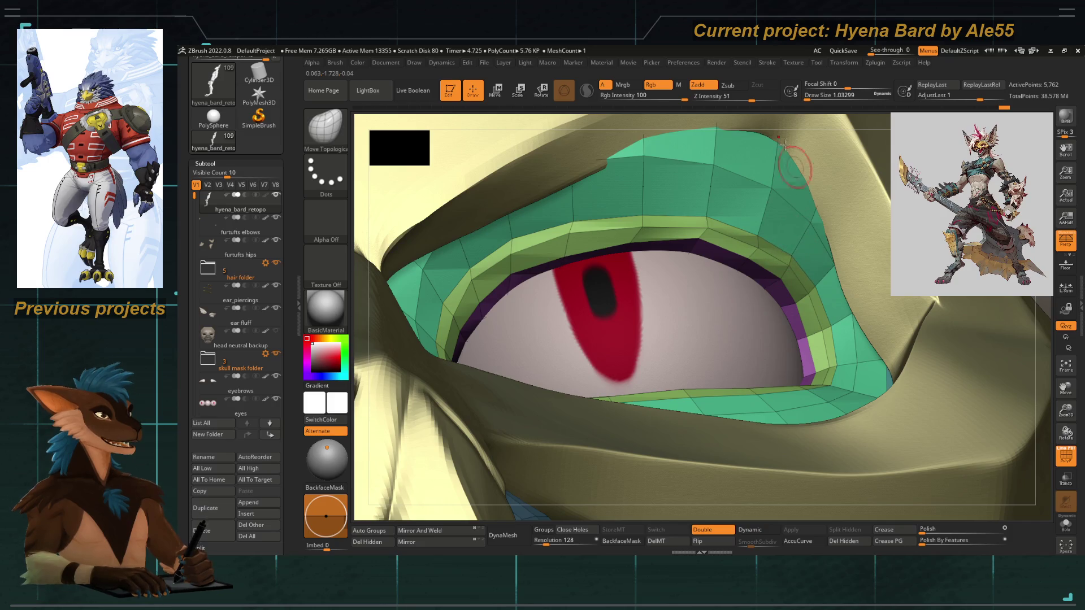
key(f)
key(f)
key(space)
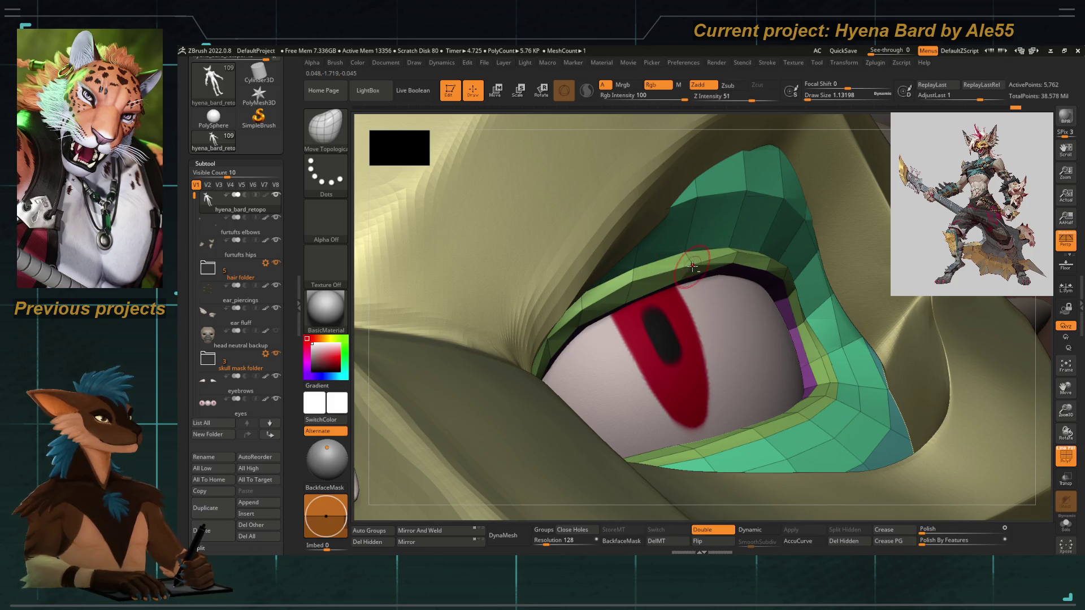
drag(1032, 310, 722, 286)
key(space)
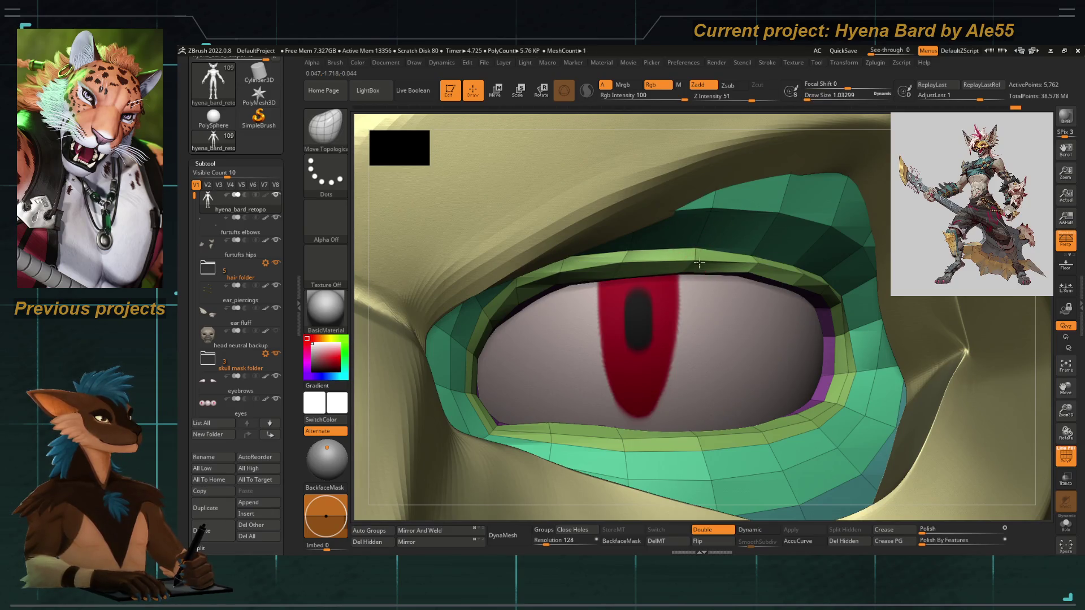
scroll(701, 286, down, 2)
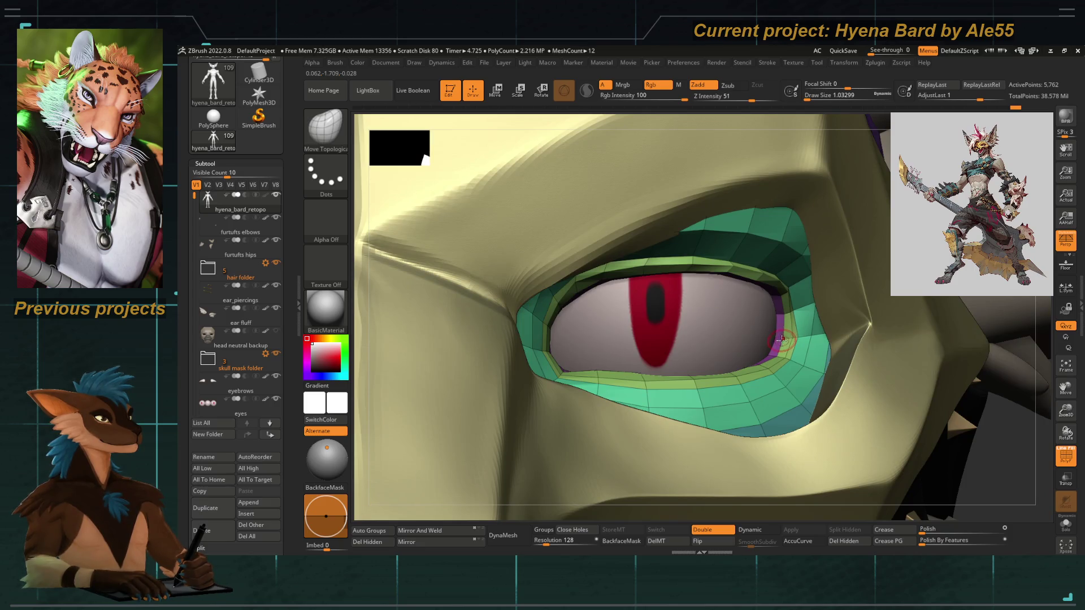
right_drag(780, 339, 676, 294)
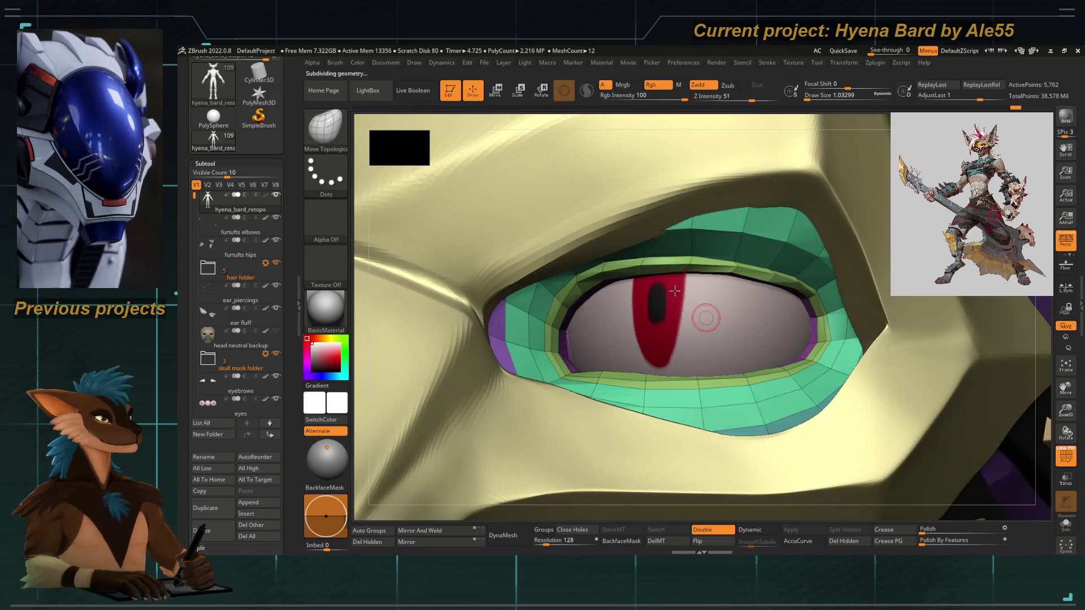
scroll(676, 295, up, 2)
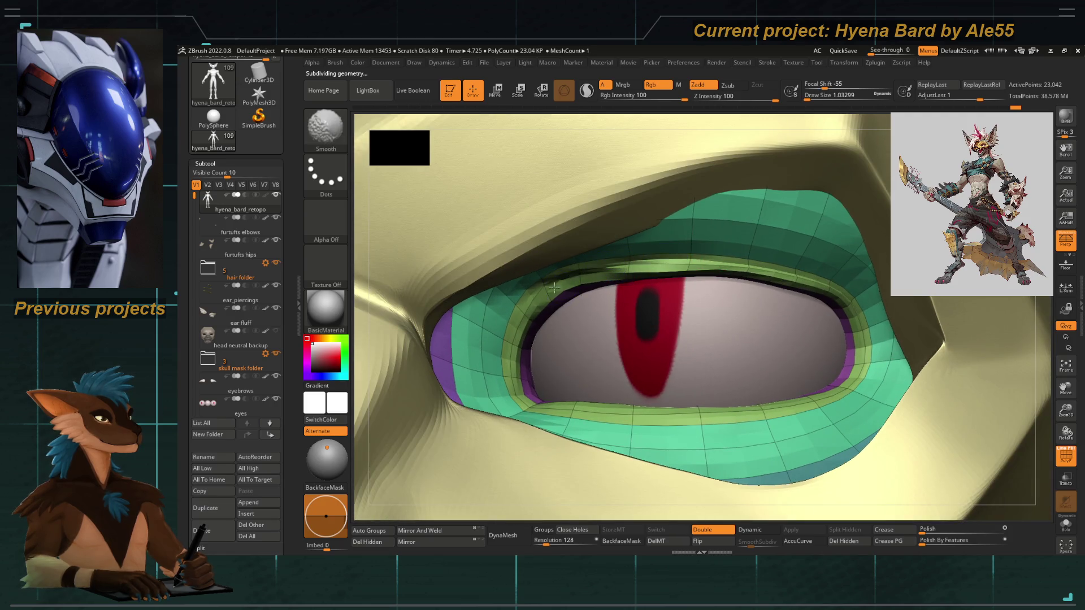
Pull the upper eyelid edge back toward its stored shape with the Morph brush.
key(shift)
key(b)
key(m)
key(o)
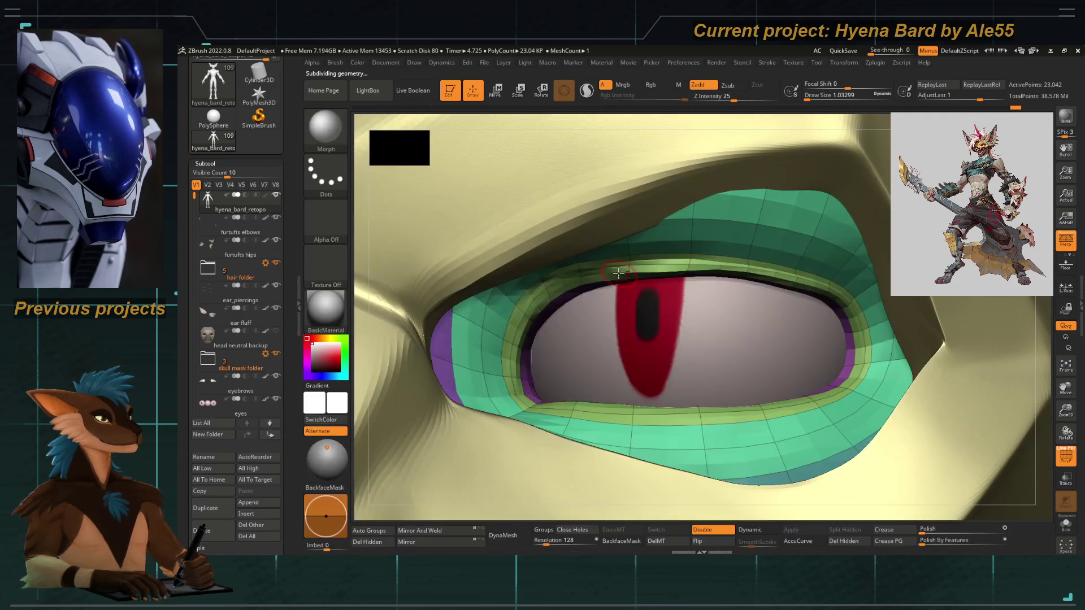
drag(666, 264, 635, 284)
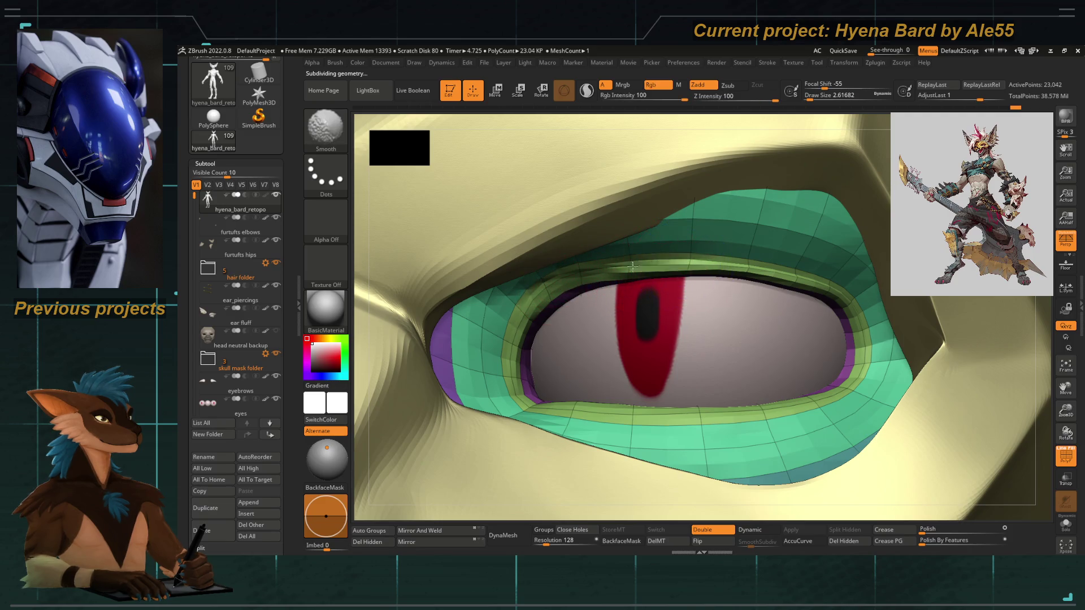
Carve a crease along the upper lid with DamStandard, then review the whole masked head.
key(b)
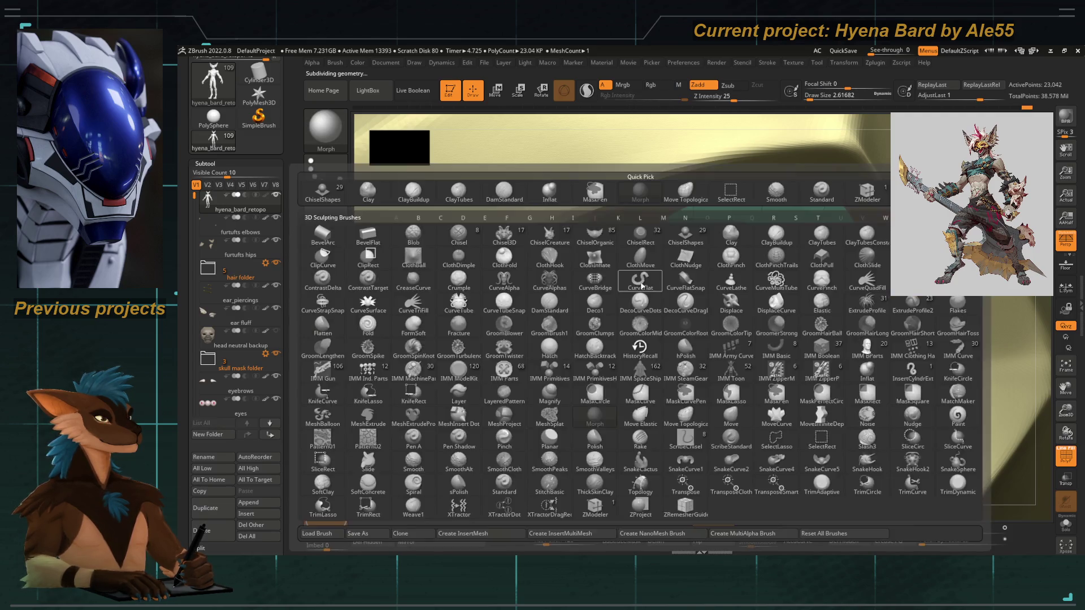
key(d)
key(s)
key(space)
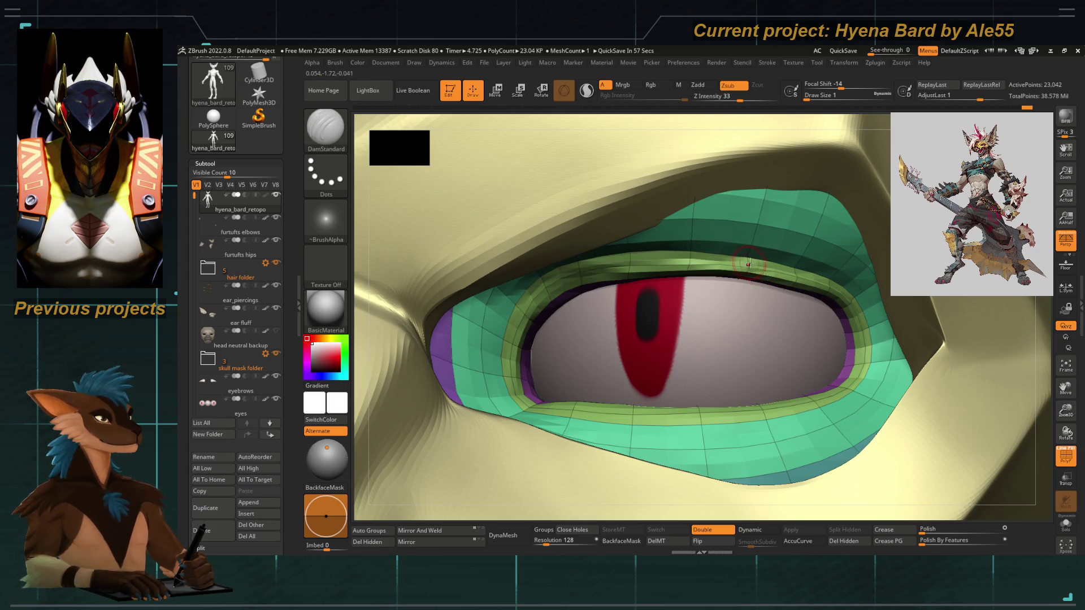
key(space)
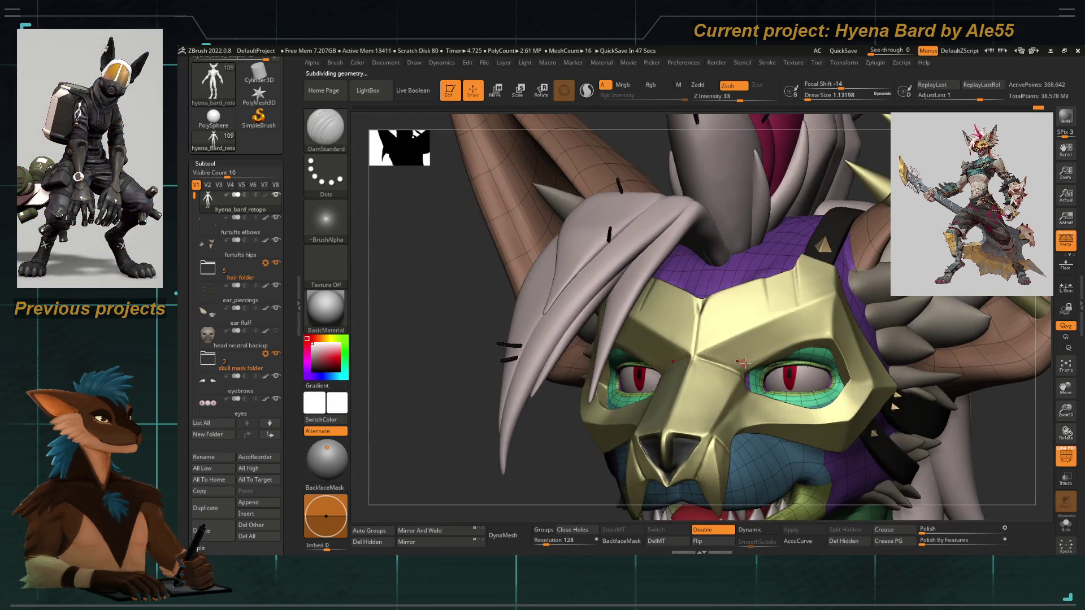
ctrl+right_drag(741, 362, 687, 285)
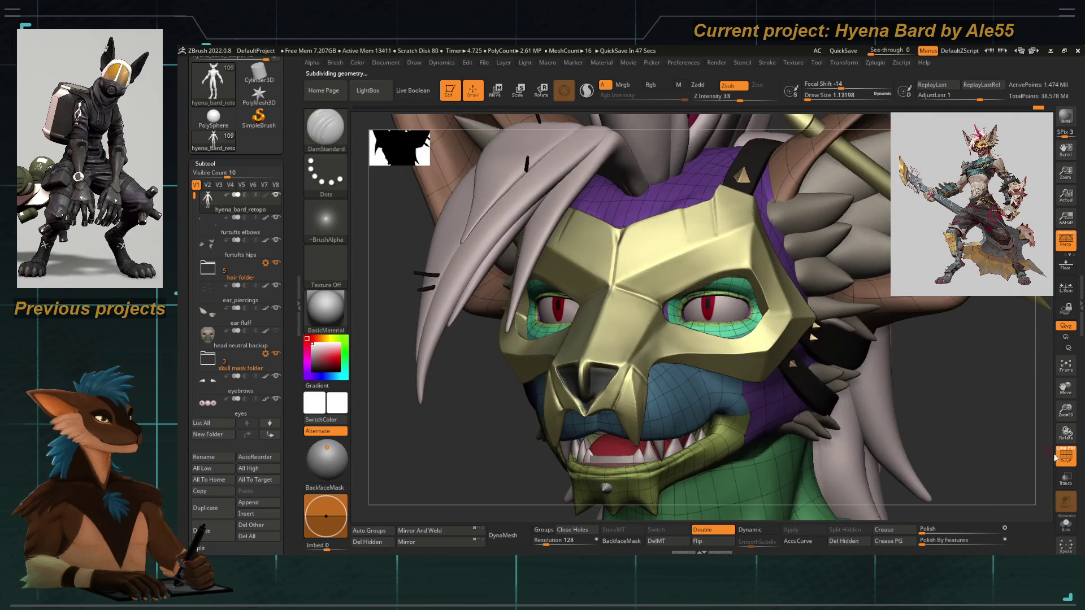
key(shift)
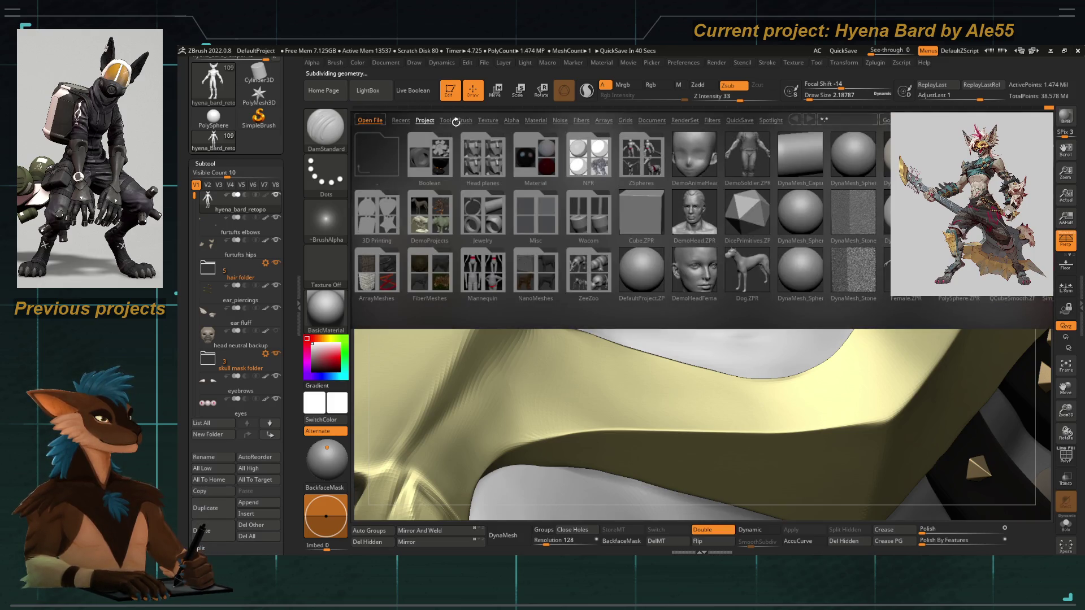
Load the SmoothDirectional brush from LightBox's Brush > Smooth folder and dismiss its note.
click(464, 119)
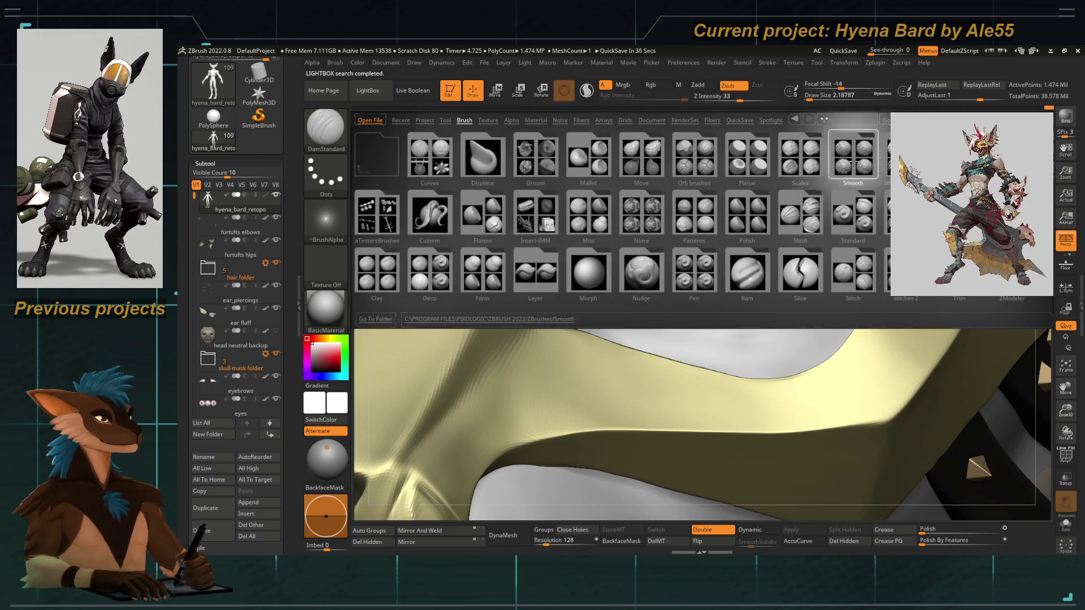
click(853, 157)
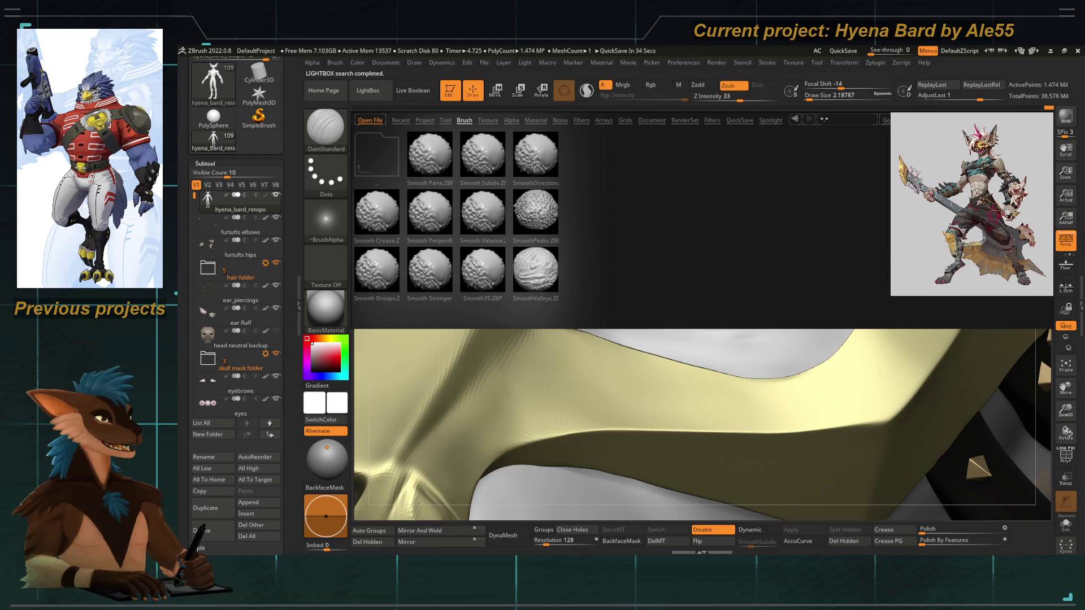
double_click(488, 185)
click(502, 187)
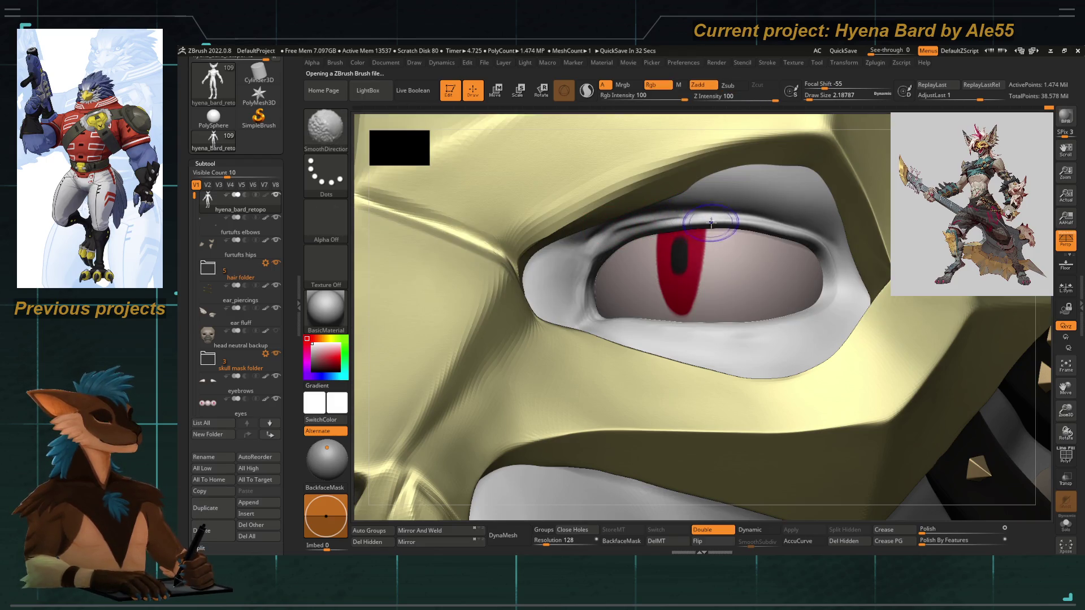
Step the SDiv level down and back up to the highest subdivision.
key(shift+d)
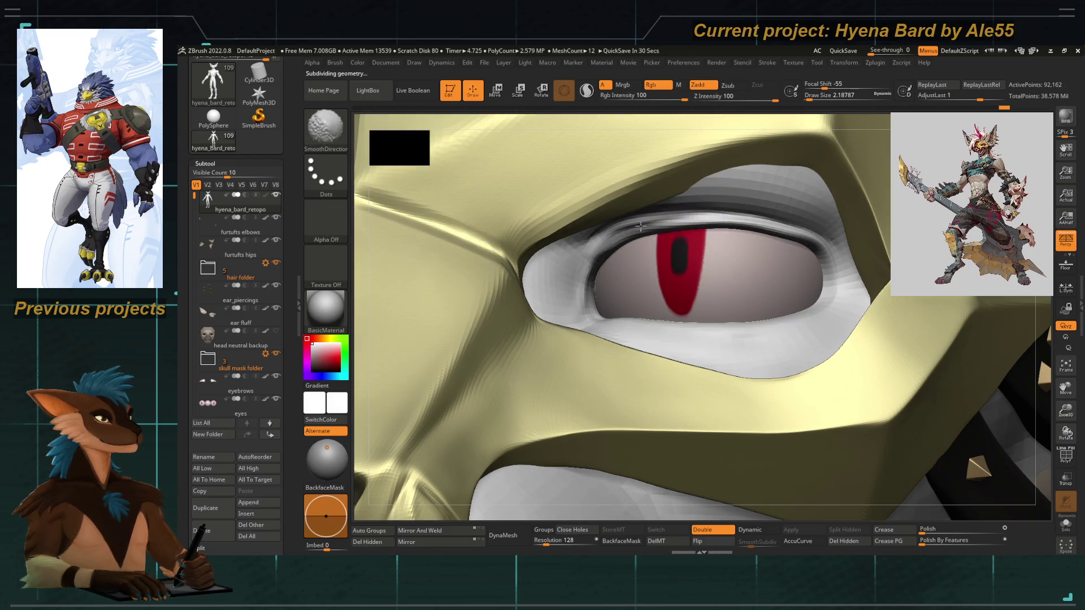
key(d)
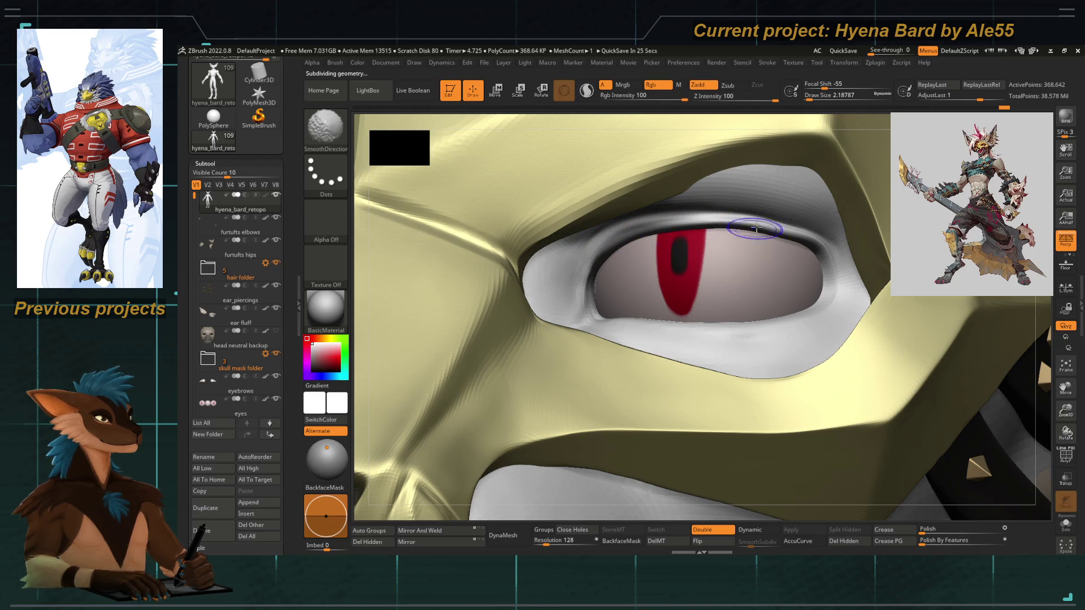
key(d)
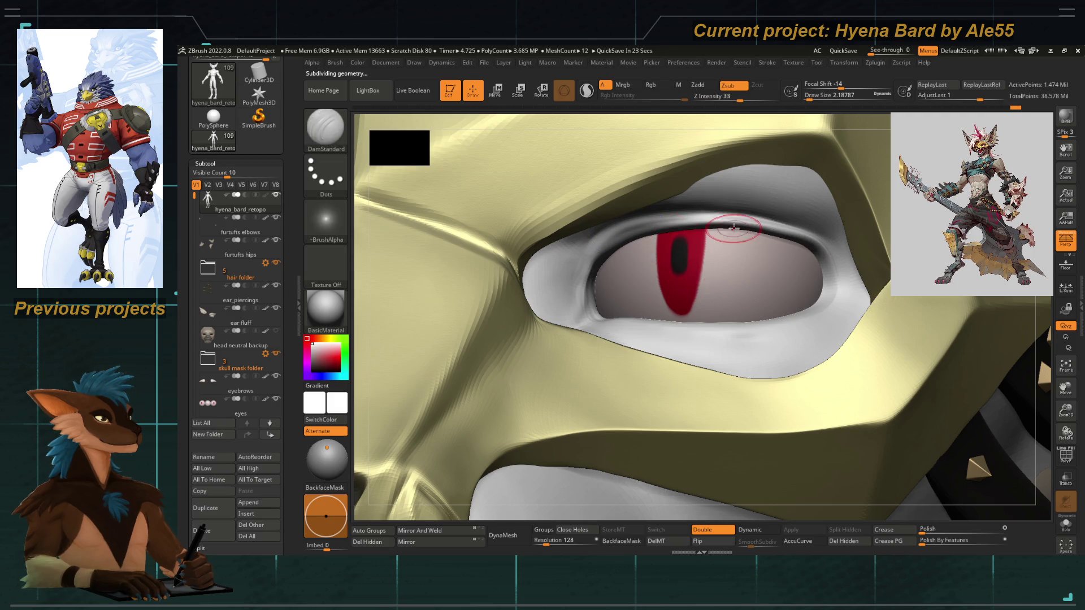
mouse_move(760, 229)
alt+mouse_down()
mouse_move(446, 231)
mouse_move(653, 228)
alt+mouse_up()
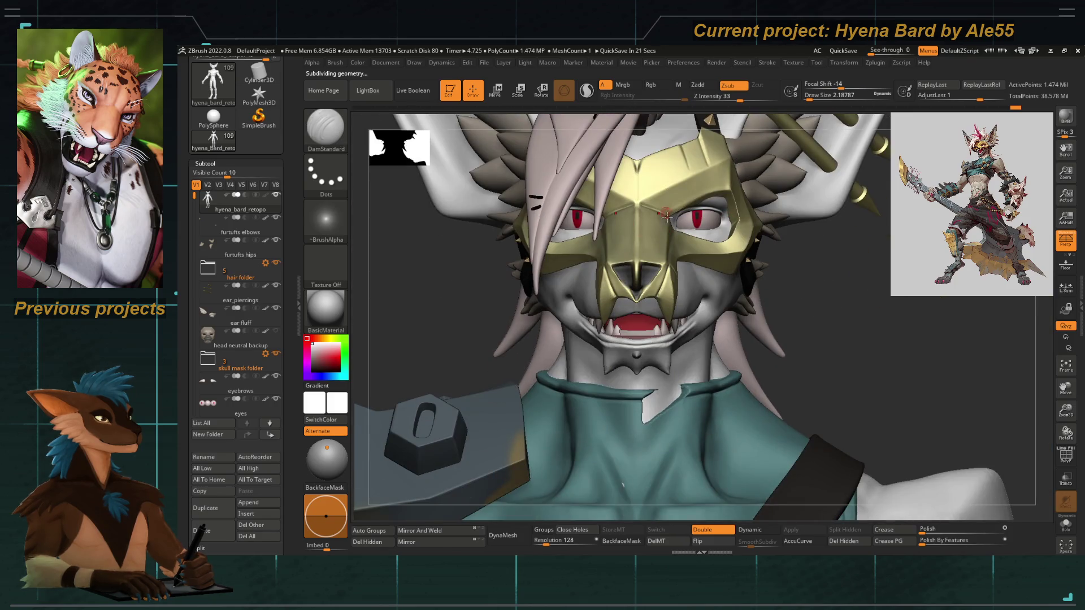
right_drag(667, 213, 735, 238)
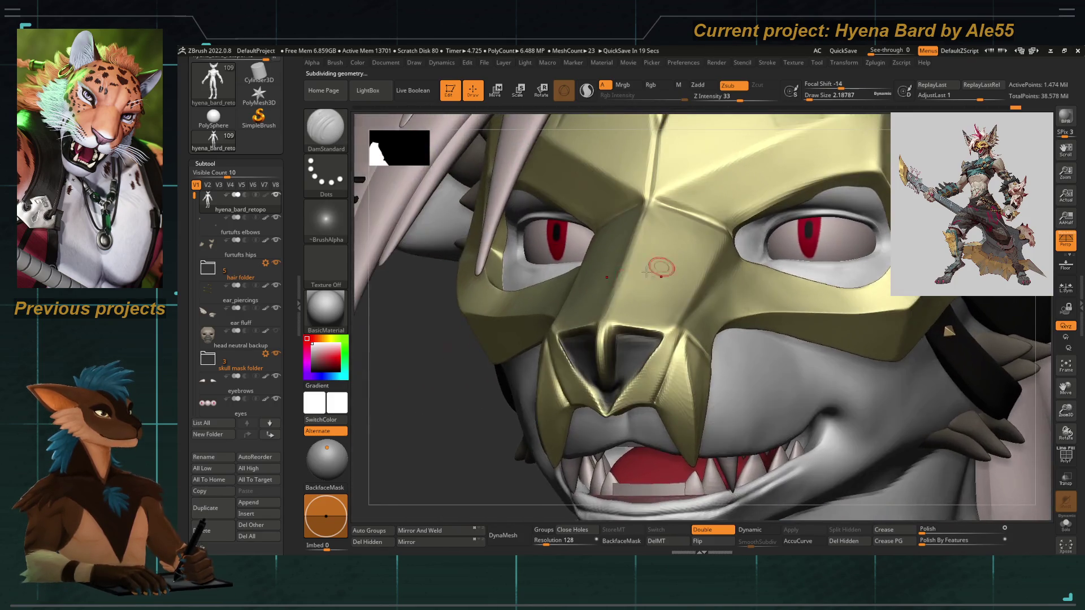
mouse_move(738, 277)
shift+right_down()
mouse_move(701, 198)
mouse_move(733, 222)
shift+right_up()
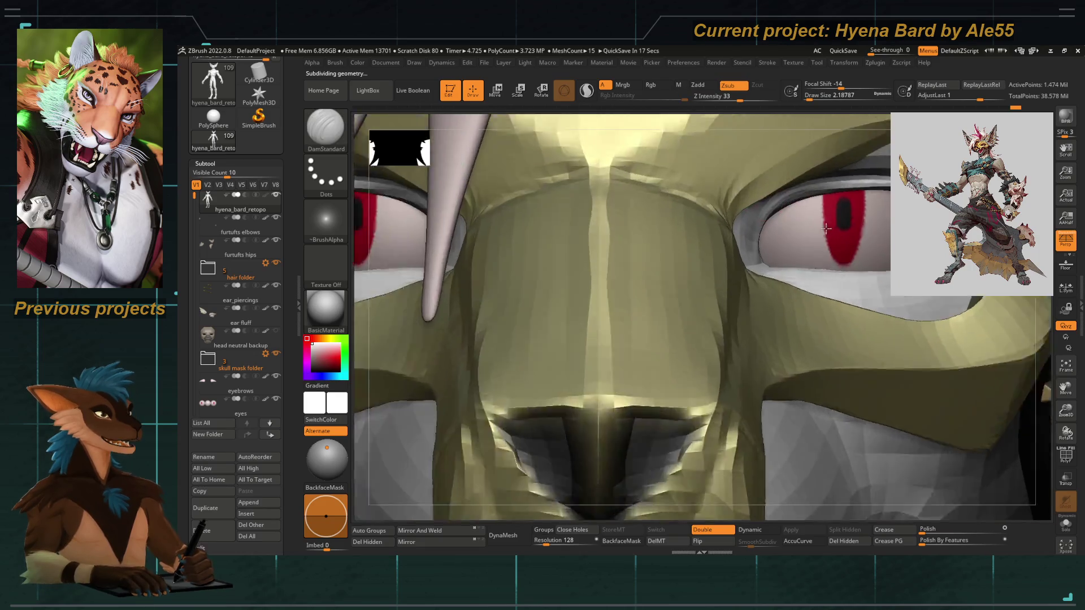
mouse_move(886, 301)
alt+right_down()
mouse_move(623, 316)
mouse_move(551, 250)
mouse_move(661, 290)
alt+right_up()
mouse_move(528, 256)
right_down()
mouse_move(593, 276)
mouse_move(691, 255)
mouse_move(701, 230)
mouse_move(667, 218)
right_up()
key(b)
key(s)
key(t)
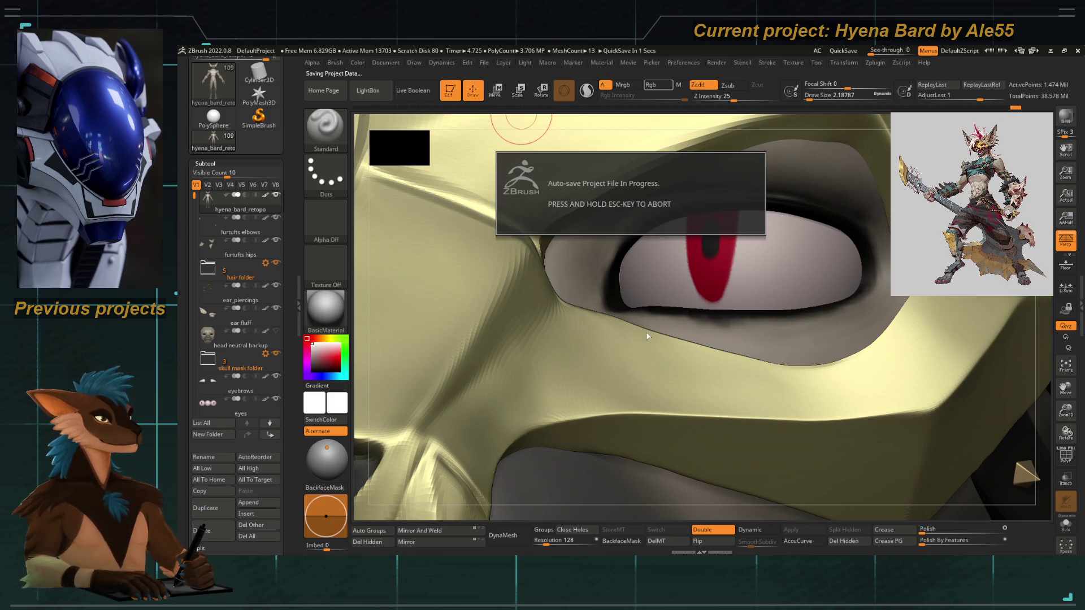
mouse_move(624, 383)
ctrl+right_down()
mouse_move(458, 181)
mouse_move(576, 260)
ctrl+right_up()
drag(576, 261, 543, 266)
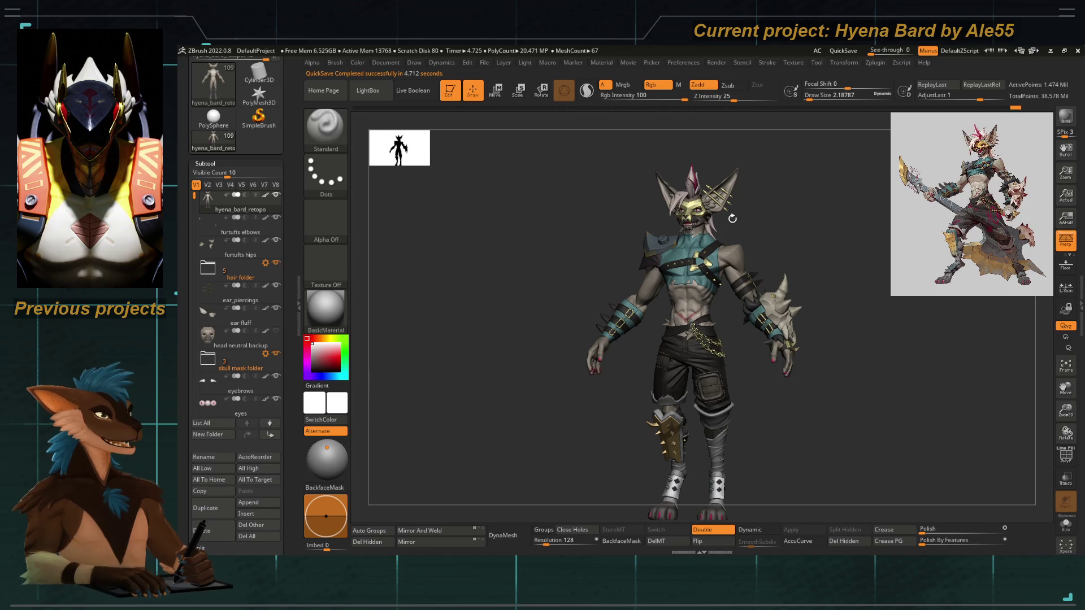
mouse_move(738, 231)
mouse_down()
mouse_move(714, 323)
mouse_move(669, 370)
mouse_up()
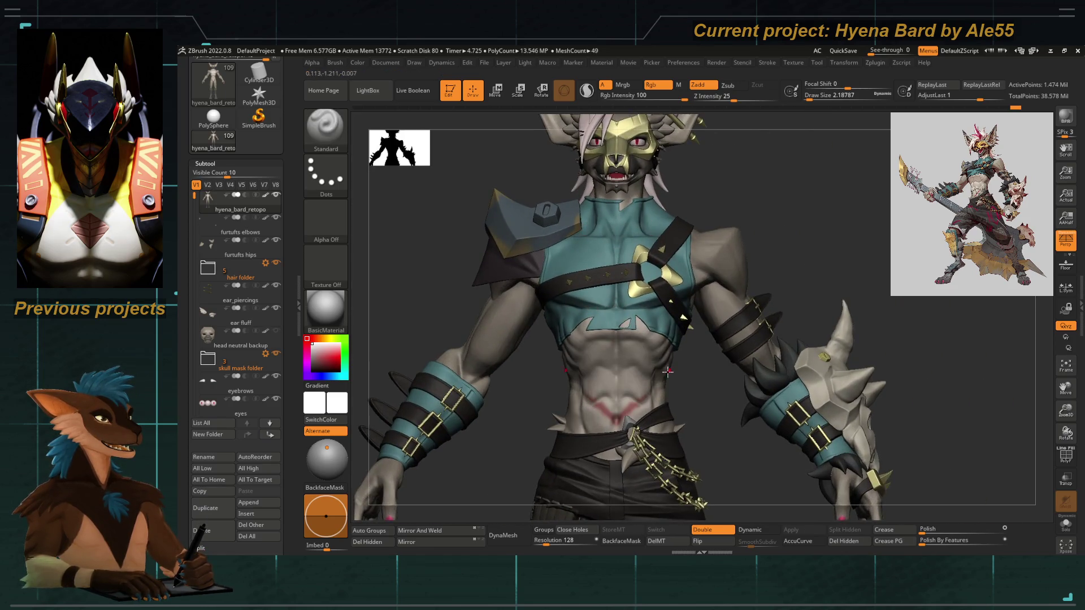
mouse_move(498, 438)
mouse_down()
mouse_move(536, 296)
mouse_move(544, 314)
mouse_up()
mouse_move(682, 419)
mouse_down()
mouse_move(686, 343)
mouse_move(644, 344)
mouse_up()
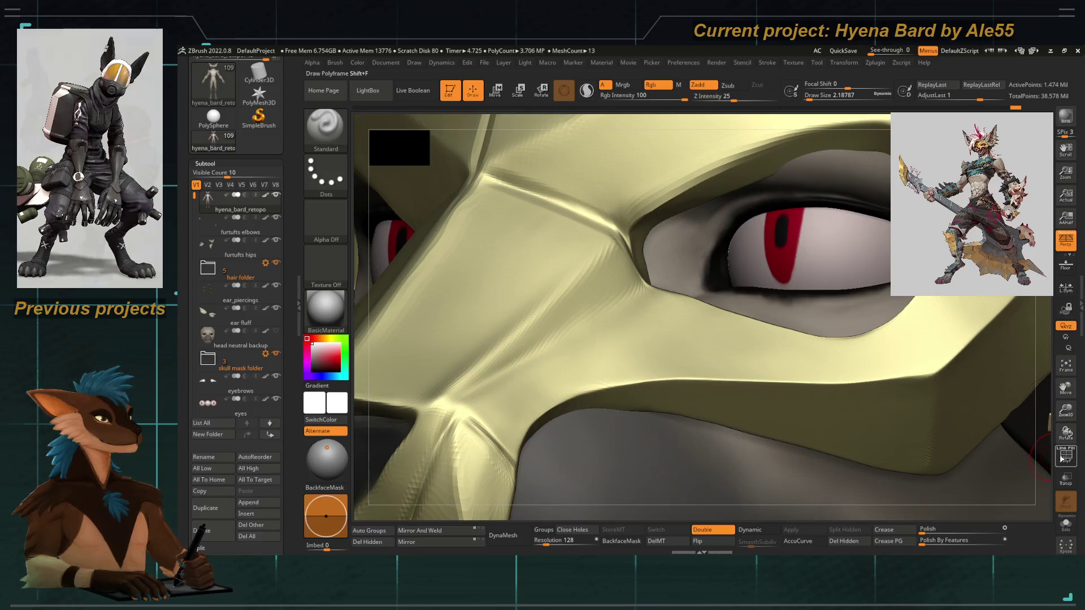
Drop the eye mesh a subdivision level and nudge the lower eyelid edge with Move Topological.
key(shift+d)
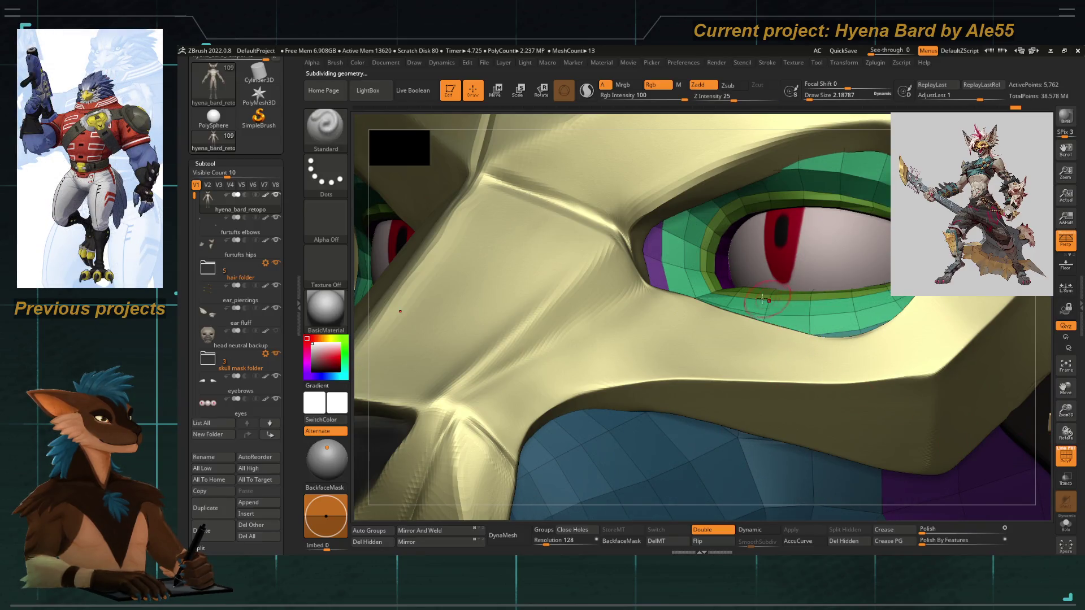
key(b)
key(m)
key(t)
key(space)
key(space)
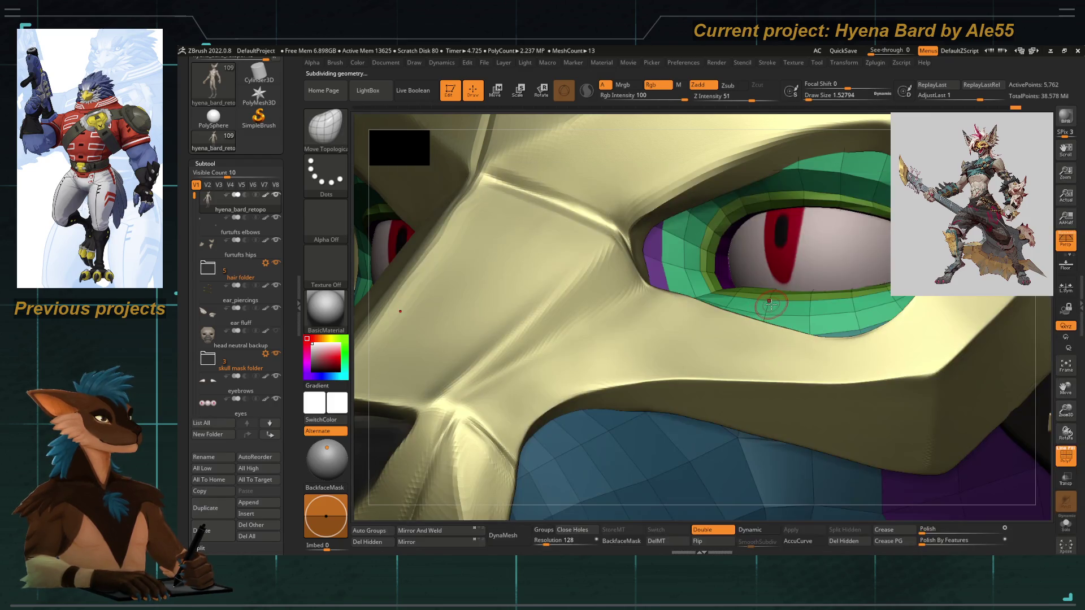
drag(806, 304, 765, 299)
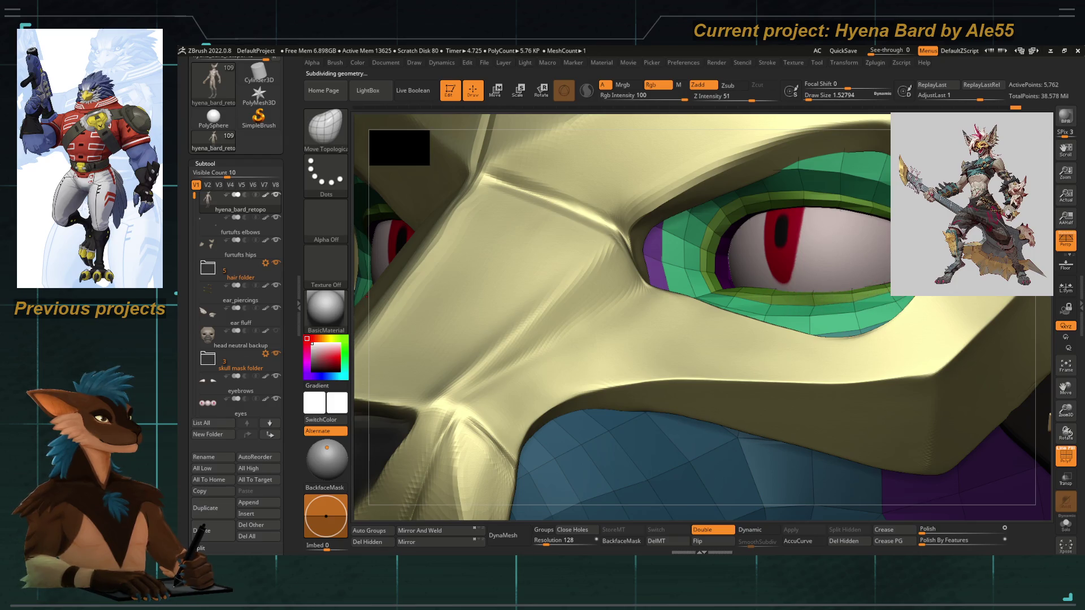
Inspect the eye socket and eyelid rim from several angles with transparency on.
mouse_move(1004, 498)
mouse_down()
mouse_move(988, 527)
mouse_move(741, 216)
mouse_up()
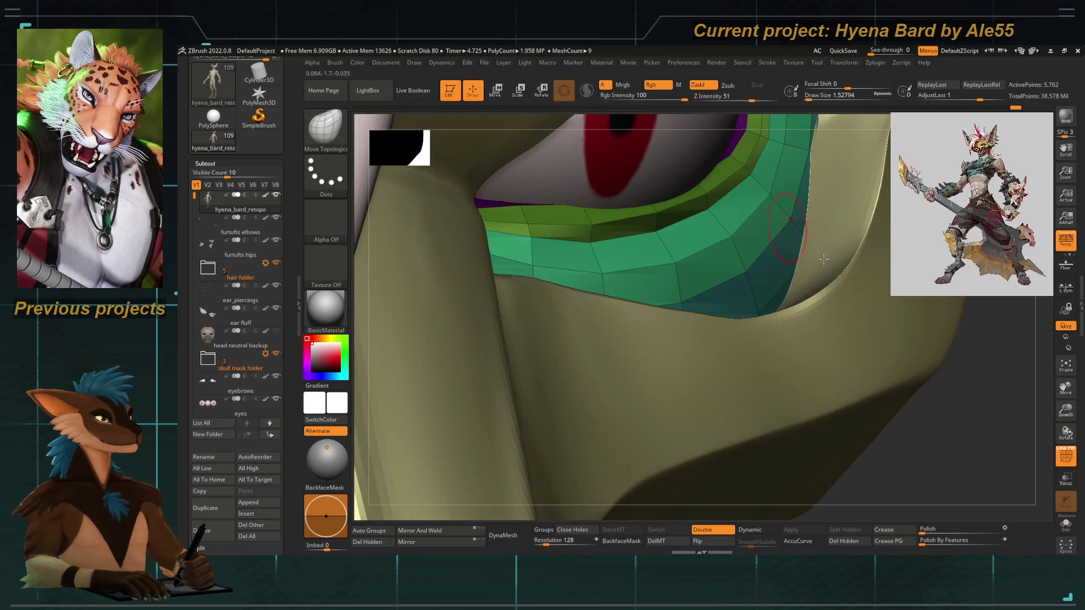
click(1070, 483)
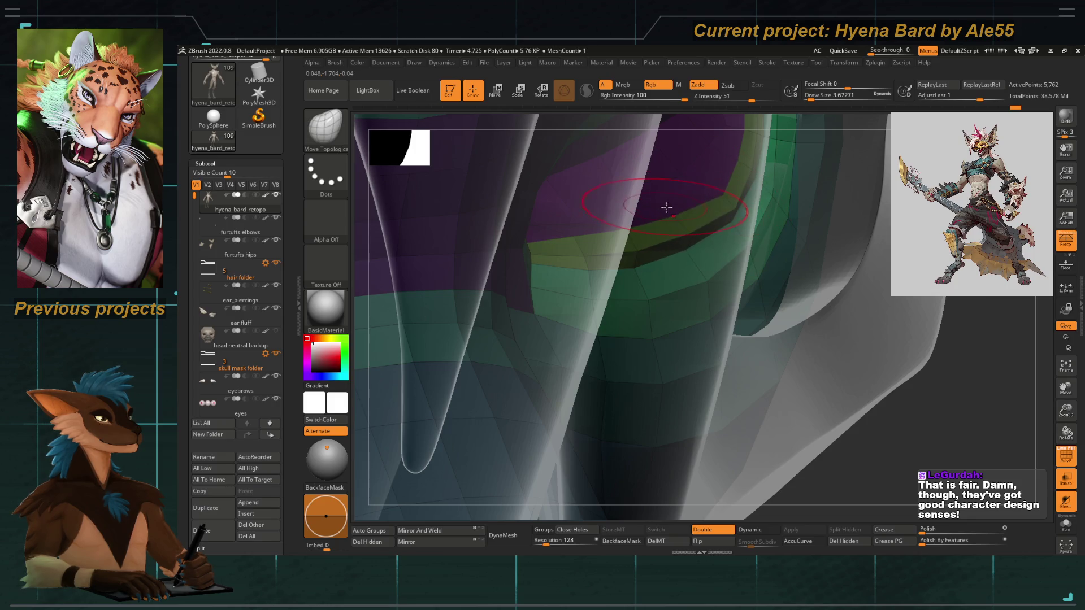
drag(913, 396, 625, 222)
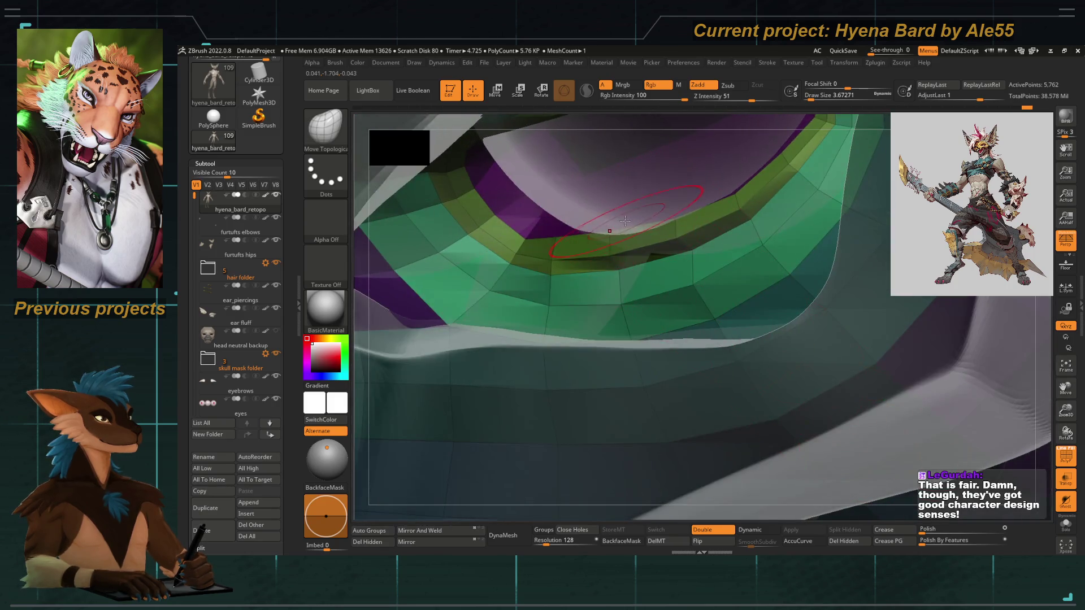
drag(567, 205, 639, 212)
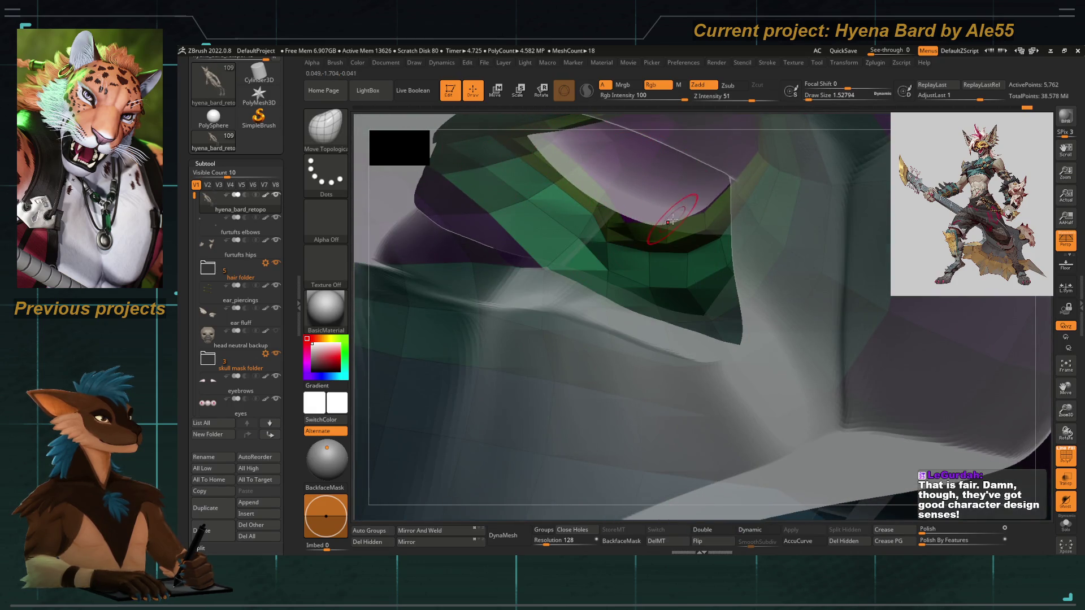
drag(619, 252, 705, 210)
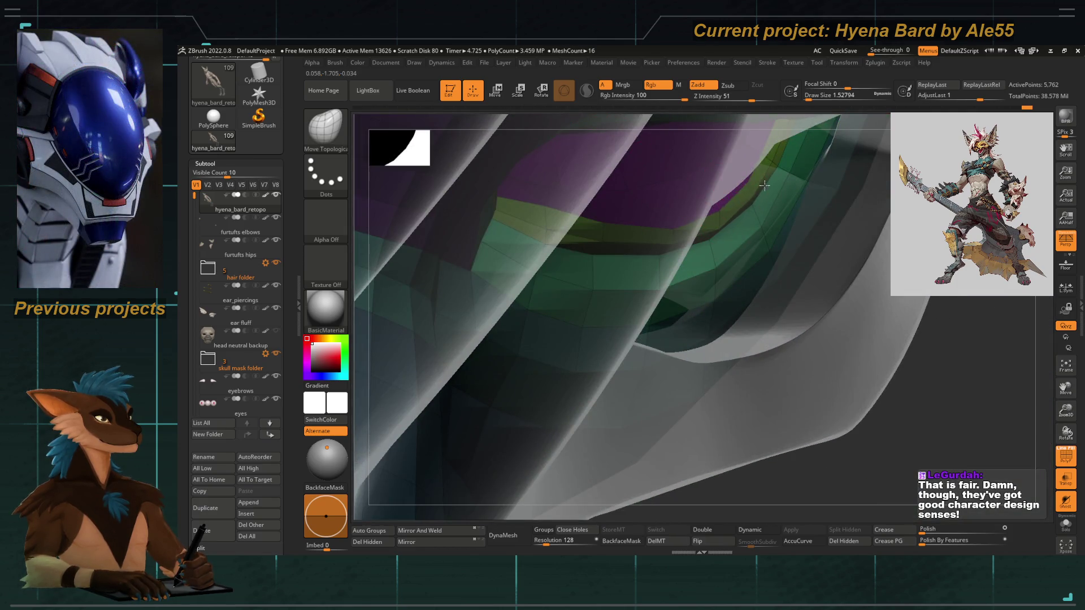
drag(910, 426, 732, 176)
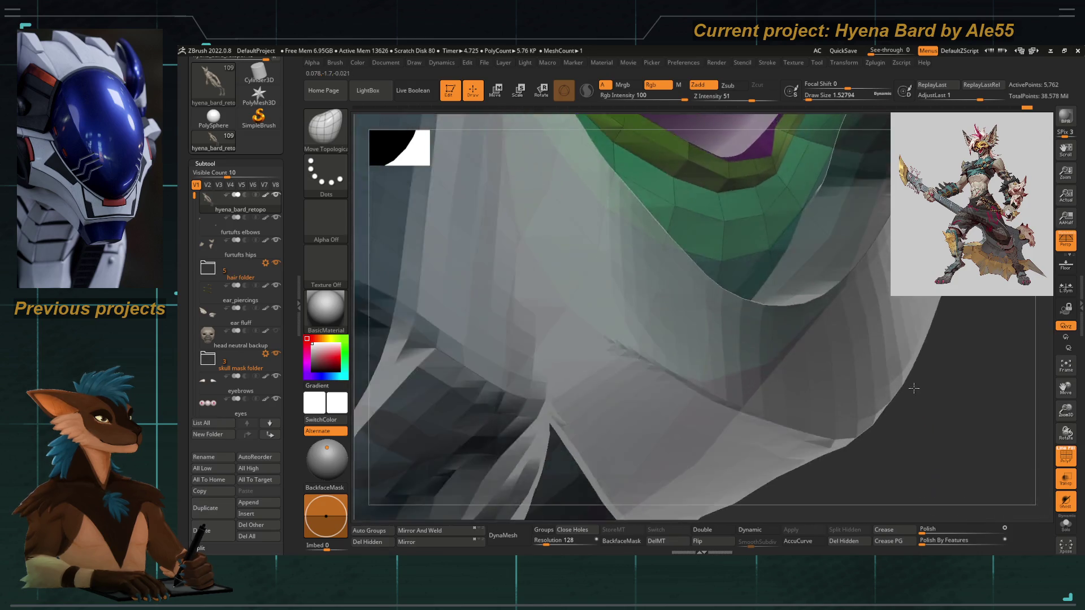
drag(927, 422, 727, 247)
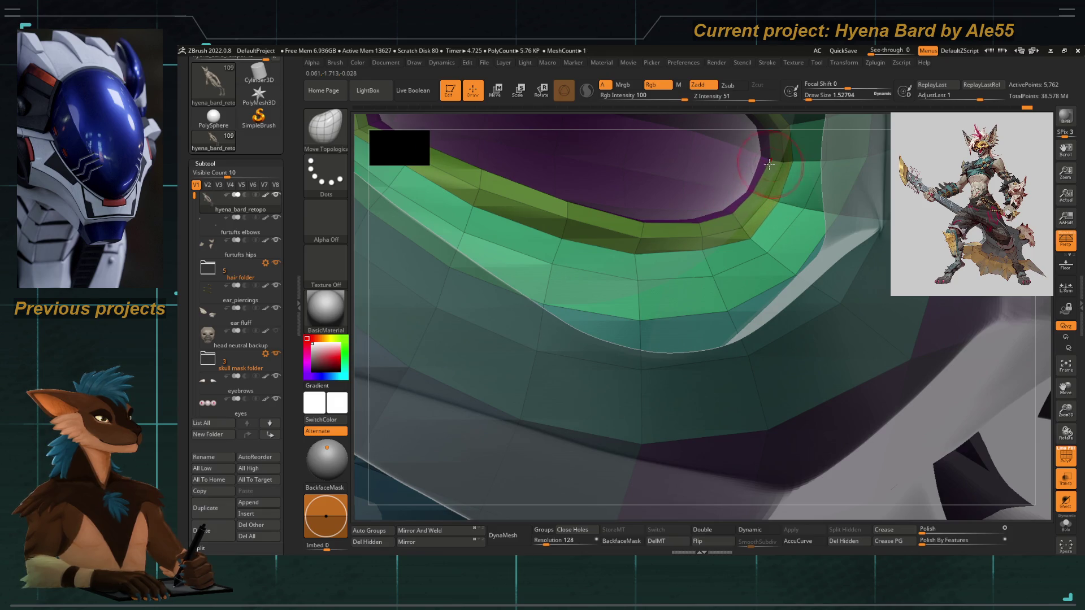
drag(750, 176, 921, 509)
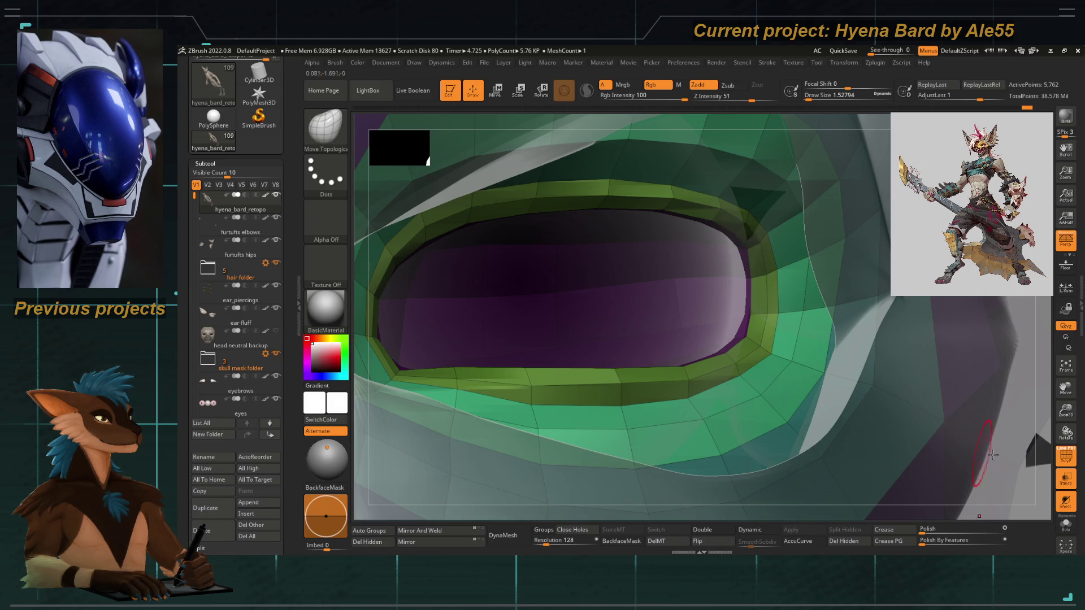
Turn off Polyframe and Solo, make the head neutral backup subtool active and hide the yellow mask.
click(1066, 457)
mouse_move(984, 453)
mouse_down()
mouse_move(1044, 474)
mouse_move(863, 353)
mouse_move(880, 398)
mouse_move(815, 349)
mouse_up()
click(1066, 480)
drag(692, 507, 492, 383)
click(266, 345)
click(276, 331)
Step the head through its subdivision levels with Polyframe on while checking the eye and brow.
mouse_move(375, 327)
mouse_down()
mouse_move(613, 311)
mouse_move(420, 272)
mouse_up()
key(ctrl+d)
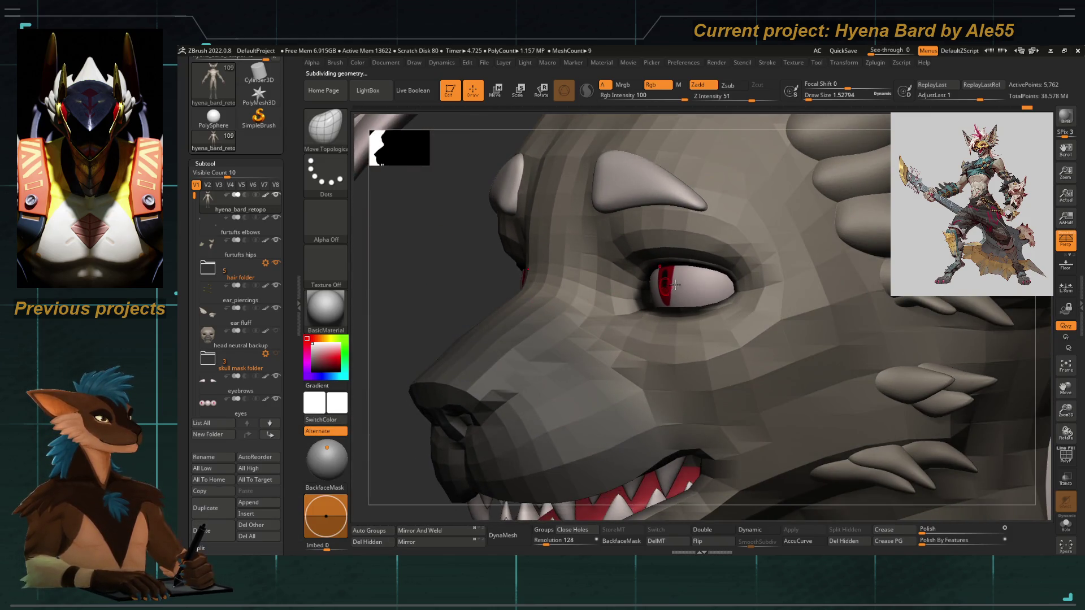
key(shift+f)
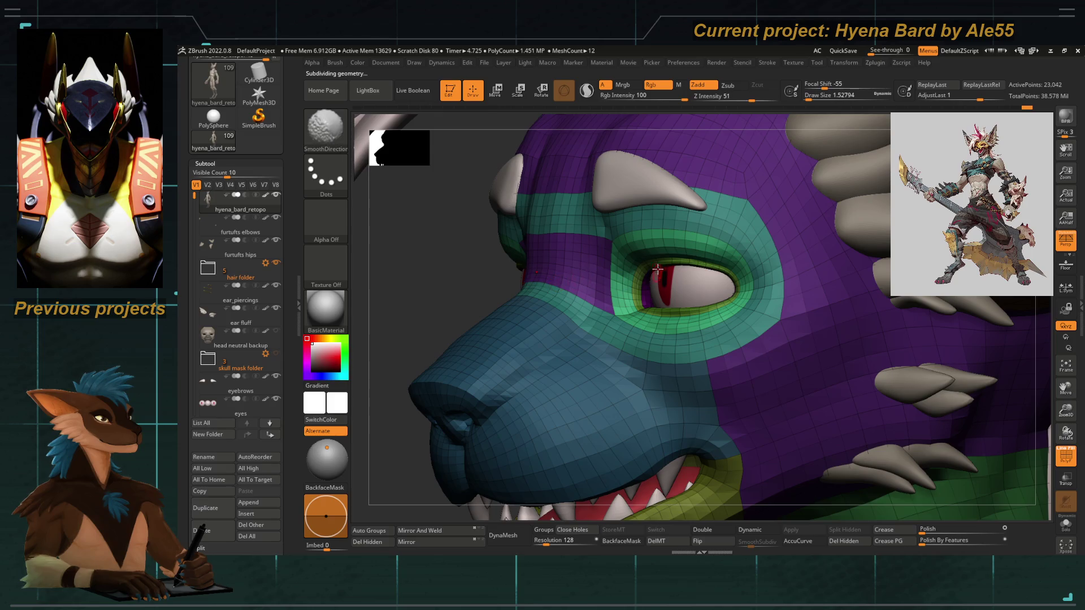
alt+right_drag(436, 339, 436, 300)
key(ctrl+d)
drag(435, 298, 509, 307)
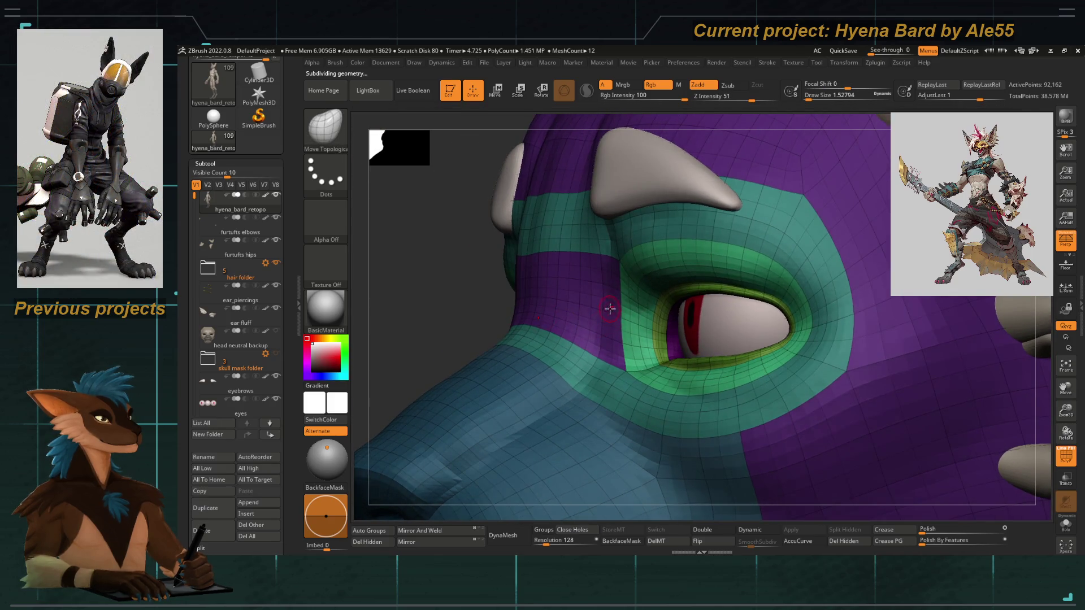
key(ctrl+d)
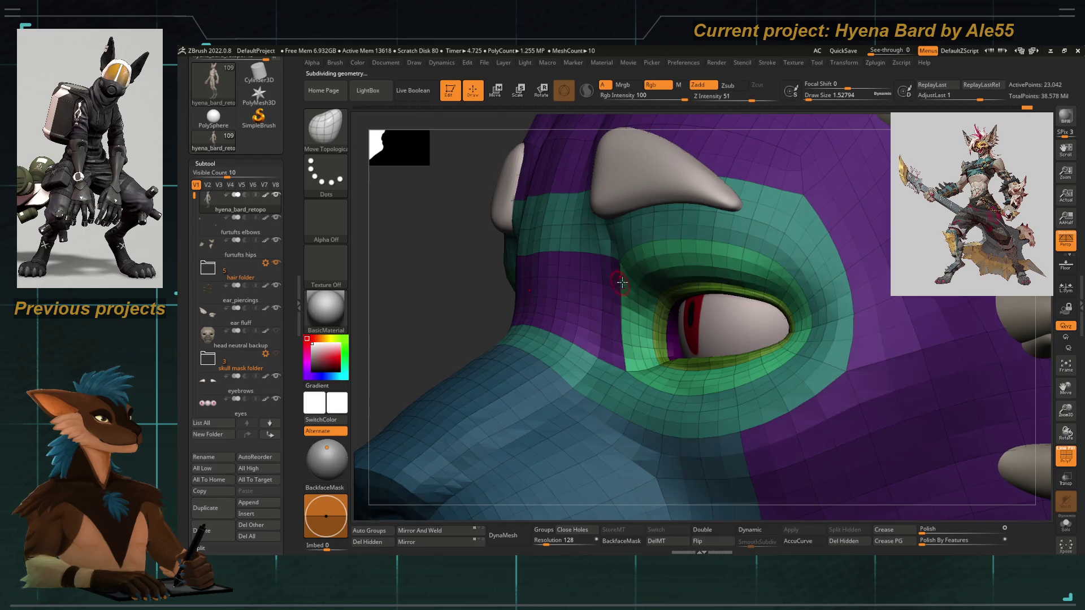
right_drag(624, 248, 502, 286)
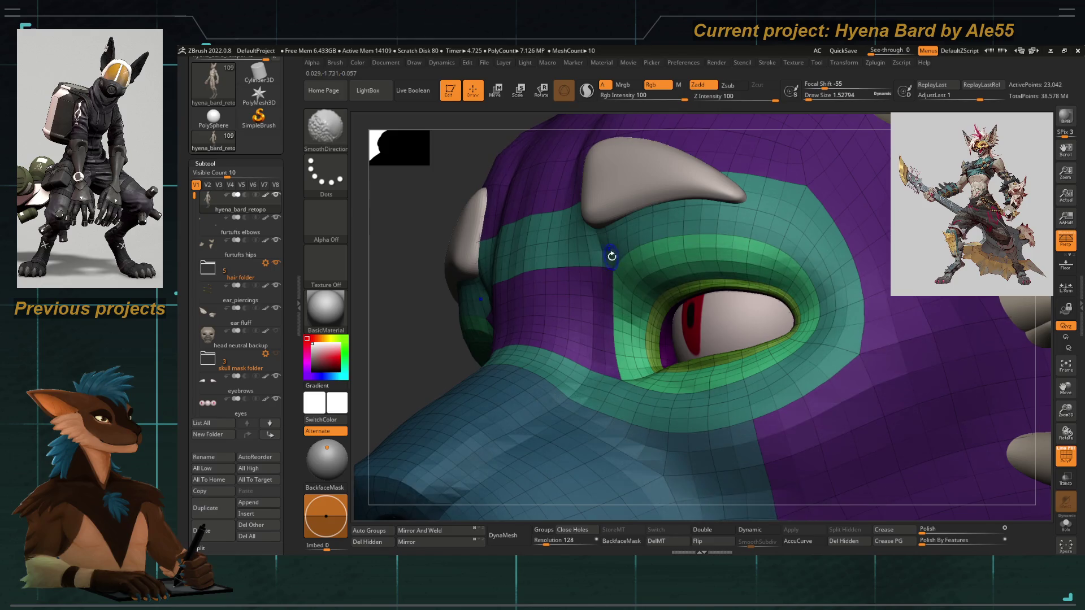
key(shift+d)
key(shift+d)
key(shift+d)
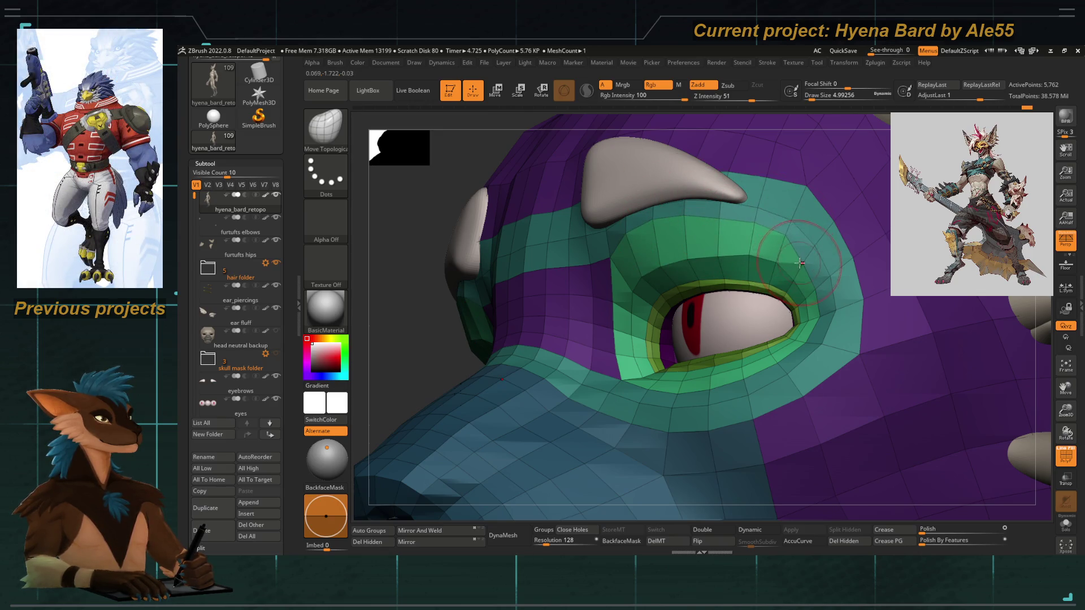
Work the eyelid area with DamStandard one level up, then hide Polyframe and view the face frontally.
right_drag(479, 307, 681, 233)
key(d)
key(d)
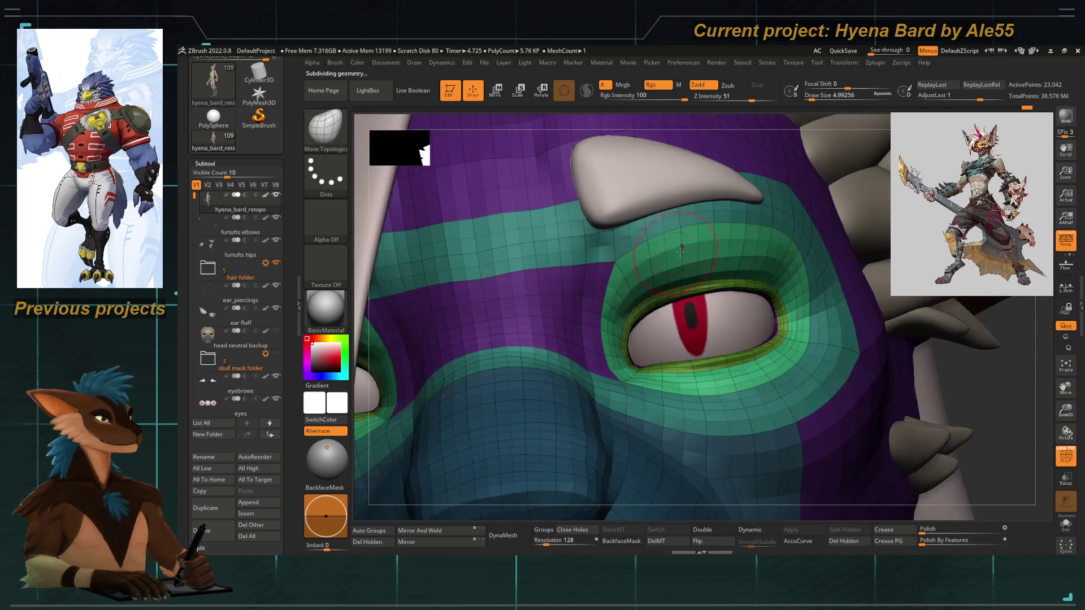
key(b)
key(d)
key(s)
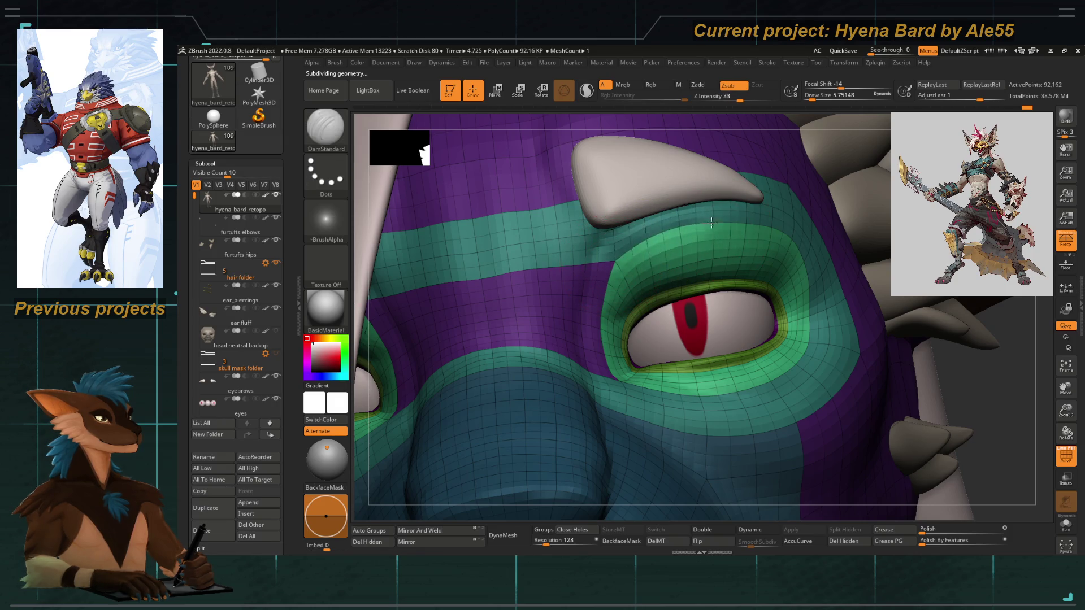
drag(945, 386, 615, 255)
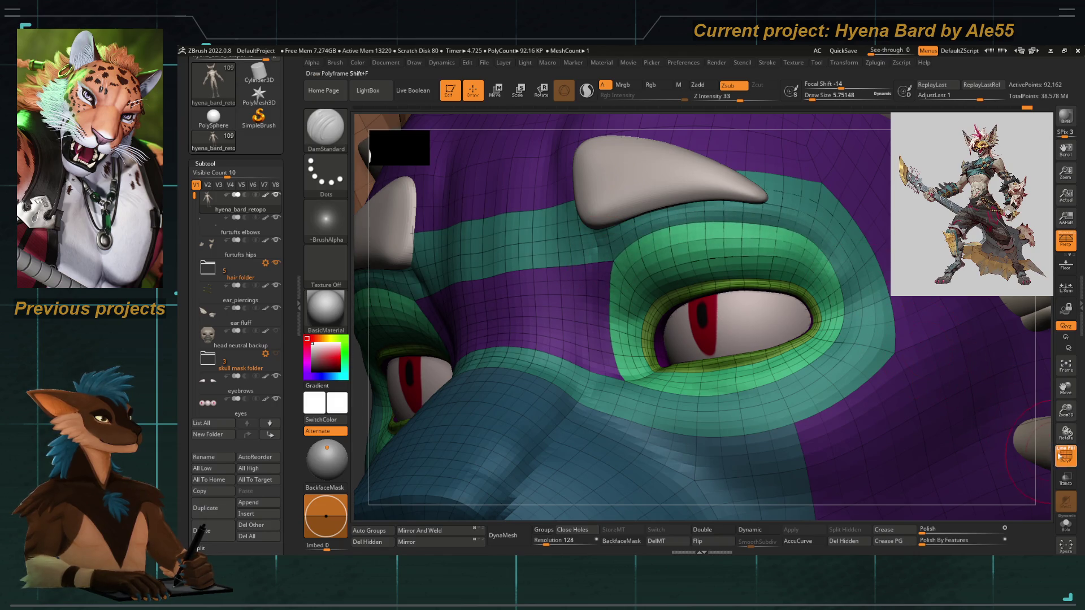
key(shift+f)
mouse_move(1030, 441)
alt+mouse_down()
mouse_move(424, 324)
mouse_move(718, 310)
alt+mouse_up()
right_drag(740, 278, 861, 292)
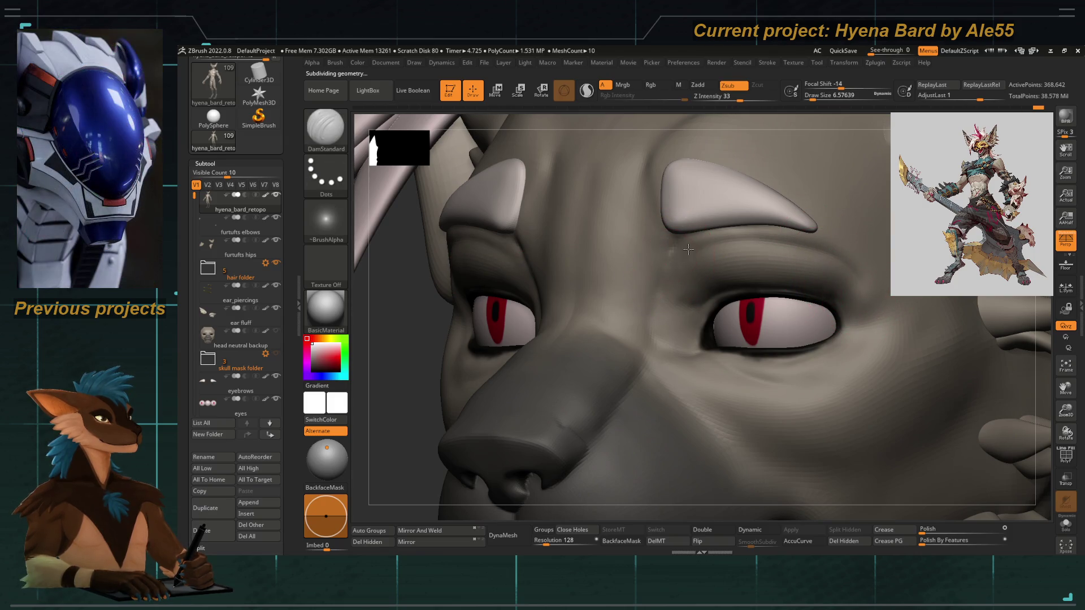
Raise the head to its highest subdivision and zoom around the brow, eye and cheek spikes.
key(shift)
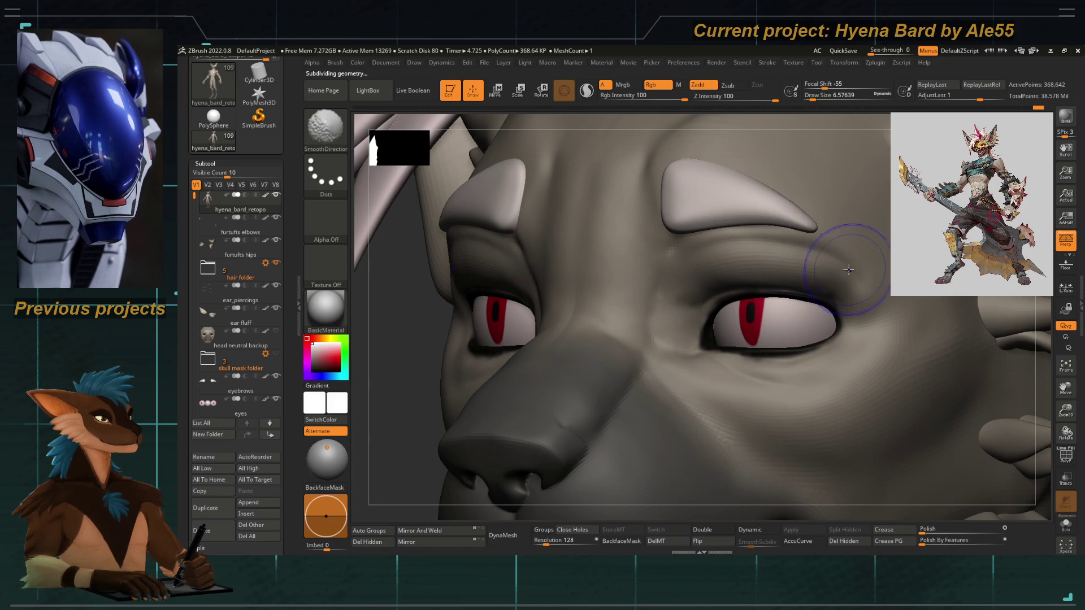
key(ctrl+d)
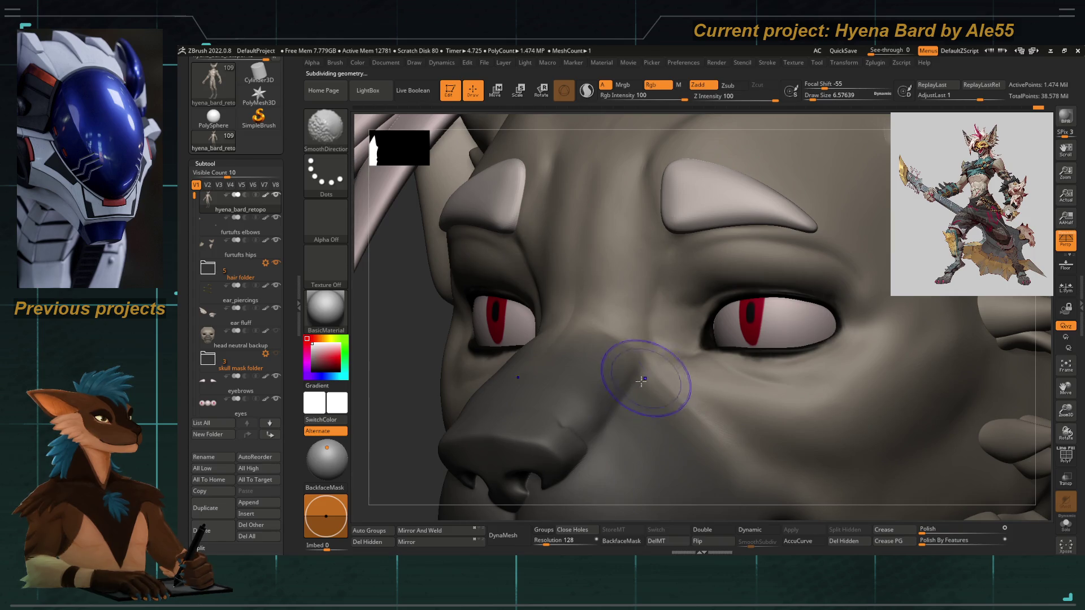
ctrl+right_drag(400, 395, 416, 382)
mouse_move(601, 297)
alt+right_down()
mouse_move(538, 285)
mouse_move(552, 282)
mouse_move(486, 325)
mouse_move(492, 335)
alt+right_up()
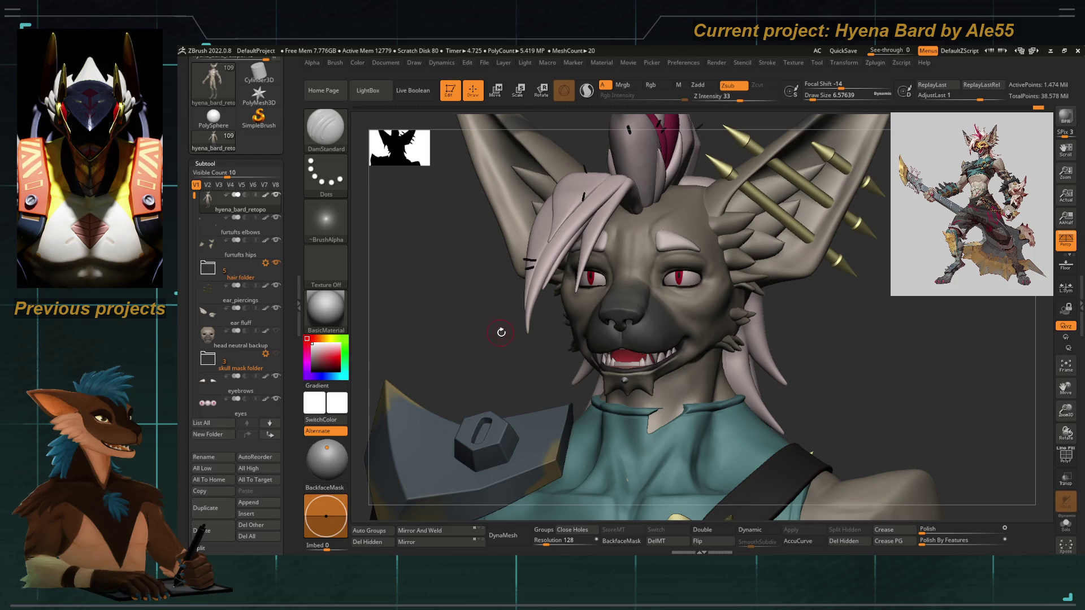
click(1065, 456)
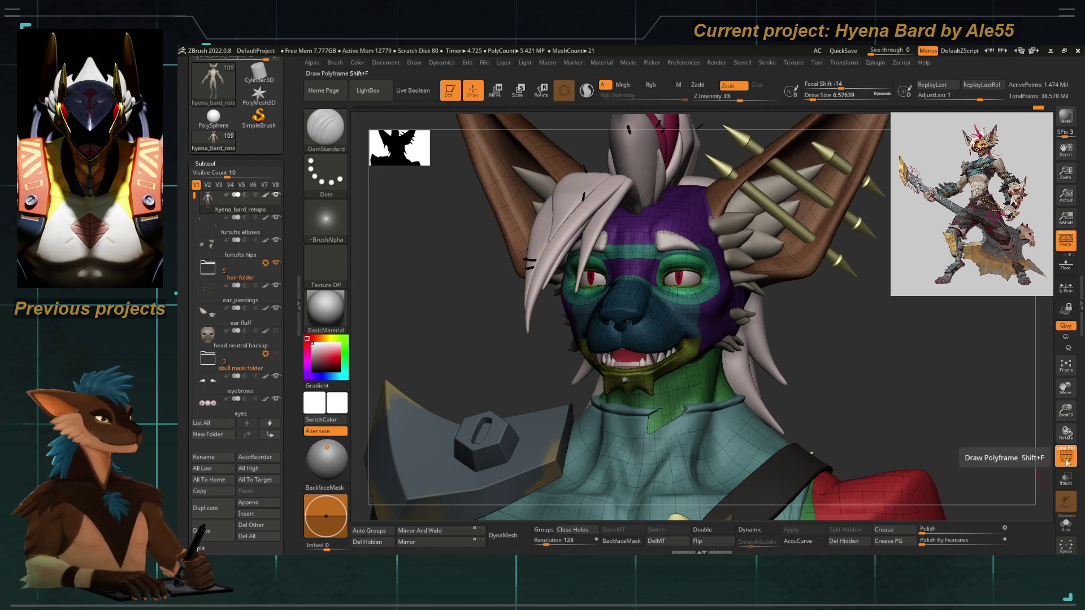
click(1065, 456)
alt+right_drag(703, 209, 669, 275)
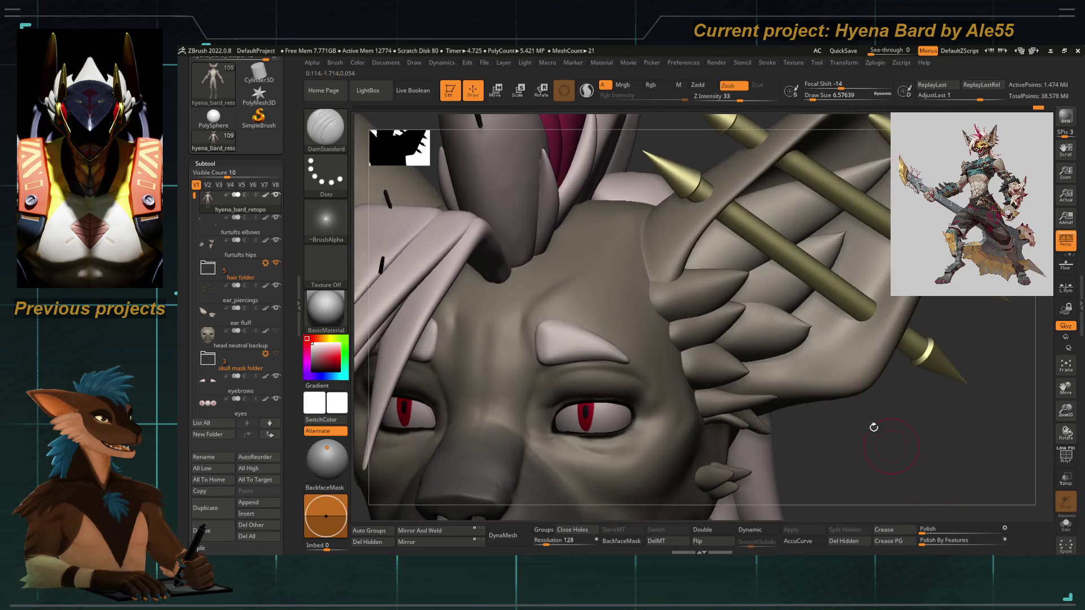
Enlarge the brush, solo the head mesh and inspect the ear with Polyframe briefly on.
key(bracketright)
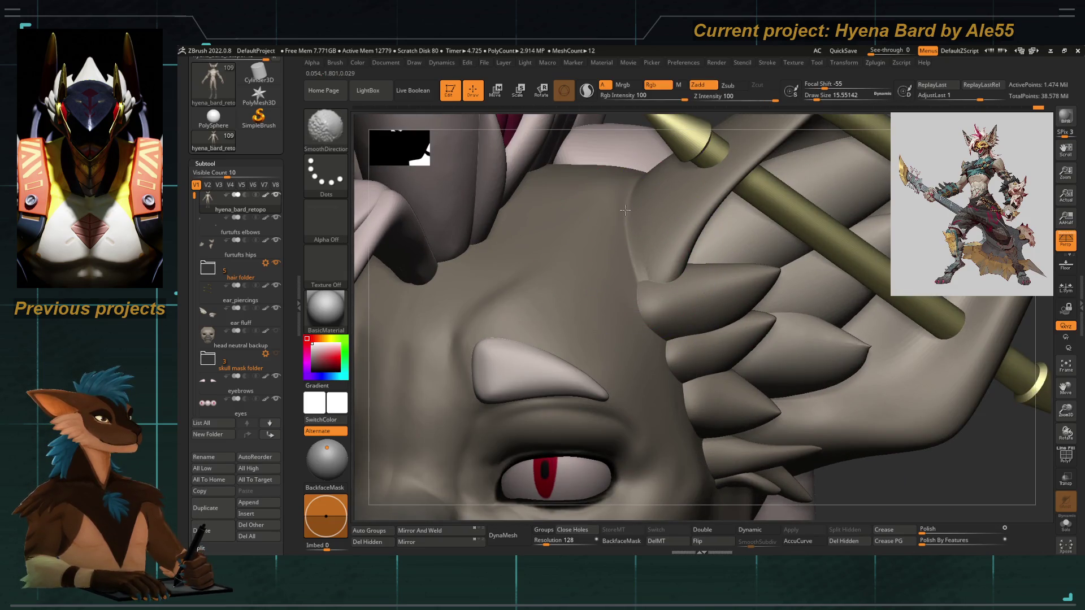
click(1065, 526)
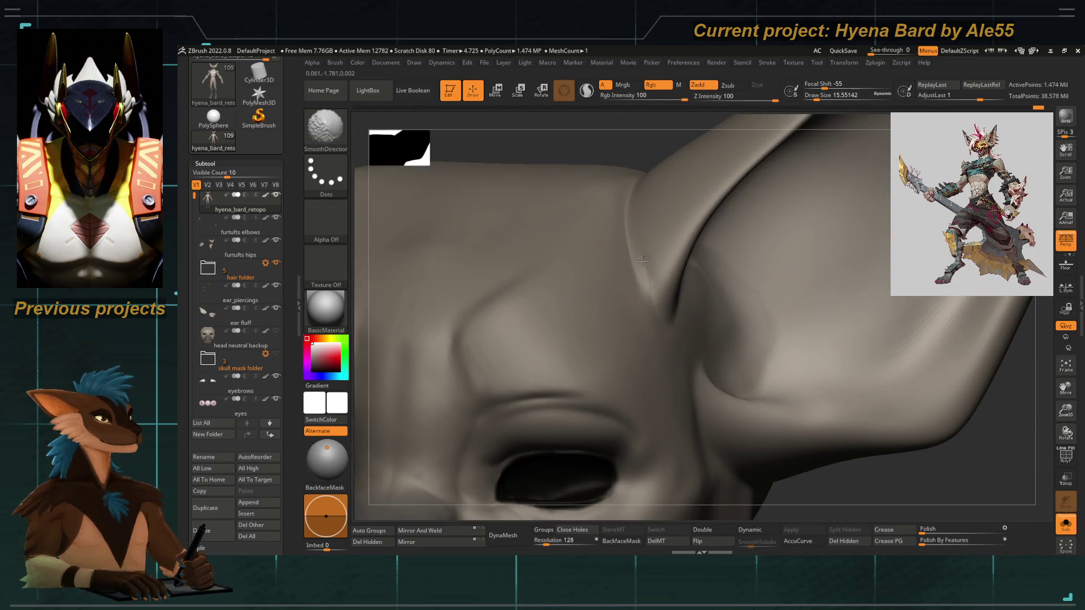
key(shift+f)
right_drag(594, 340, 654, 313)
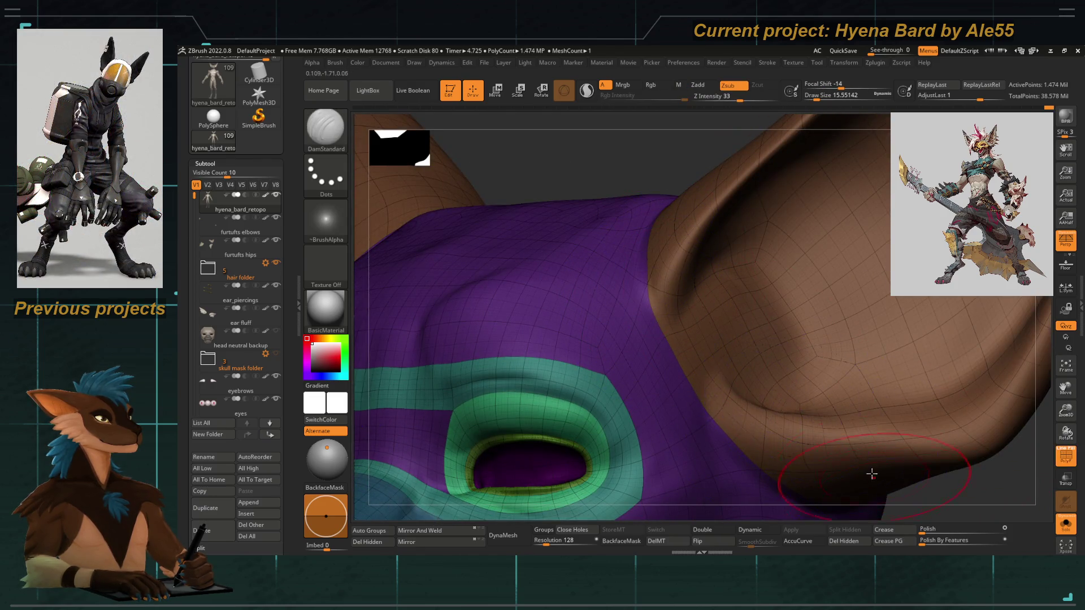
right_drag(872, 473, 719, 316)
key(shift+f)
Turn off Solo, show Polyframe and subdivide the mesh while framing the jaw and neck.
mouse_move(1031, 479)
right_down()
mouse_move(665, 278)
mouse_move(658, 306)
right_up()
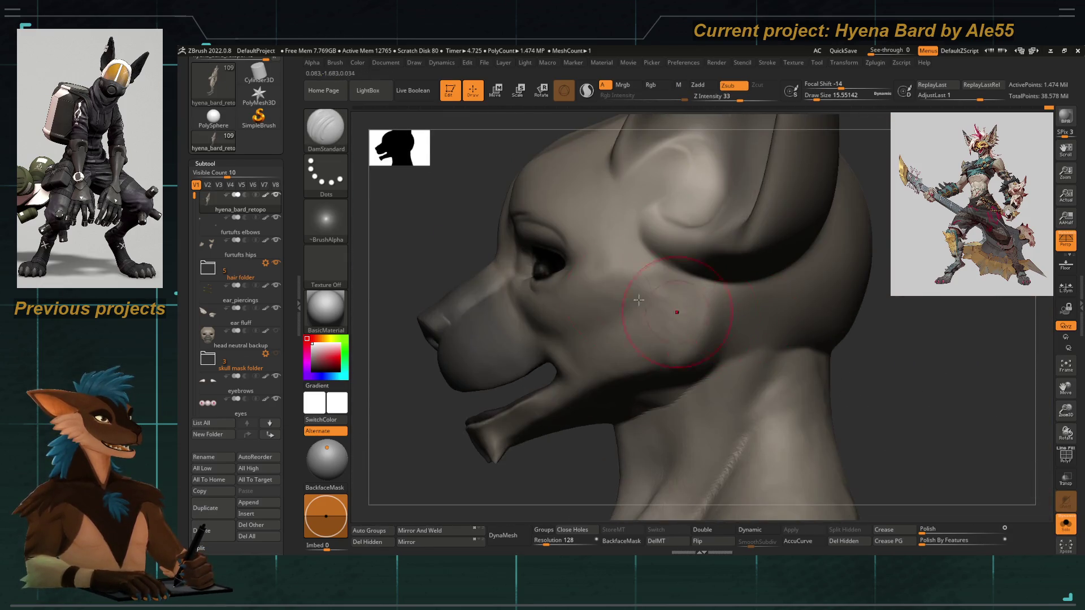
right_drag(444, 248, 725, 398)
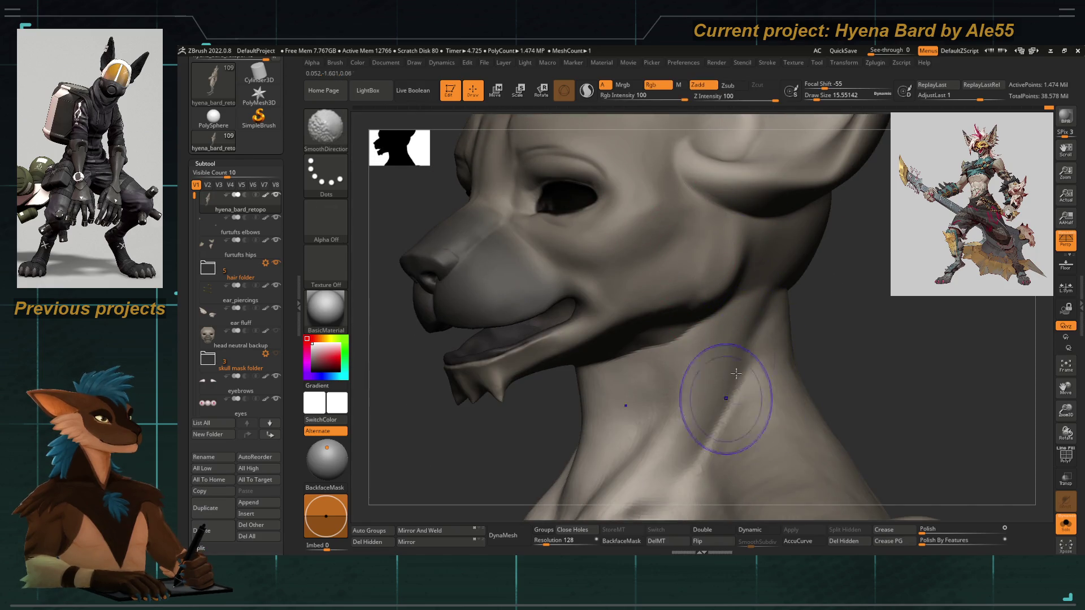
right_drag(522, 436, 772, 367)
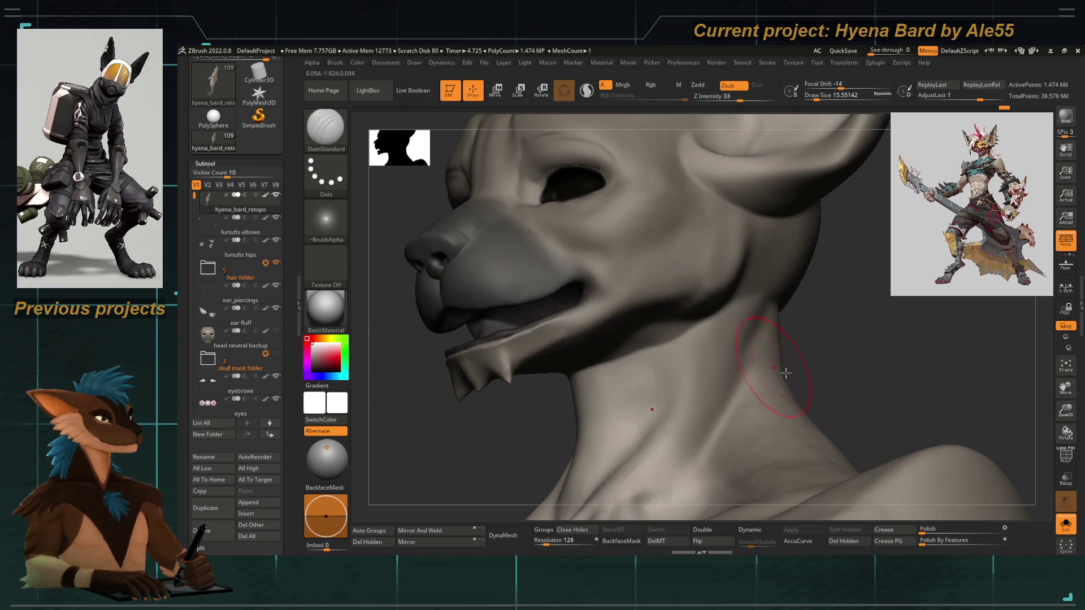
click(1067, 480)
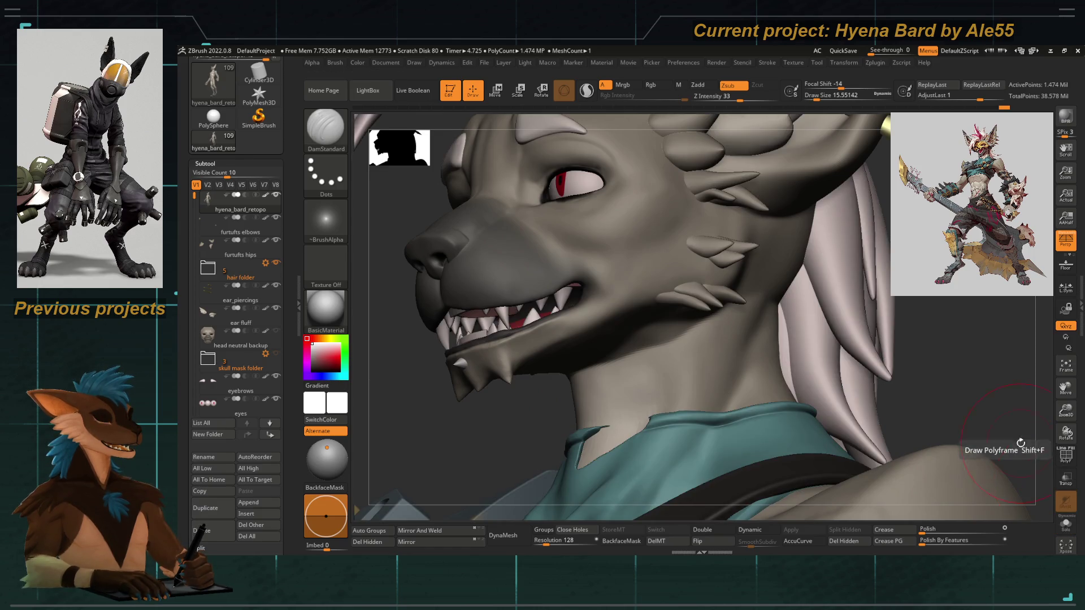
right_drag(662, 322, 650, 254)
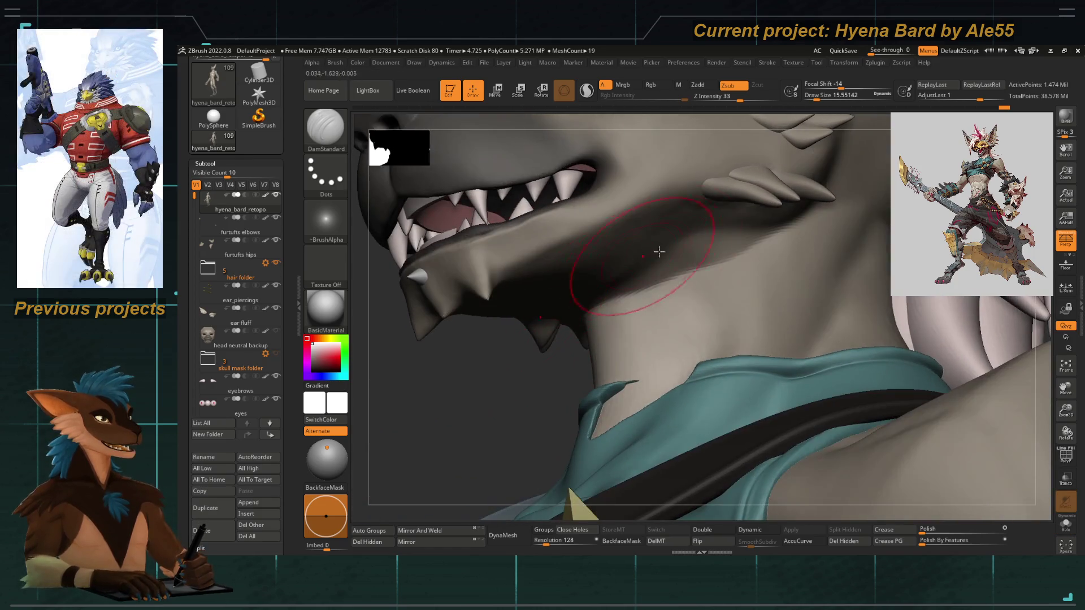
key(shift+f)
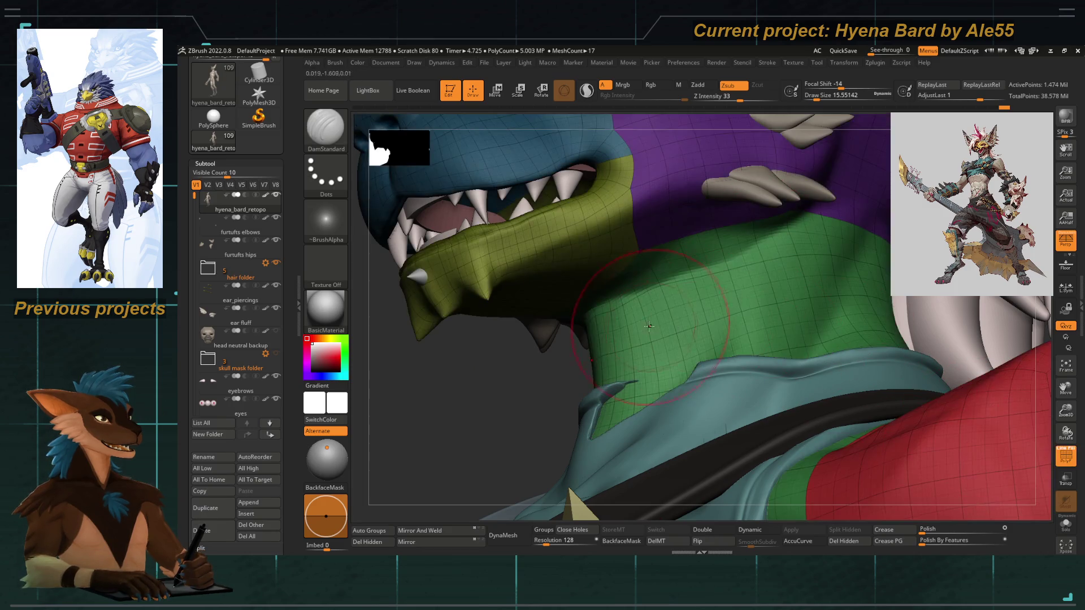
right_drag(669, 300, 639, 293)
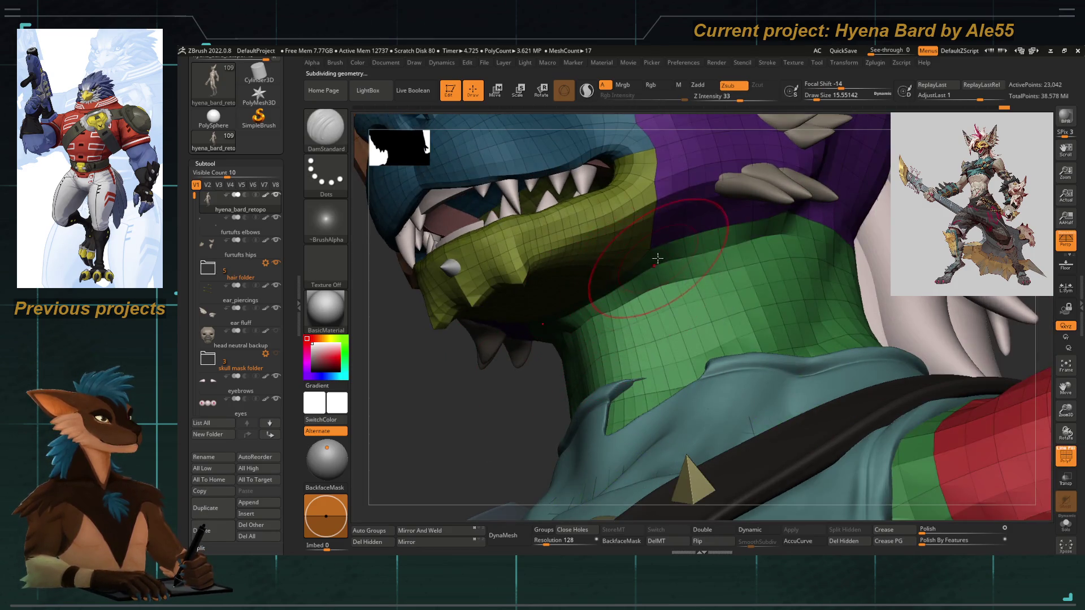
key(ctrl+d)
key(b)
key(space)
Alternate DamStandard carving and smoothing strokes on the neck with a smaller brush, then hide Polyframe.
drag(687, 259, 681, 259)
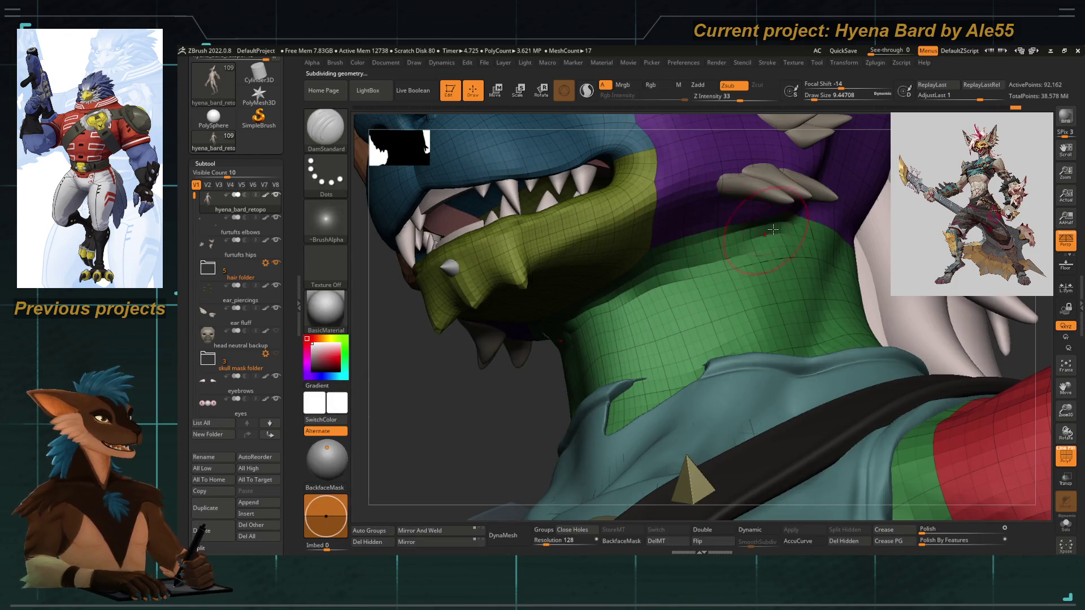
key(shift)
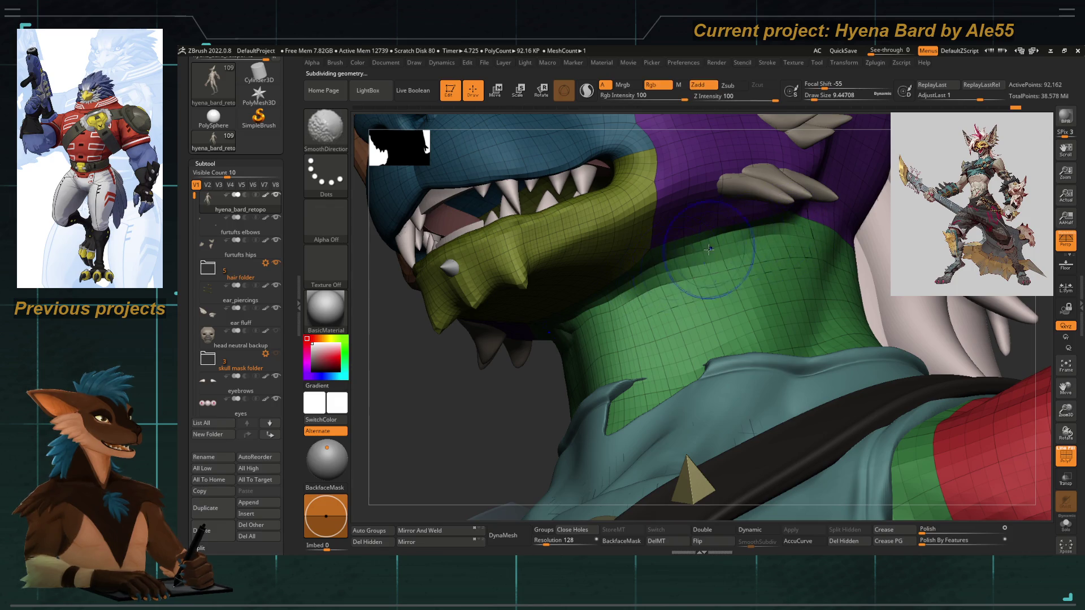
key(ctrl+d)
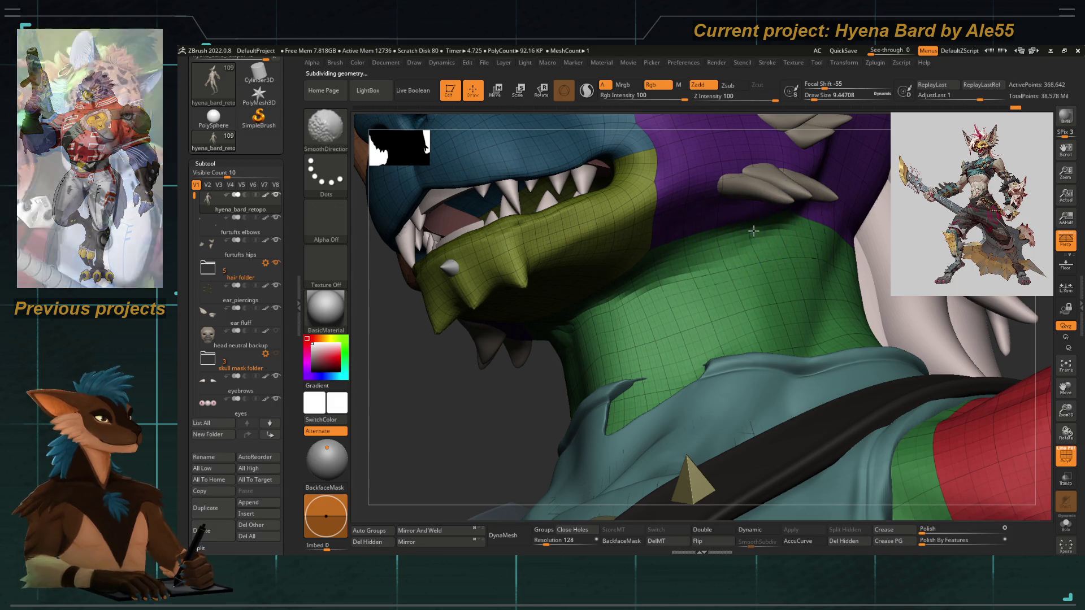
key(shift)
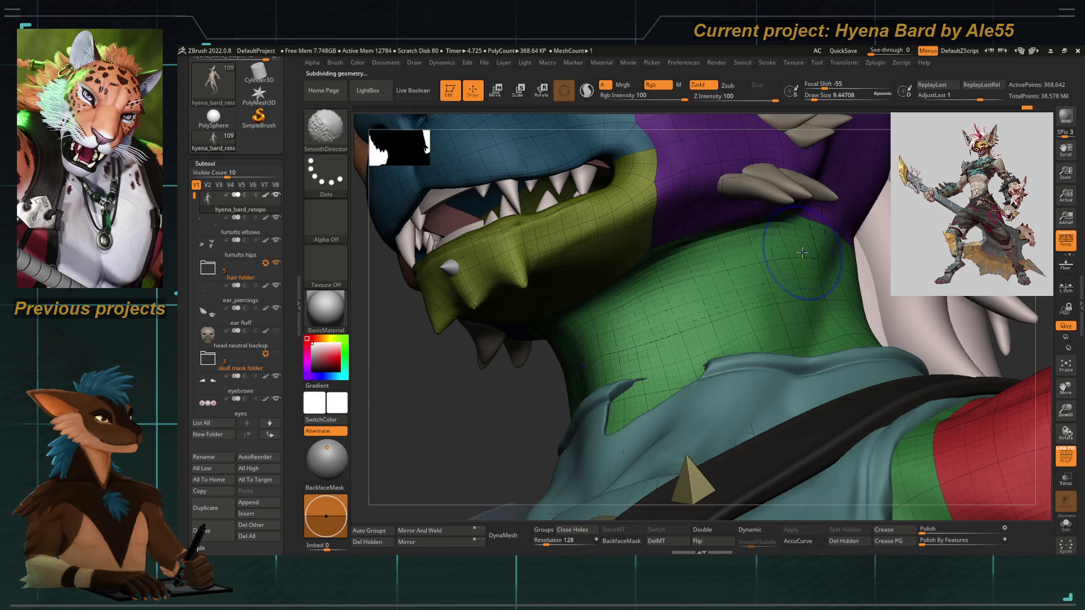
key(shift)
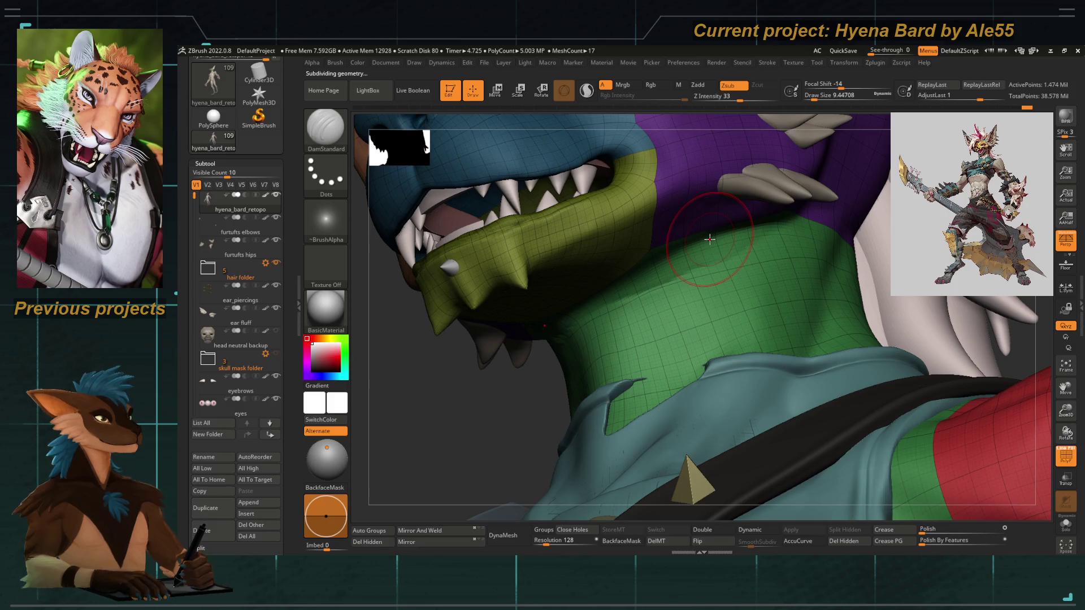
key(shift)
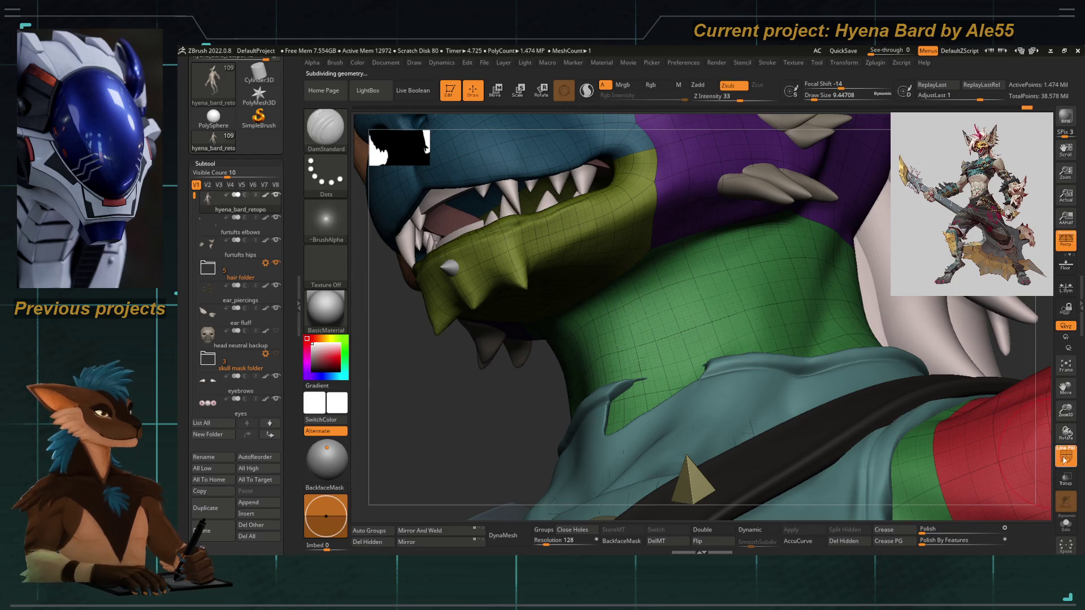
key(shift+f)
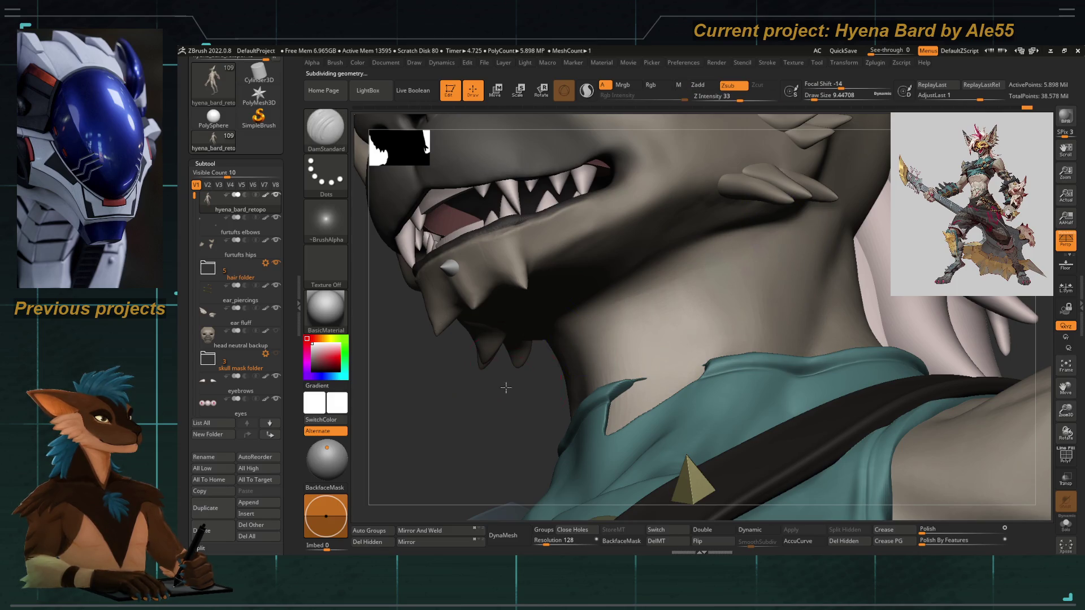
Drop a subdivision level, mask and smooth under the jaw with DamStandard, then step back up.
right_drag(605, 315, 569, 296)
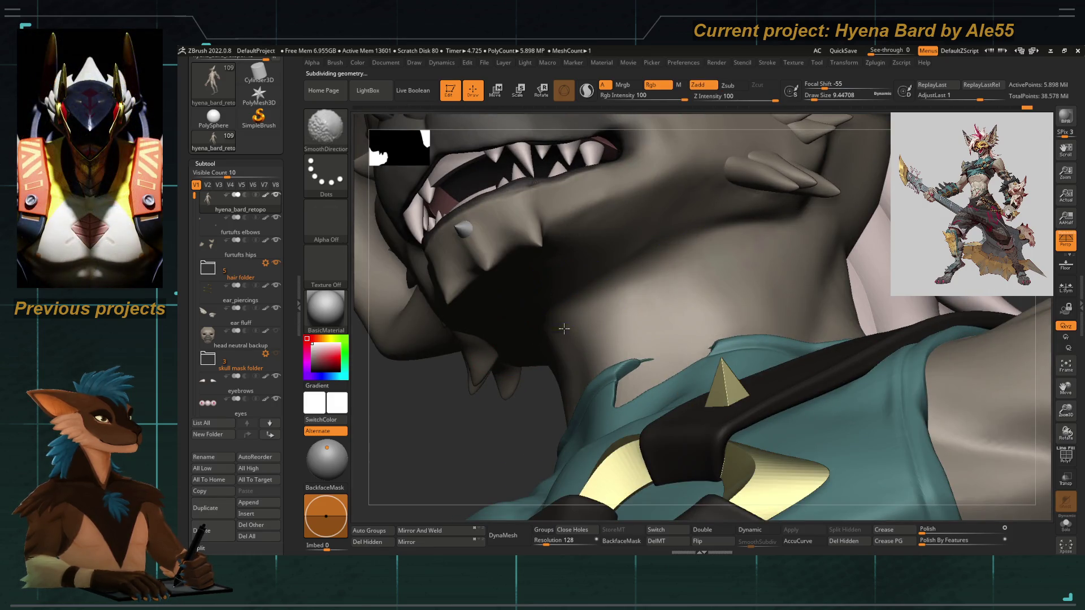
key(b)
key(d)
key(s)
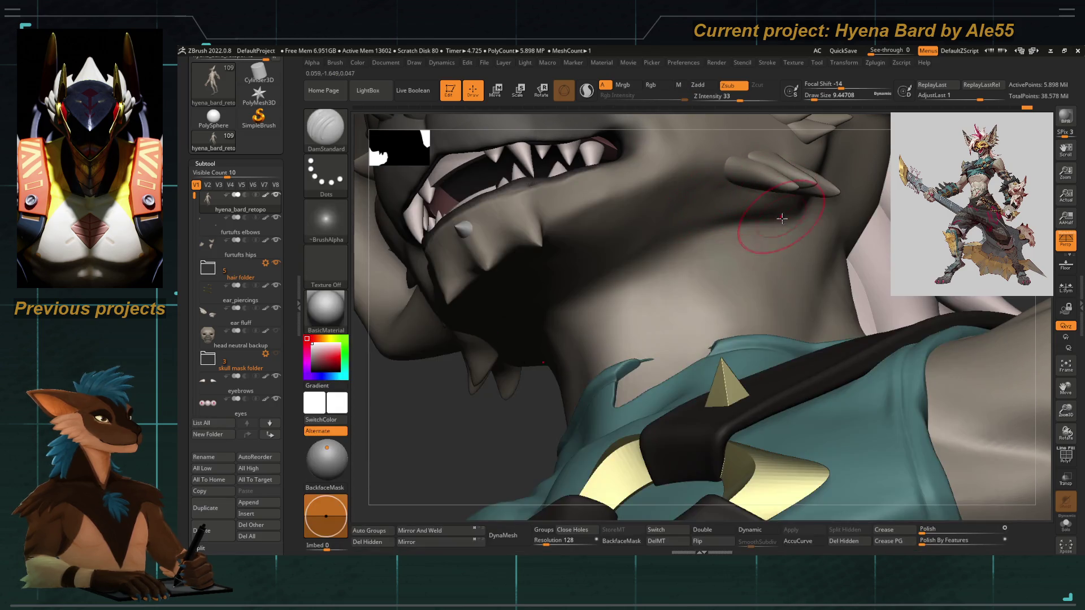
key(shift+d)
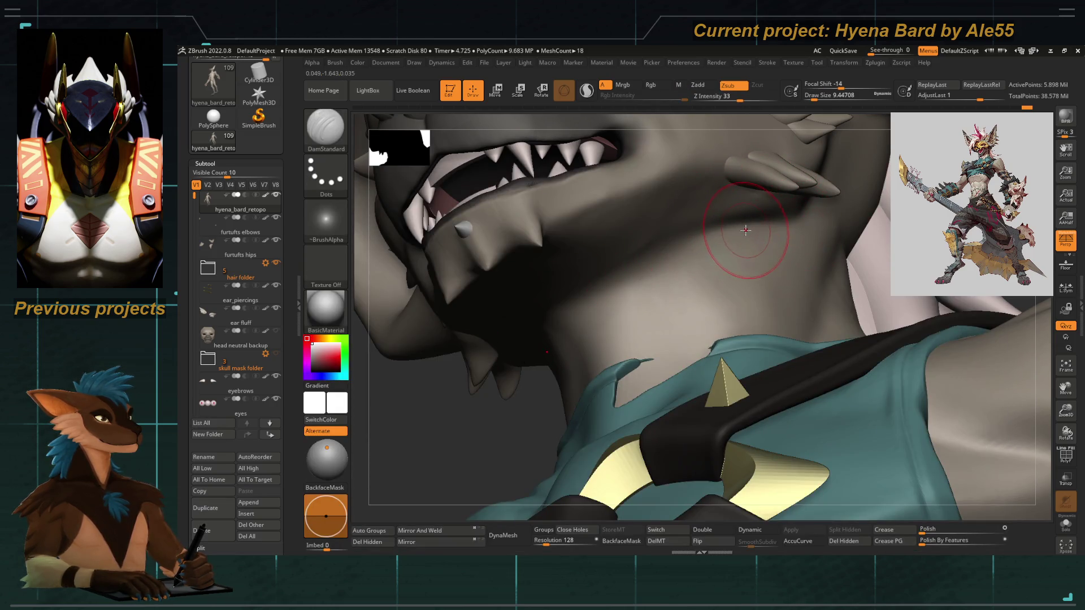
key(space)
key(ctrl)
key(shift)
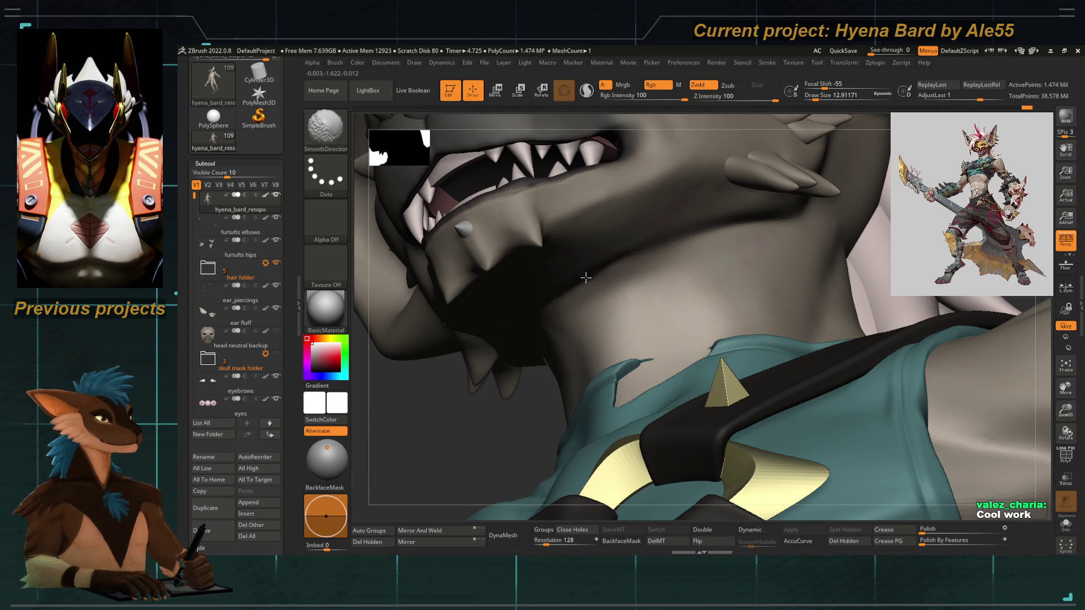
key(alt)
key(ctrl+d)
Build up the underside of the jaw with ClayTubes, smooth it, and zoom out to the full body.
key(b)
key(c)
key(t)
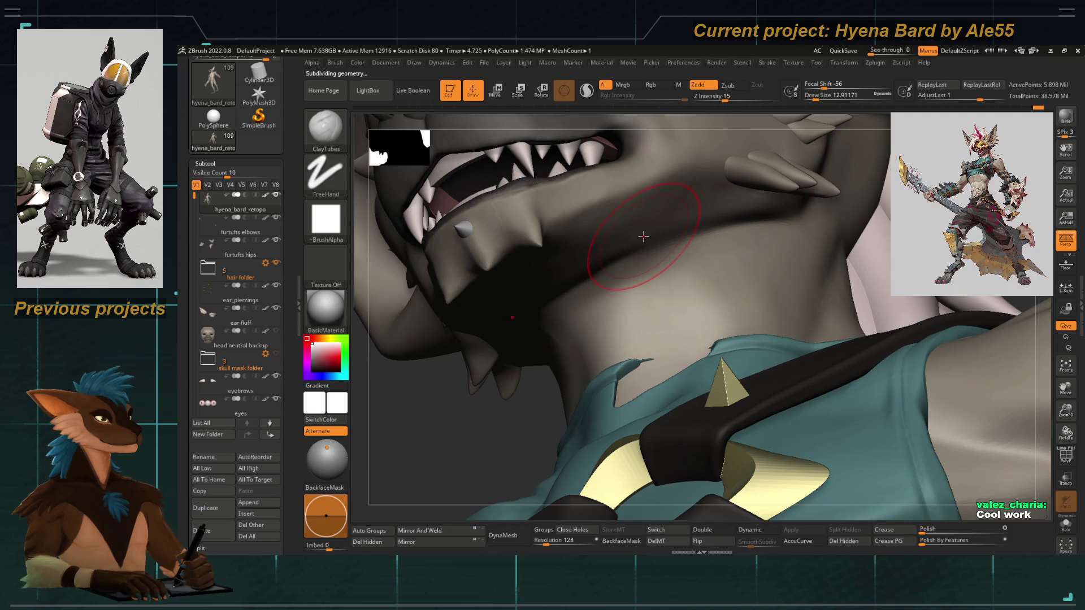
mouse_move(642, 239)
right_down()
mouse_move(451, 225)
mouse_move(474, 266)
mouse_move(559, 216)
mouse_move(676, 359)
mouse_move(526, 328)
mouse_move(630, 291)
right_up()
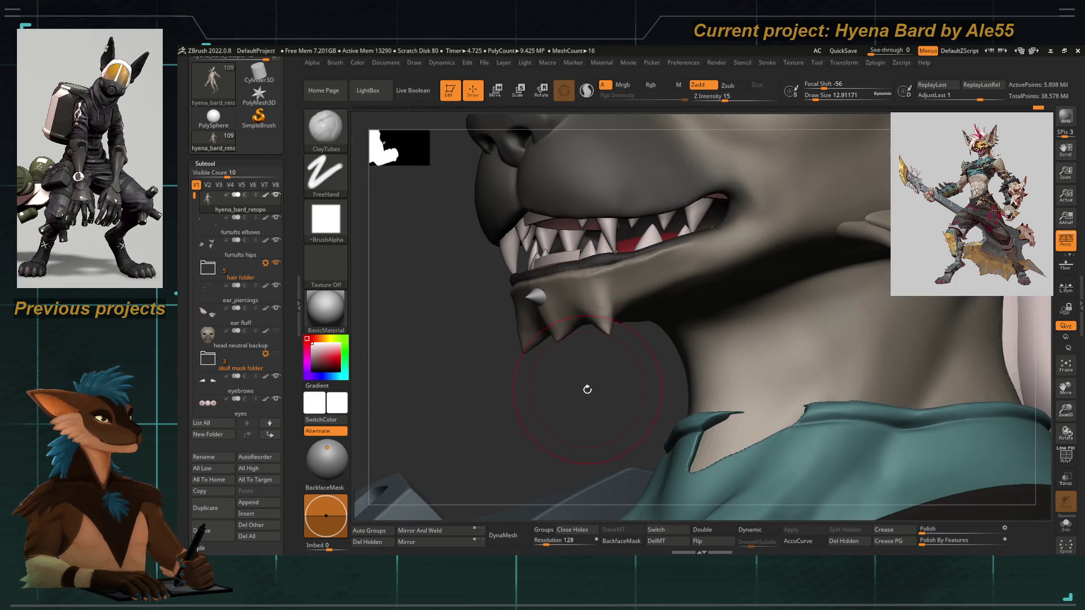
right_drag(587, 389, 642, 327)
right_drag(508, 461, 696, 349)
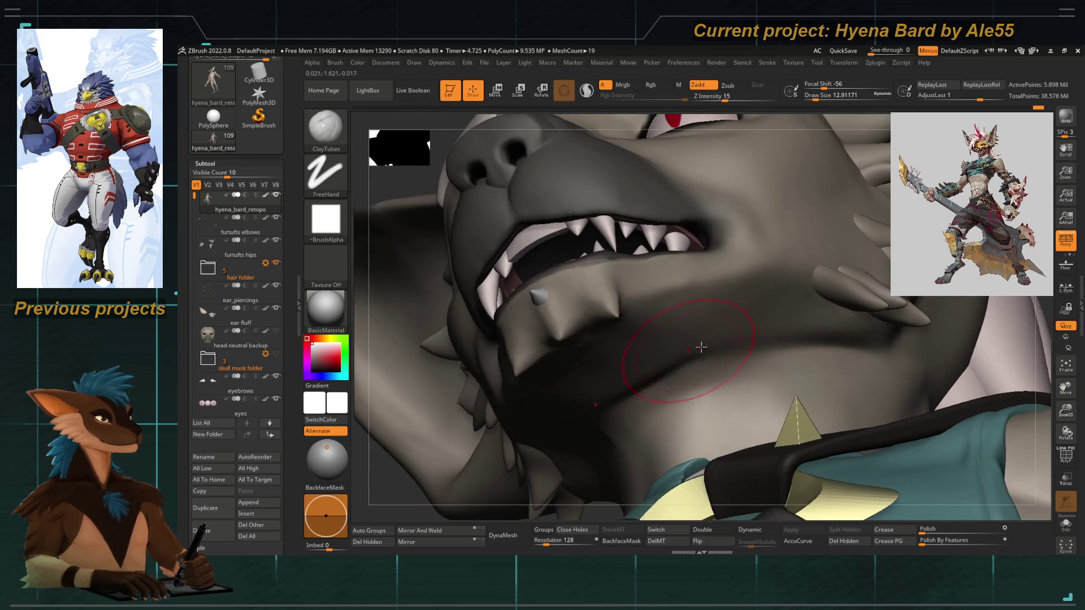
key(b)
key(Escape)
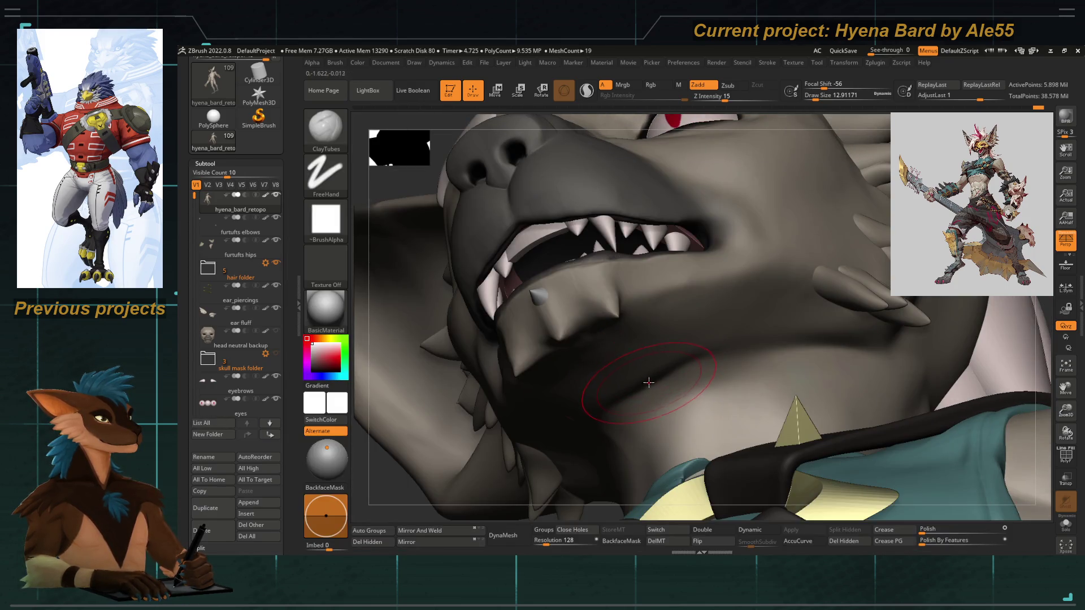
mouse_move(649, 383)
right_down()
mouse_move(552, 431)
mouse_move(671, 359)
right_up()
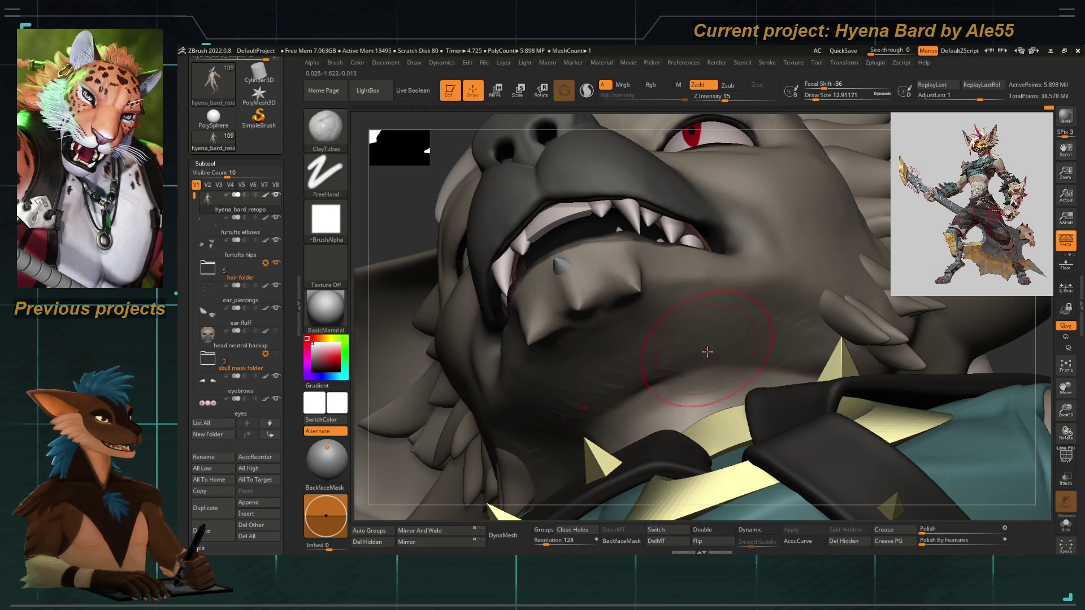
key(shift)
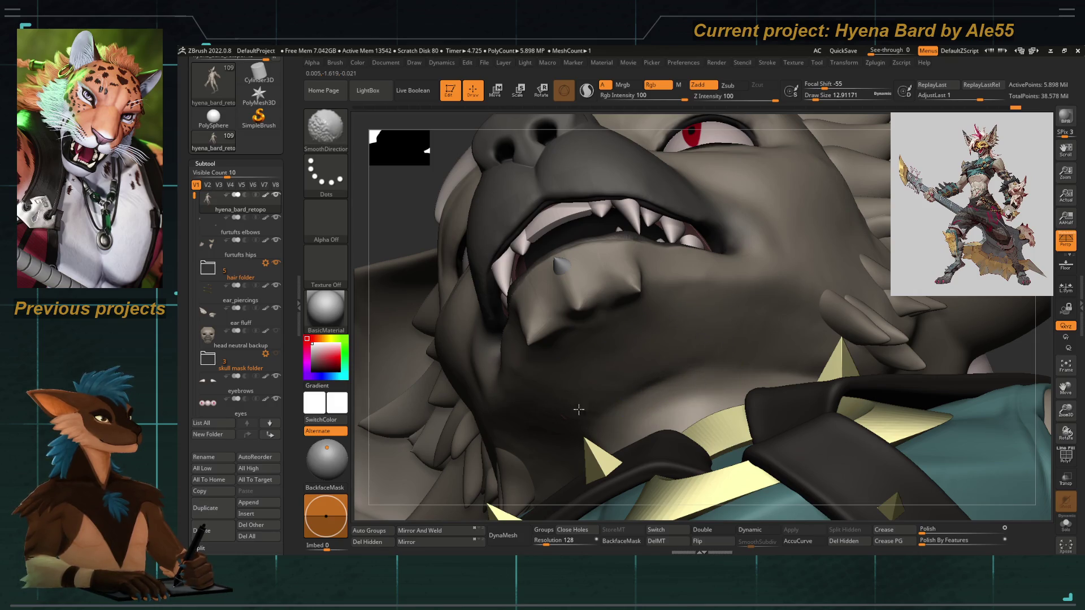
mouse_move(568, 386)
mouse_down()
mouse_move(571, 161)
mouse_move(556, 245)
mouse_up()
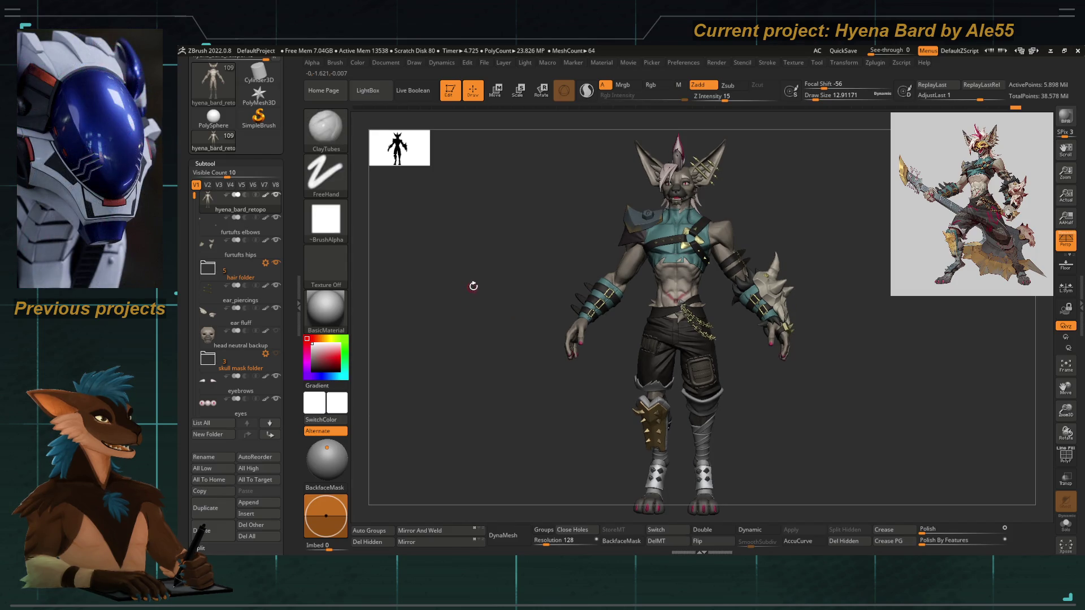
Solo the eyelid rings with Polyframe on, slim them down and bring the head mesh back.
mouse_move(542, 212)
alt+mouse_down()
mouse_move(663, 317)
mouse_move(747, 288)
alt+mouse_up()
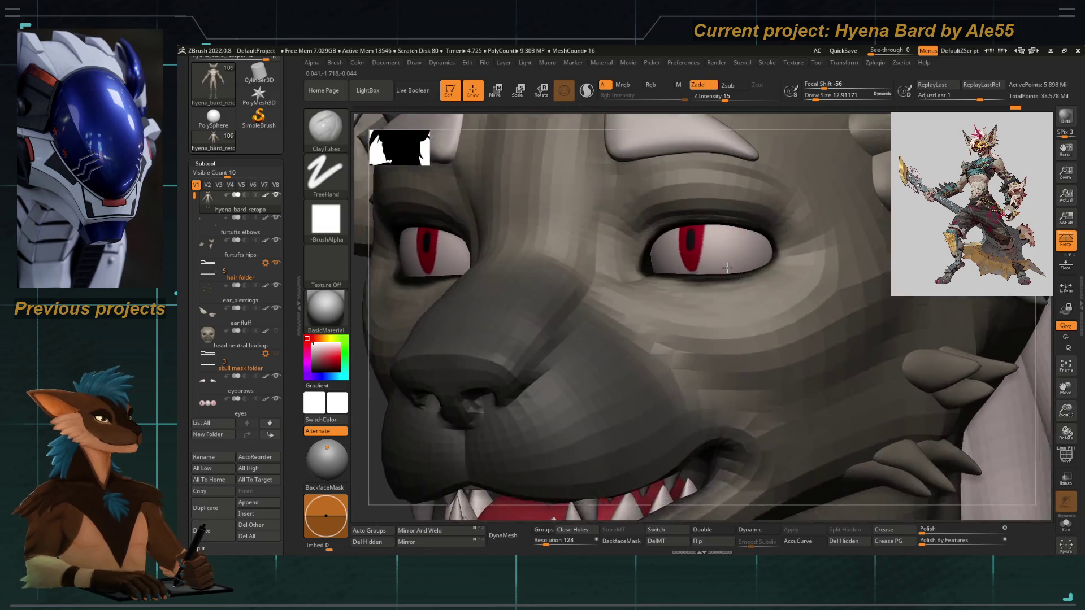
key(shift+f)
mouse_move(676, 426)
alt+mouse_down()
mouse_move(647, 244)
mouse_move(518, 289)
alt+mouse_up()
alt+click(646, 244)
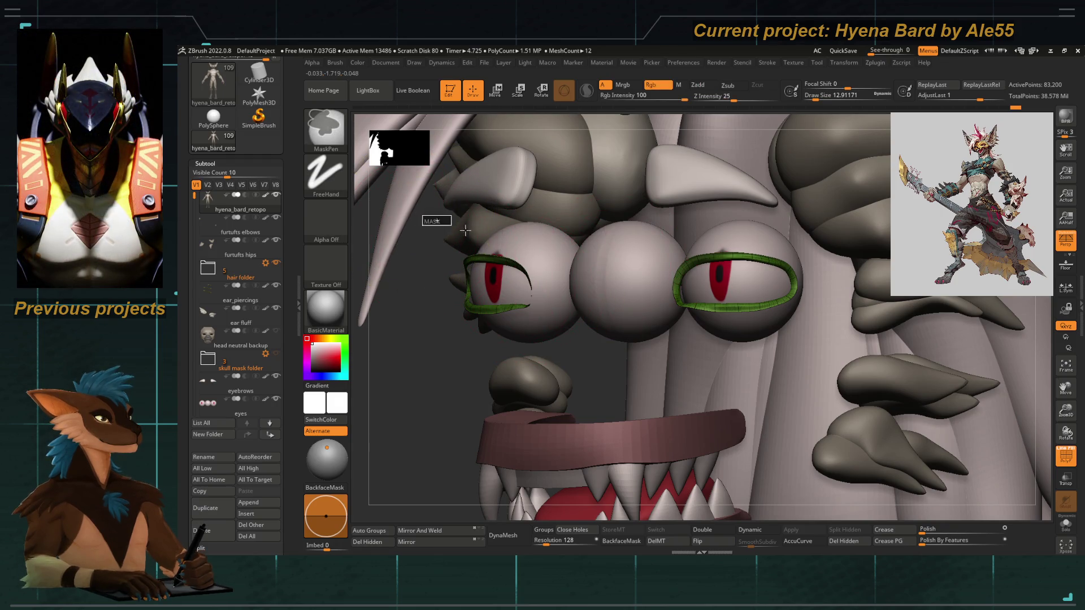
ctrl+shift+click(956, 351)
ctrl+shift+click(415, 365)
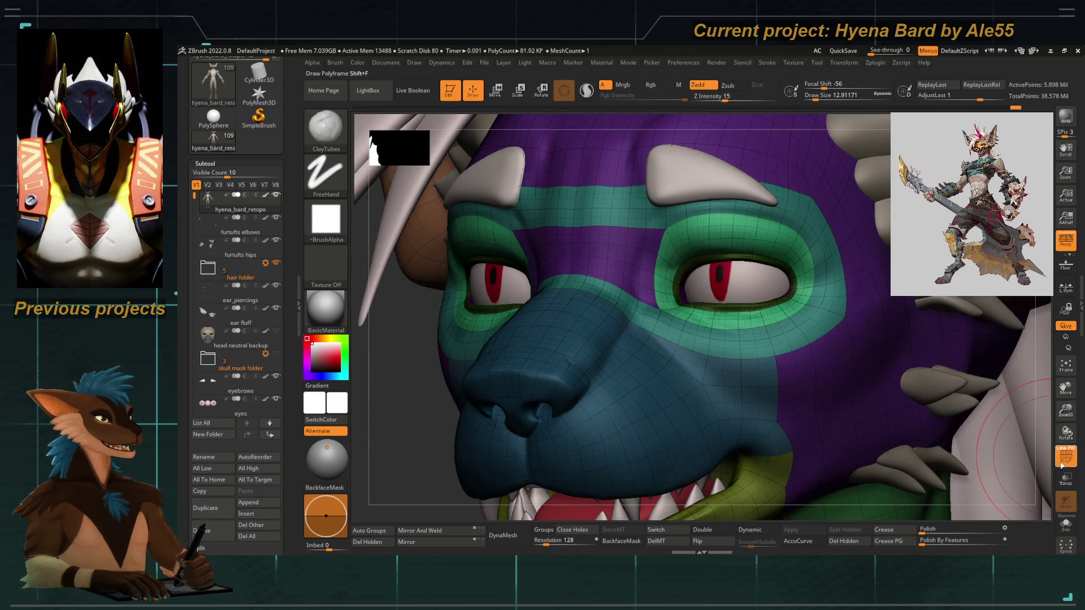
Hide Polyframe, mask the whole head, glance at the Color menu and frame the head.
key(shift+f)
ctrl+click(432, 126)
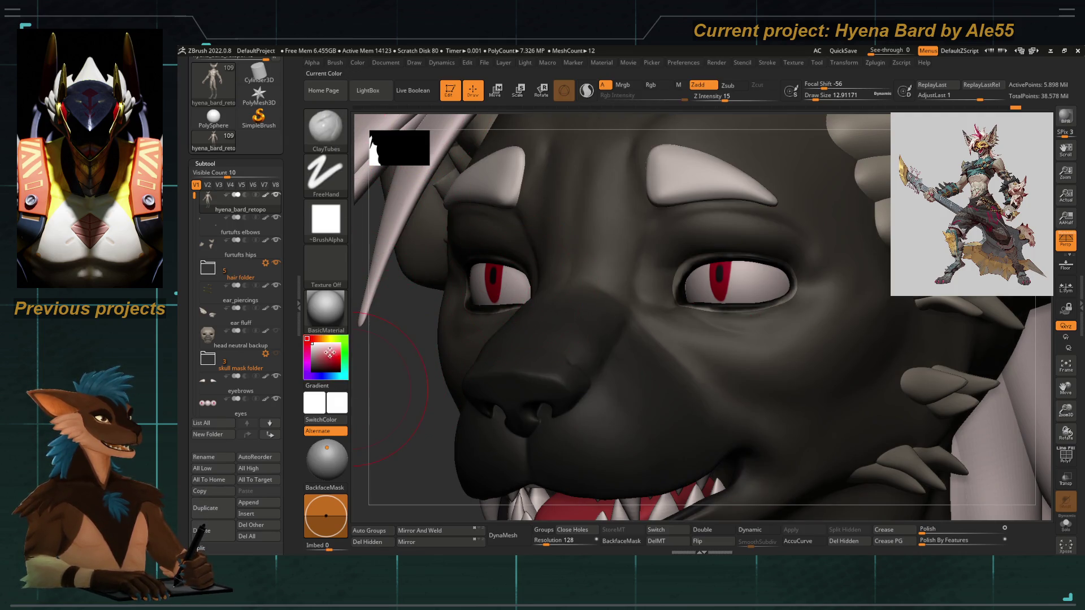
mouse_move(391, 373)
alt+right_down()
mouse_move(684, 384)
mouse_move(721, 254)
alt+right_up()
click(358, 62)
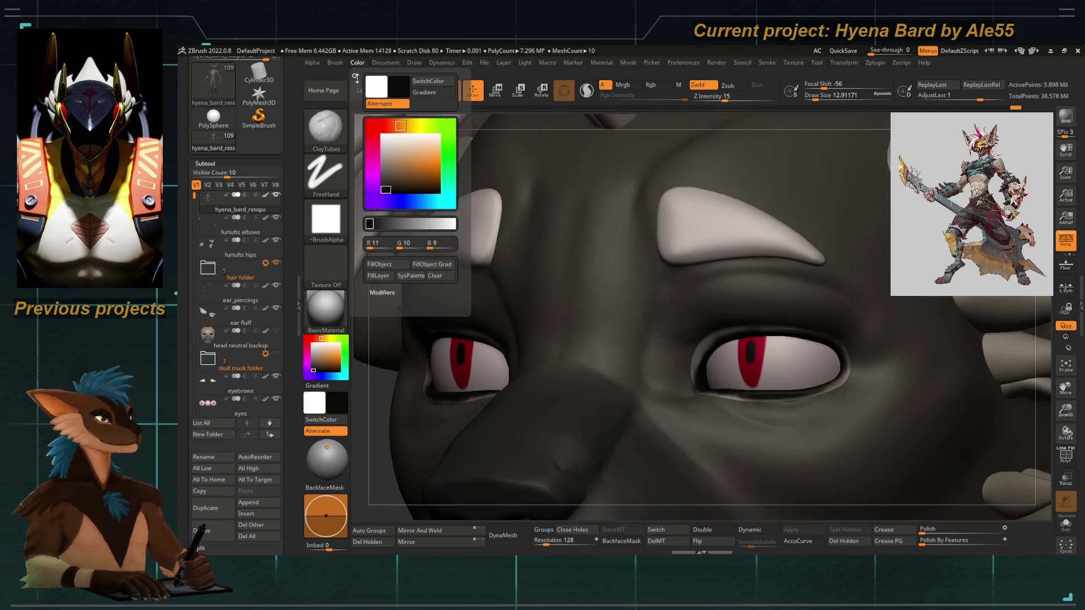
key(f)
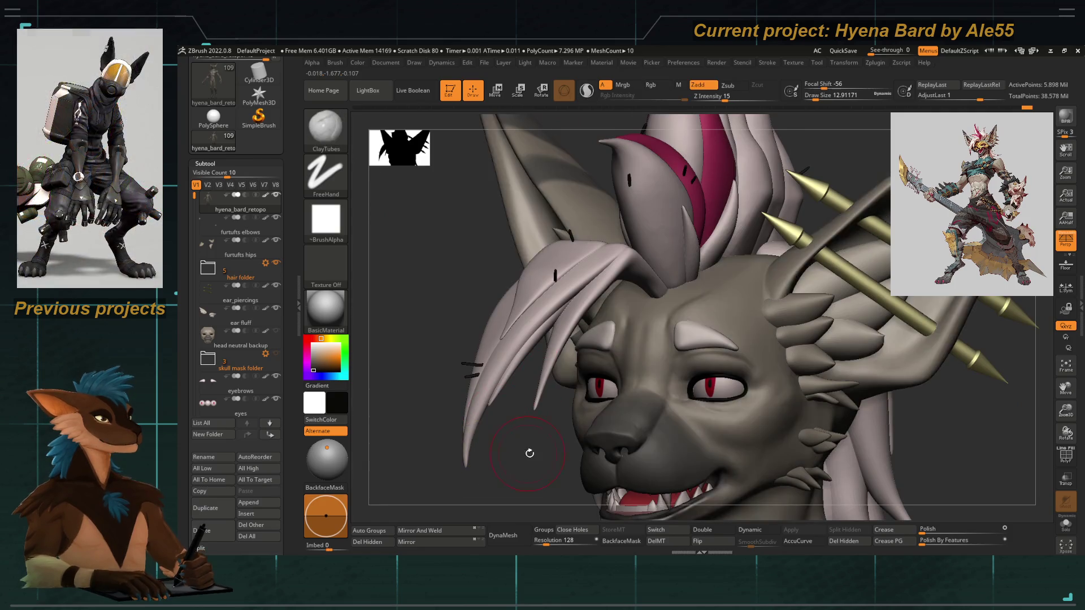
Look over the head with SmoothDirectional selected, then show Polyframe and frame the groin area.
right_drag(527, 454, 602, 117)
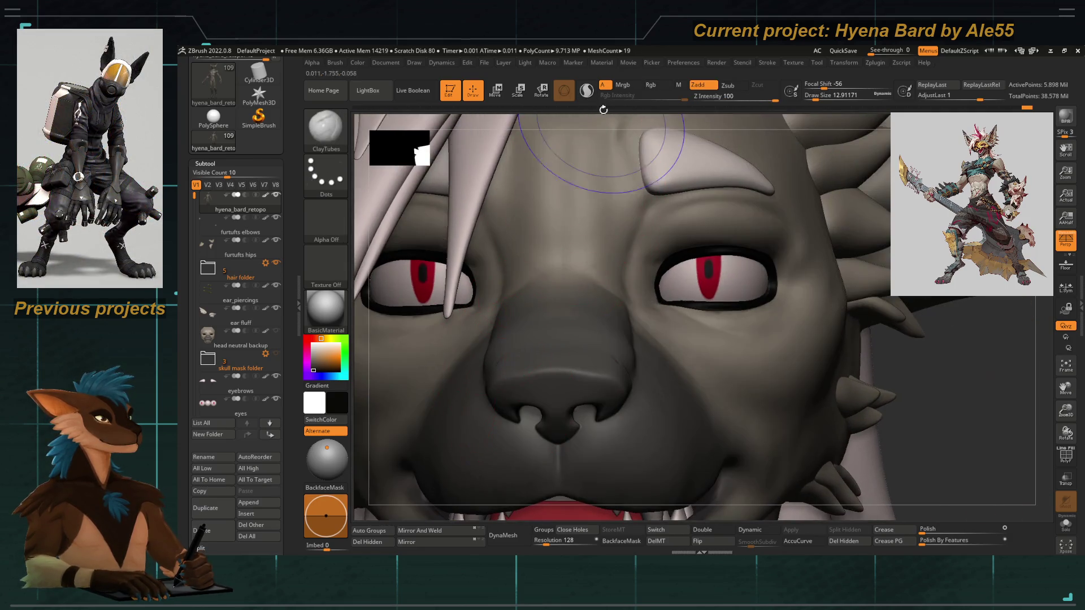
key(shift)
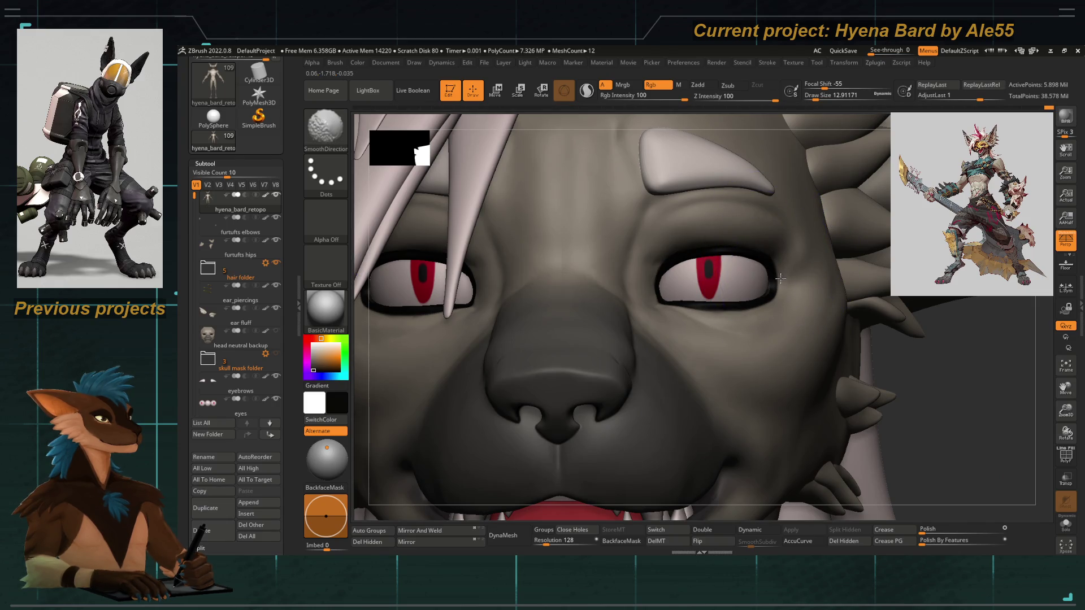
right_drag(751, 260, 734, 253)
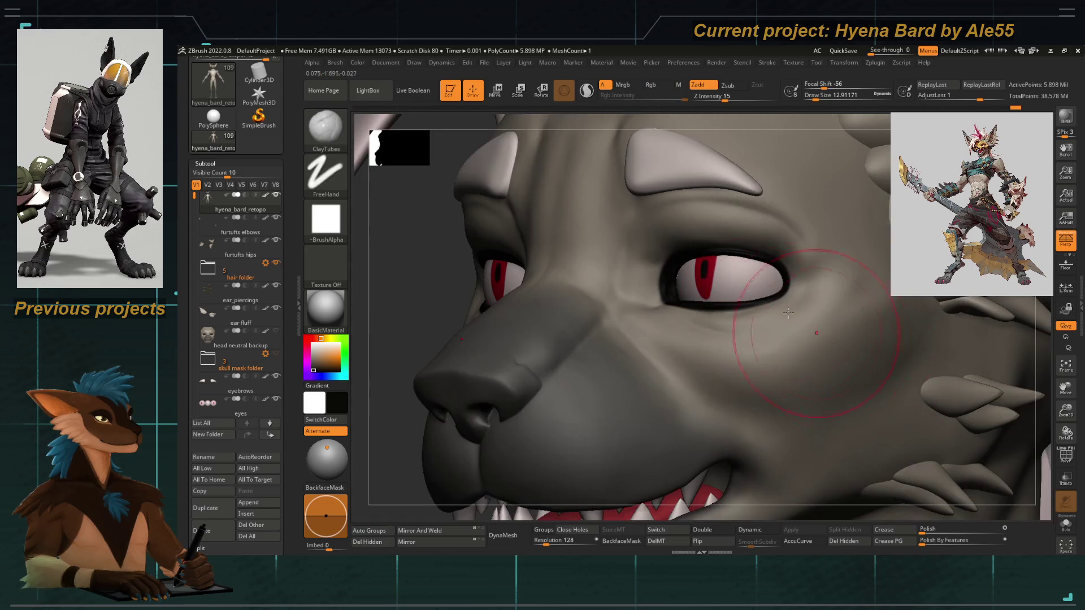
mouse_move(659, 277)
ctrl+right_down()
mouse_move(478, 264)
mouse_move(642, 351)
ctrl+right_up()
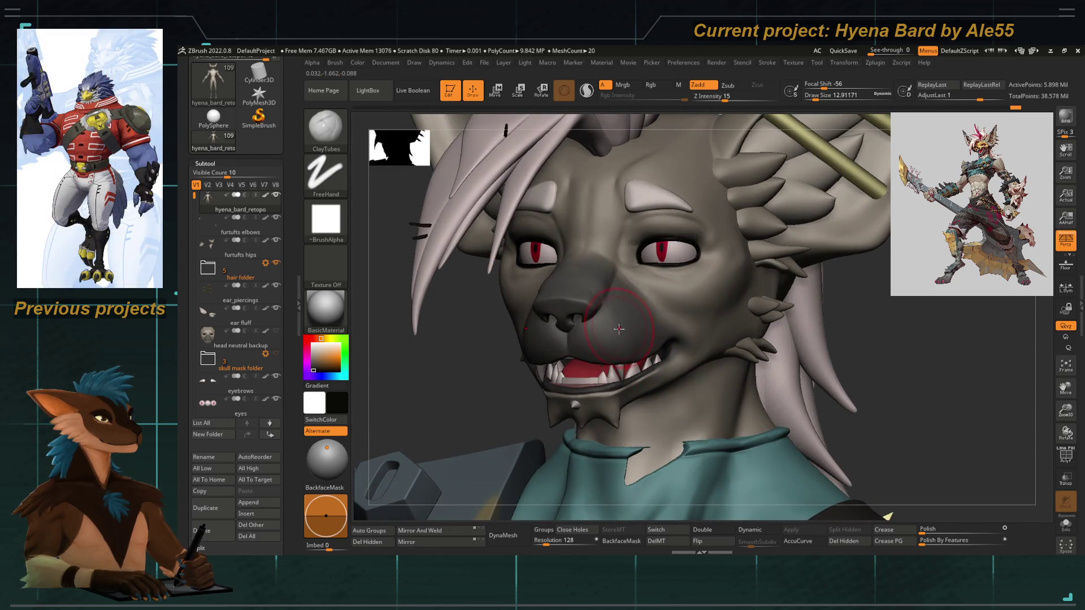
right_drag(460, 414, 639, 325)
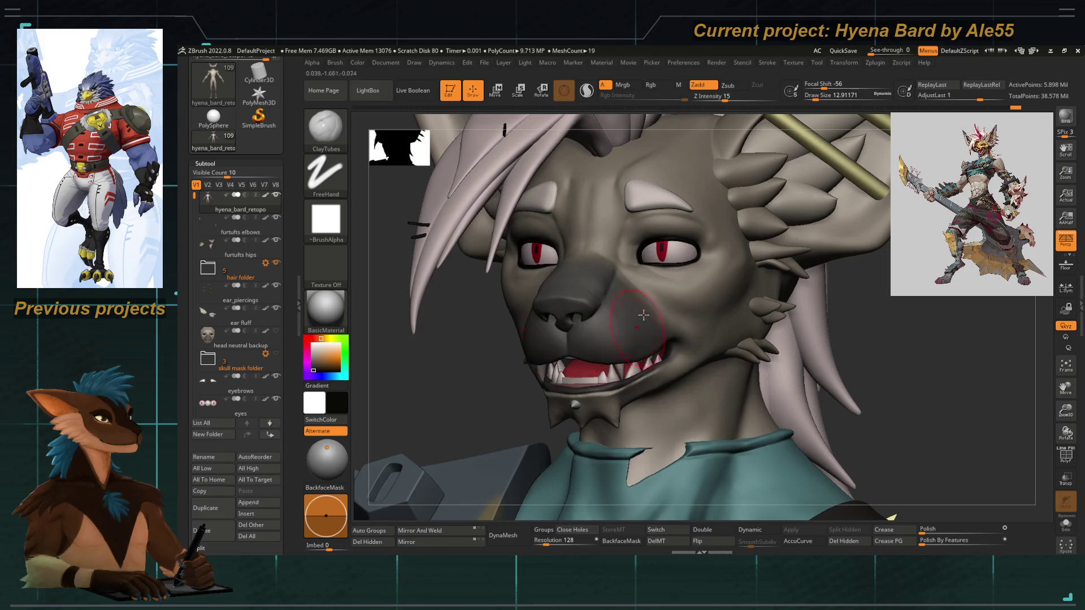
key(shift+f)
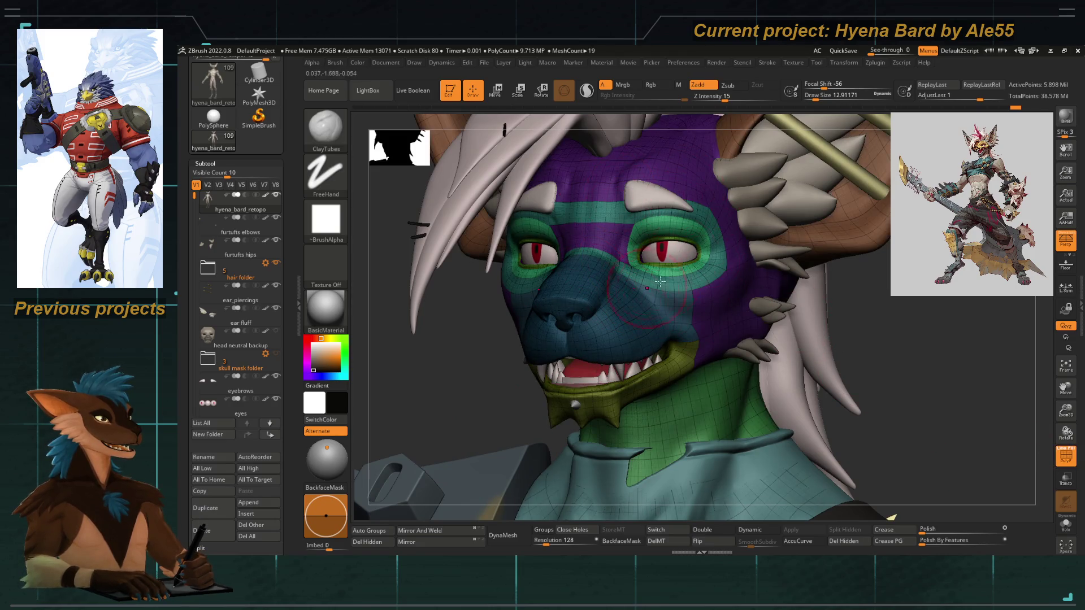
mouse_move(662, 244)
right_down()
mouse_move(619, 212)
mouse_move(599, 372)
mouse_move(599, 314)
mouse_move(689, 399)
mouse_move(711, 261)
right_up()
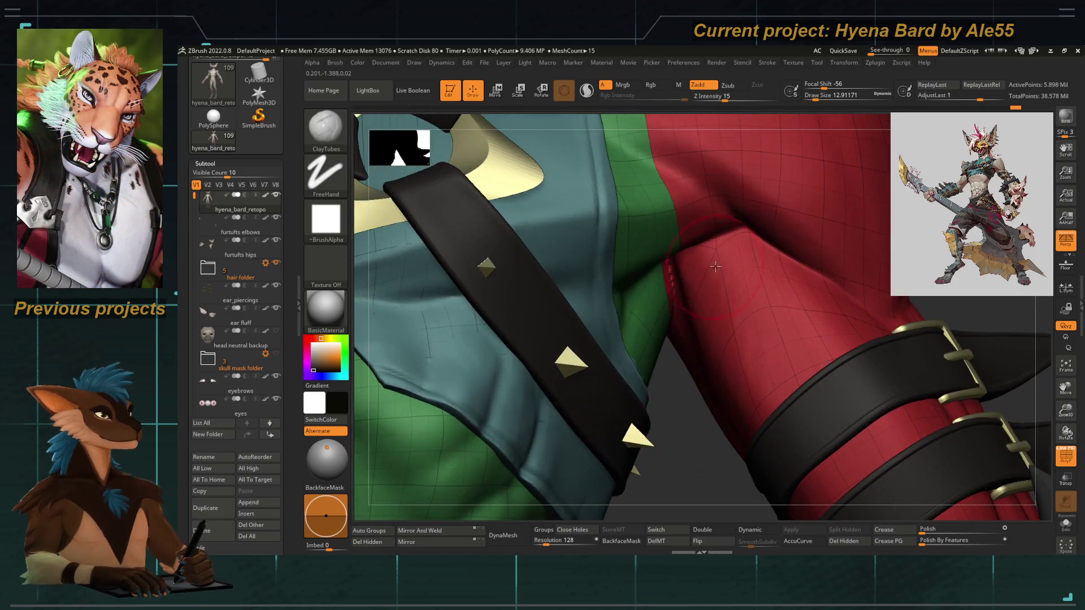
Drop subdivision levels and pull the red leg surface up into the groin crease with Move Topological.
key(shift+d)
key(b)
key(c)
key(t)
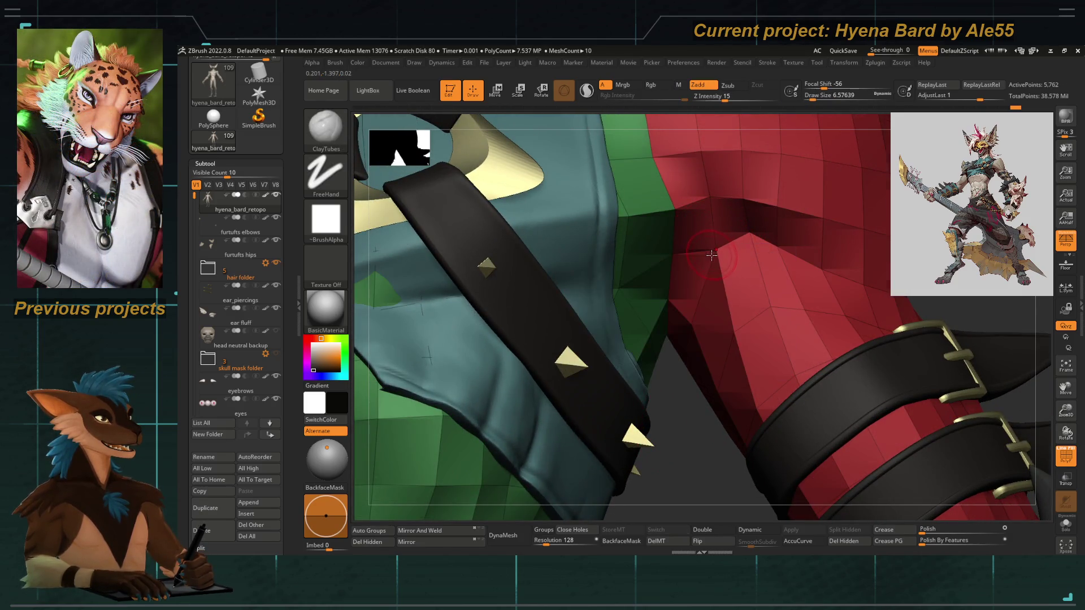
key(d)
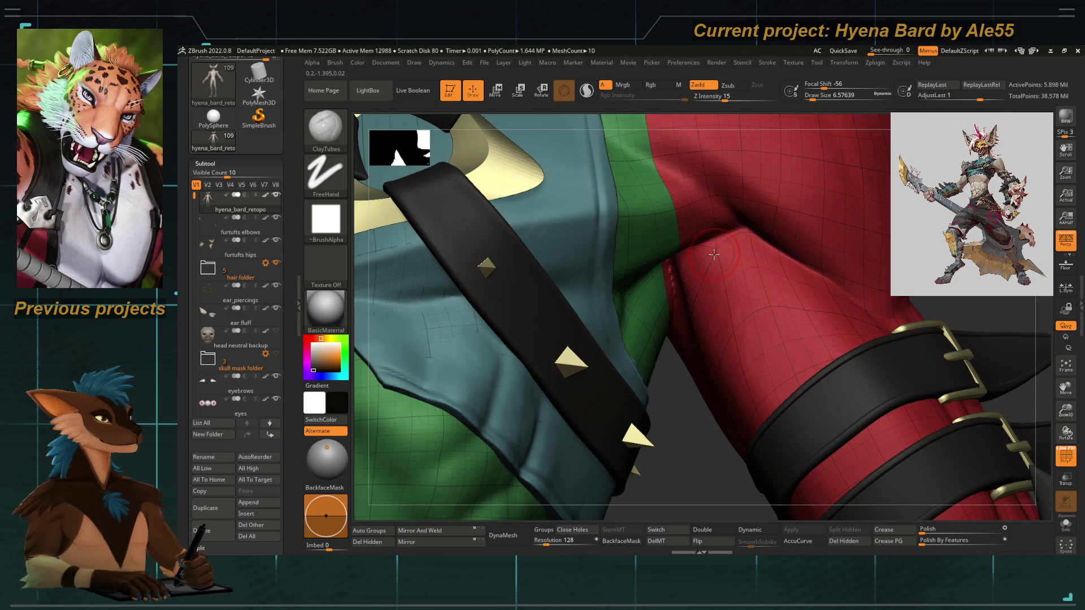
key(shift)
key(shift+d)
key(shift+d)
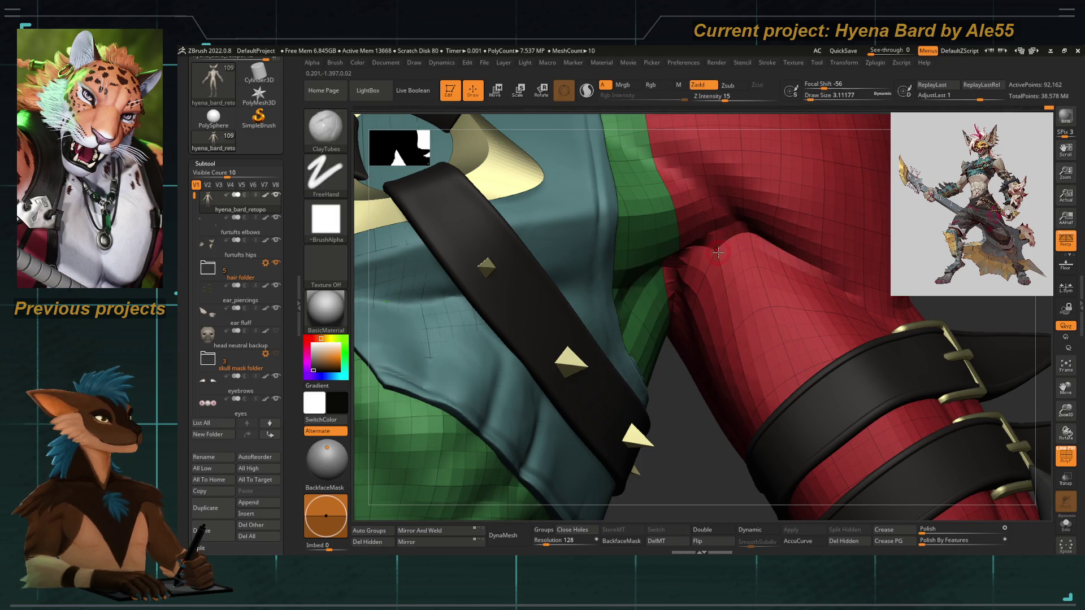
key(b)
key(m)
key(t)
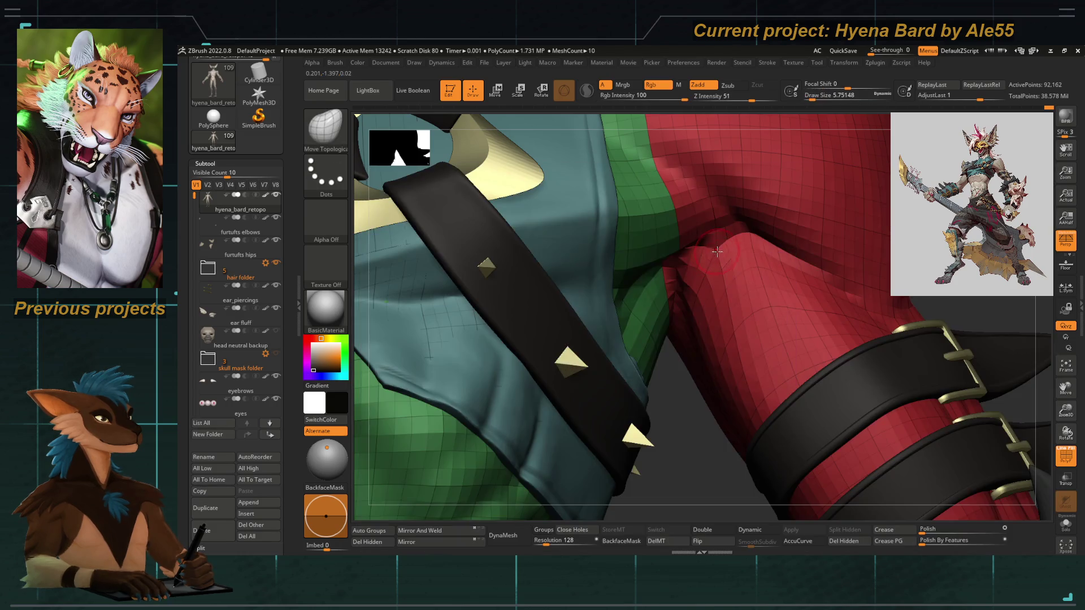
drag(708, 264, 715, 246)
Smooth the crease while stepping the levels back up, then frame the full character without Polyframe.
key(d)
key(shift)
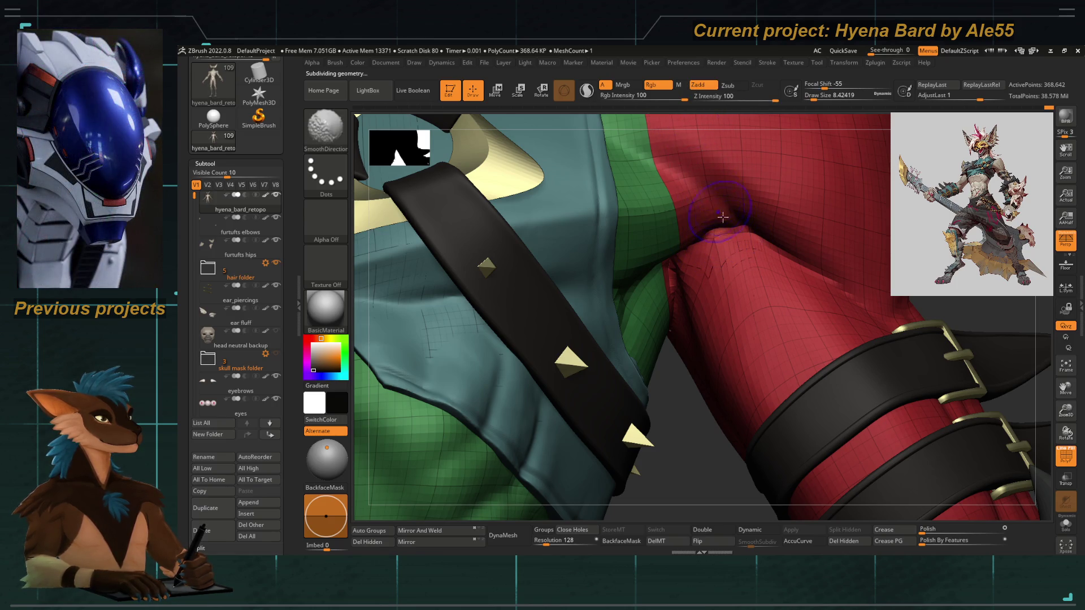
key(ctrl+d)
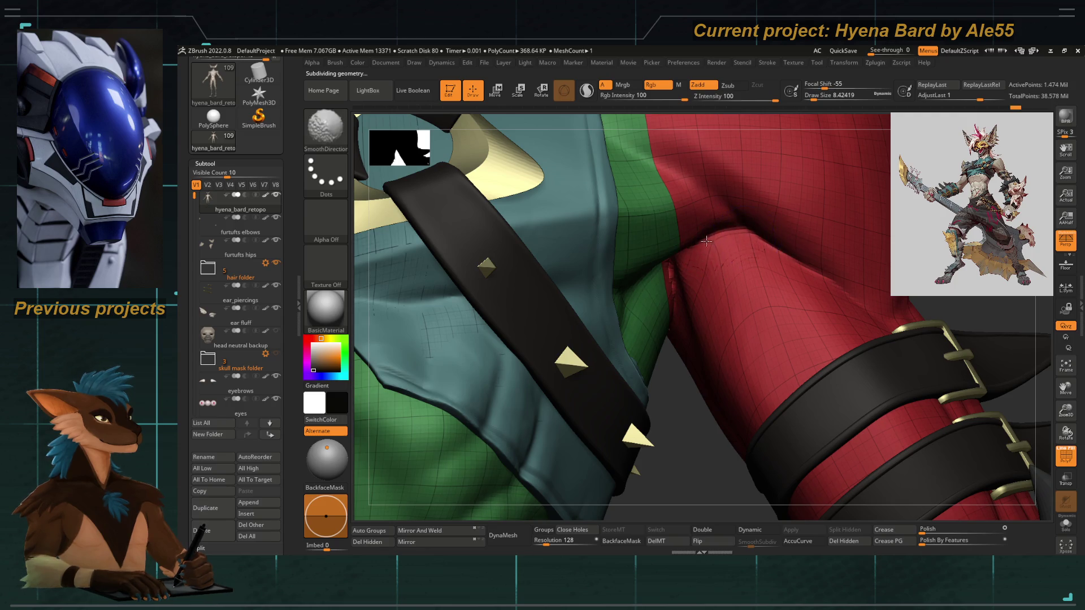
key(shift)
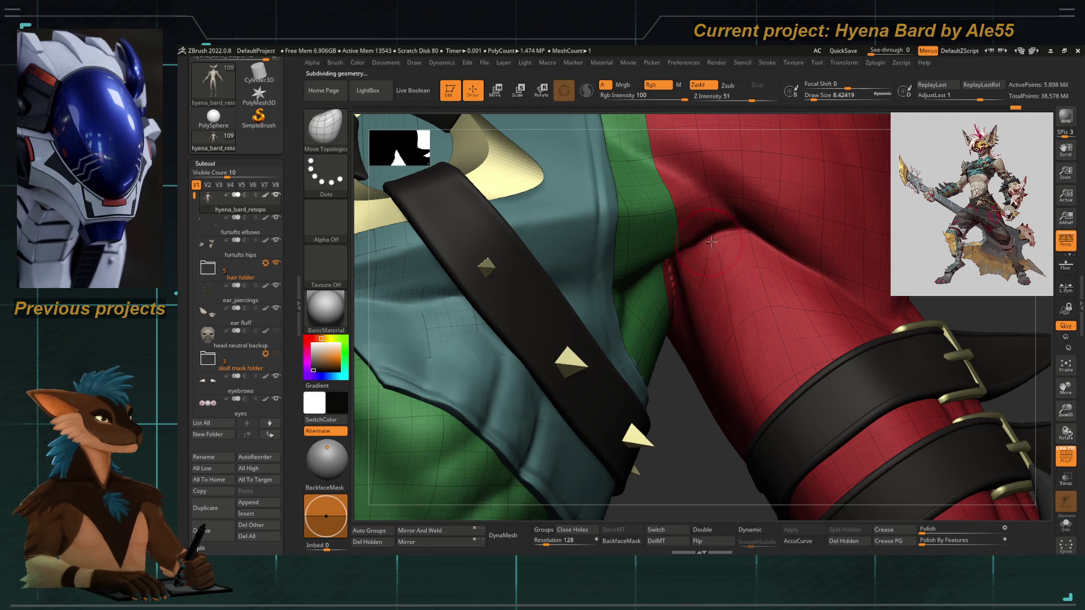
mouse_move(686, 450)
right_down()
mouse_move(625, 279)
mouse_move(679, 297)
right_up()
key(f)
click(1066, 455)
mouse_move(961, 407)
right_down()
mouse_move(816, 303)
mouse_move(844, 263)
mouse_move(807, 263)
right_up()
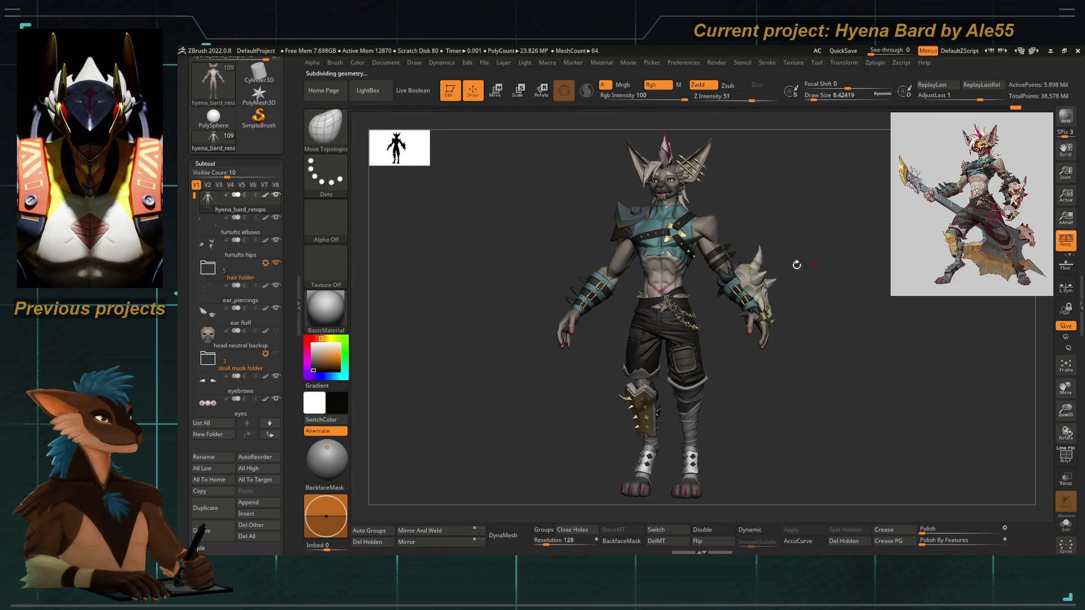
Zoom in on the head and chest before saving the tool as a new version.
mouse_move(533, 274)
ctrl+right_down()
mouse_move(493, 294)
mouse_move(538, 188)
mouse_move(523, 204)
ctrl+right_up()
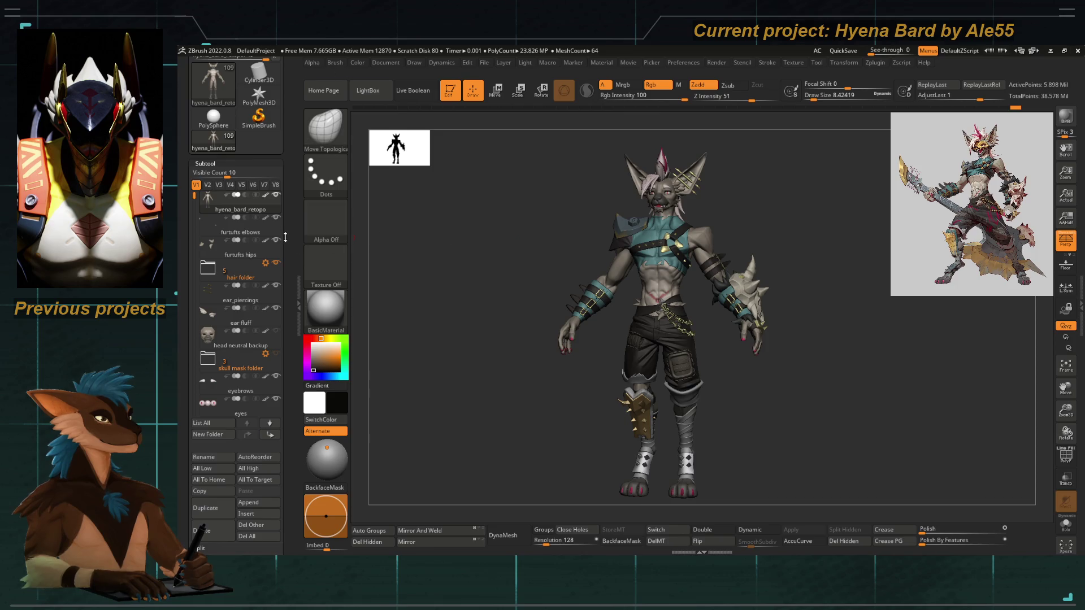
scroll(246, 169, up, 3)
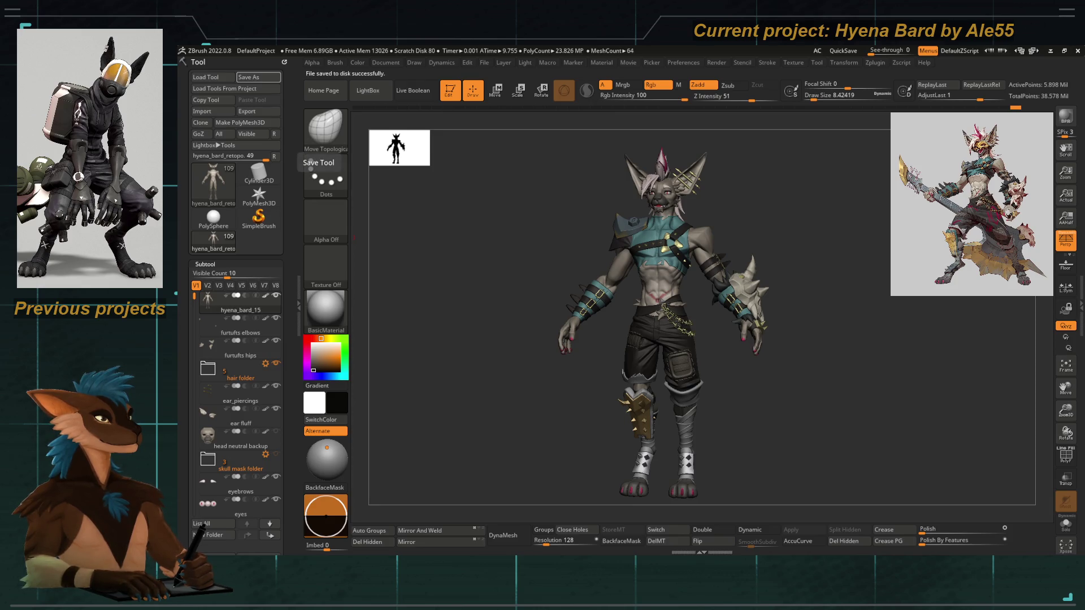
Review the framed model with Polyframe briefly on, then select the furtufts hips subtool.
drag(492, 272, 508, 269)
key(shift)
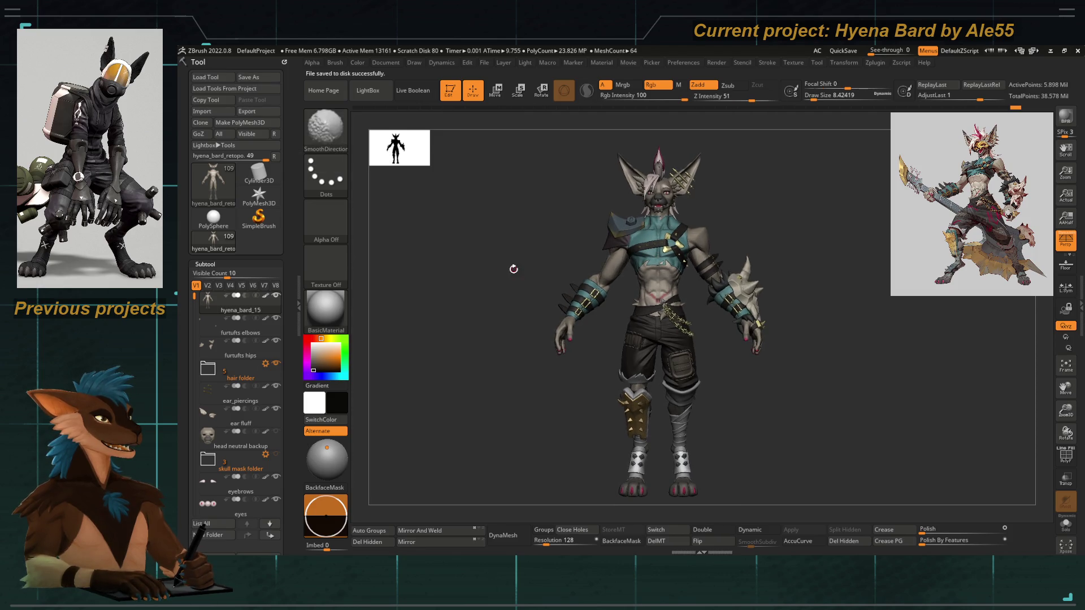
click(277, 456)
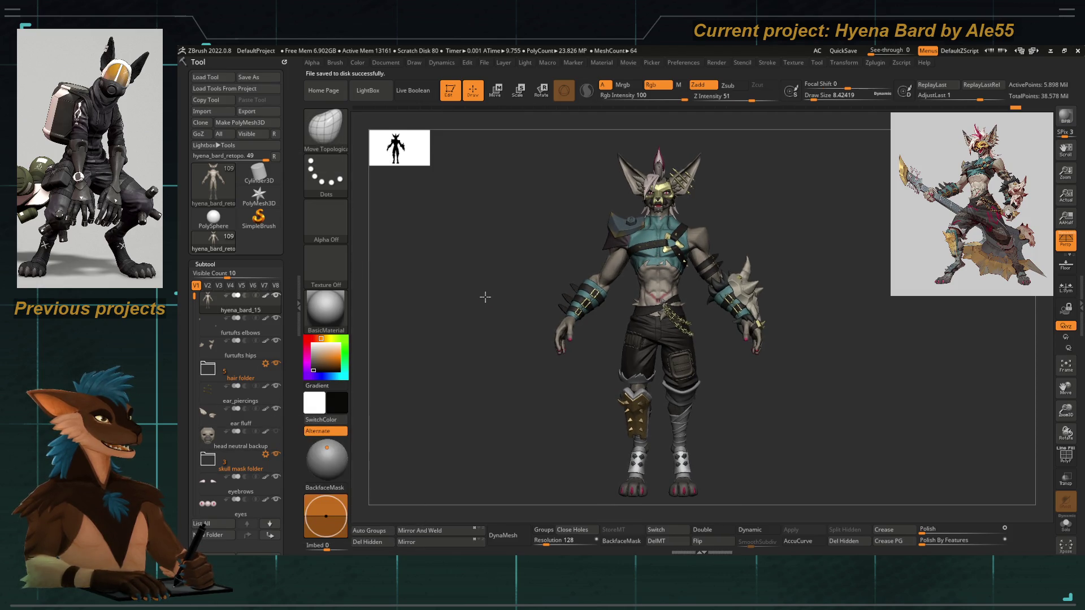
key(shift+f)
key(f)
key(shift+f)
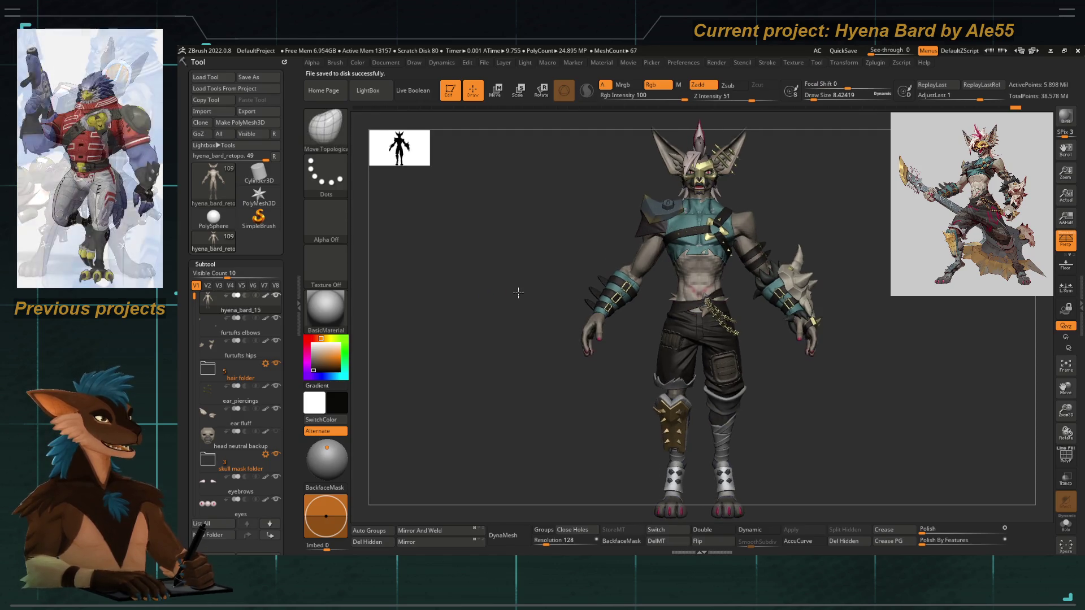
drag(532, 289, 536, 274)
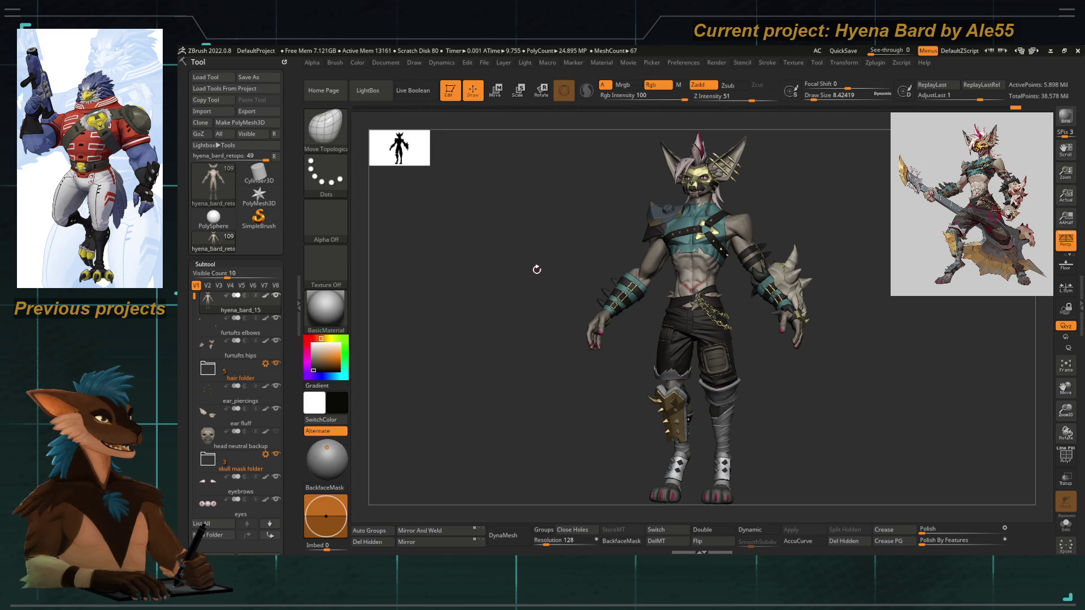
drag(527, 281, 538, 284)
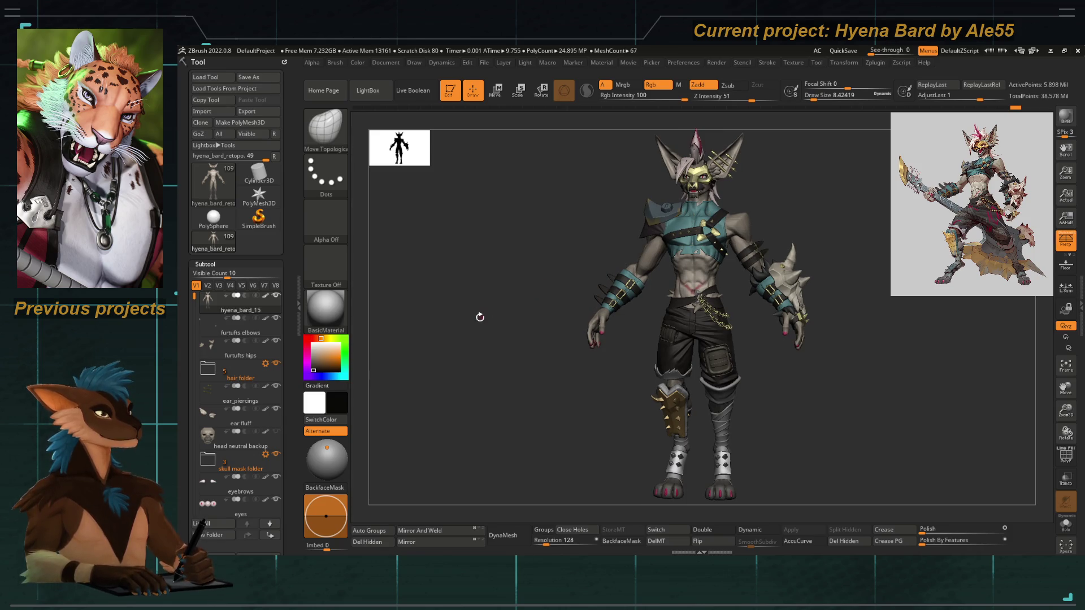
click(240, 356)
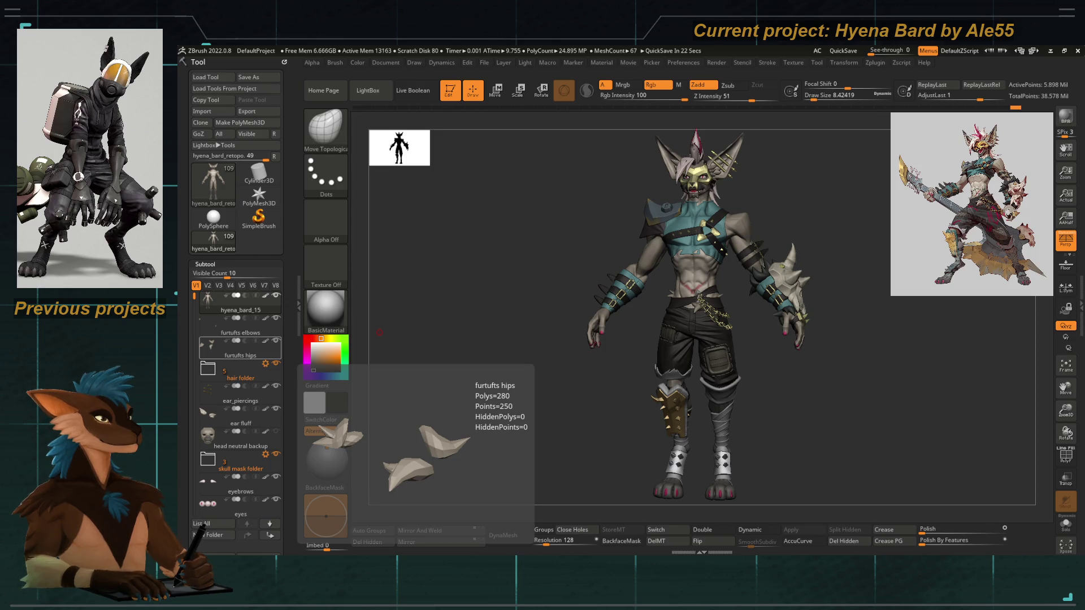
drag(460, 297, 457, 291)
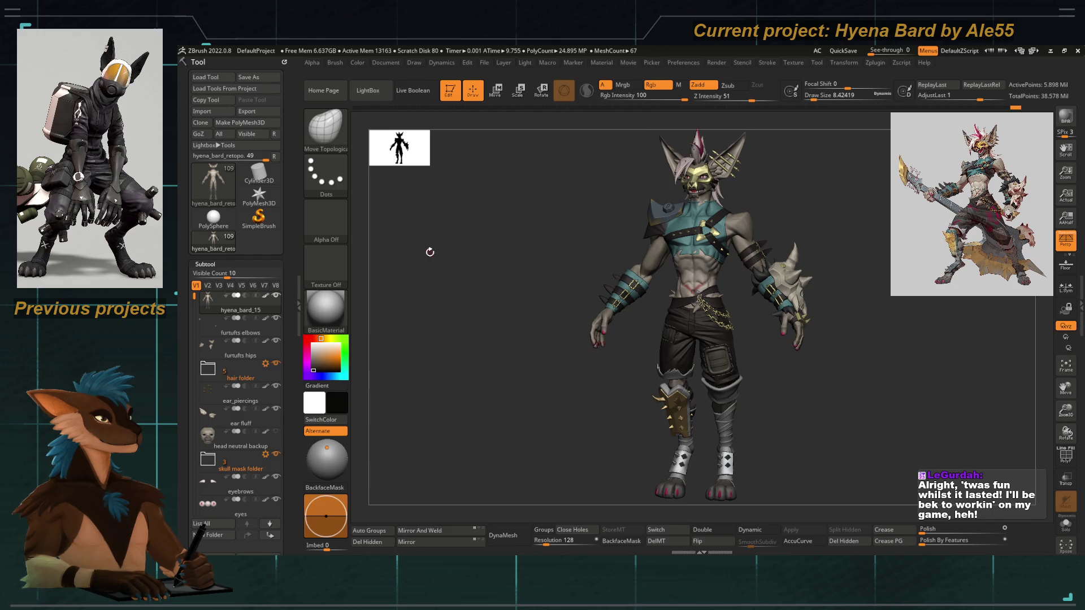
drag(543, 279, 563, 282)
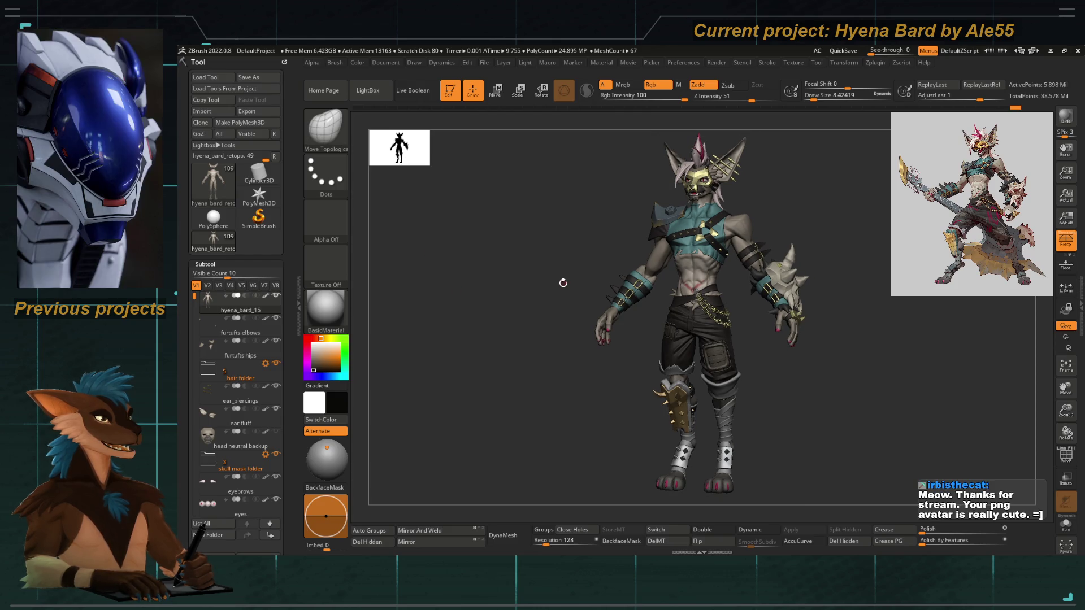
mouse_move(258, 197)
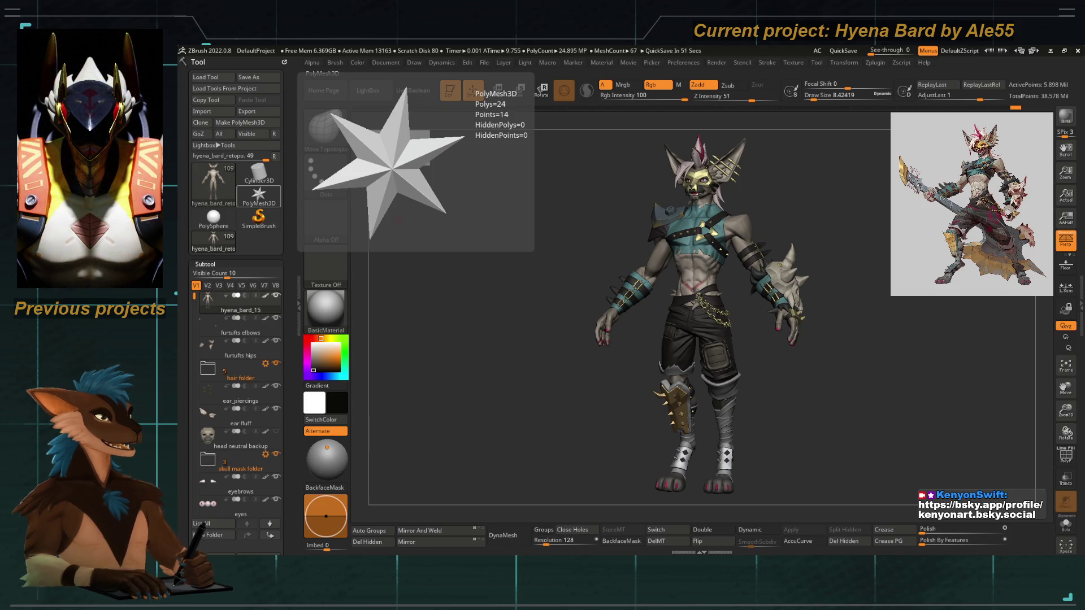
drag(507, 412, 520, 412)
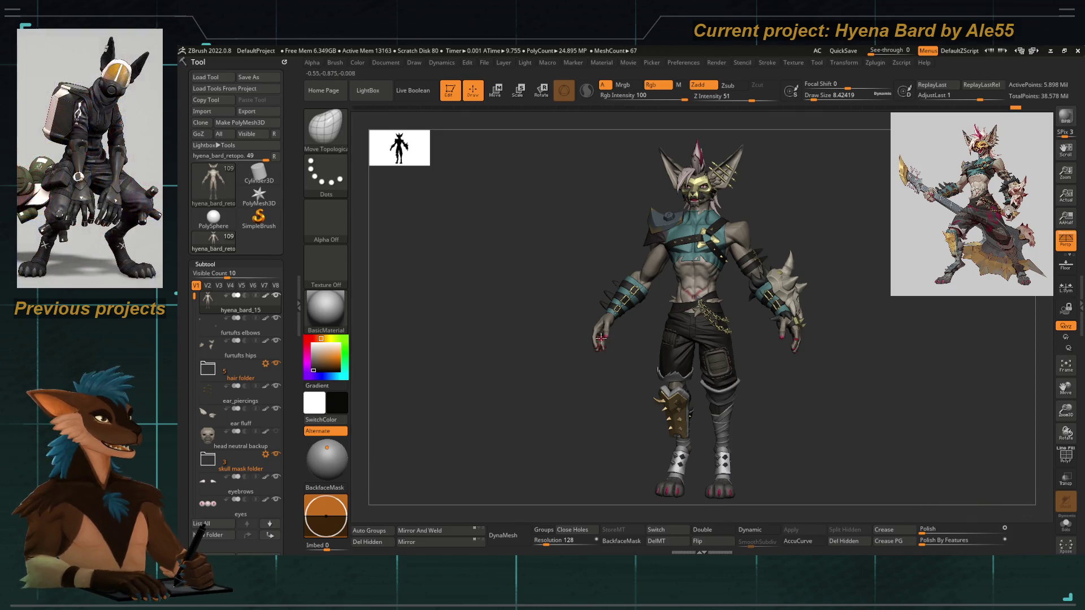
drag(555, 444, 571, 432)
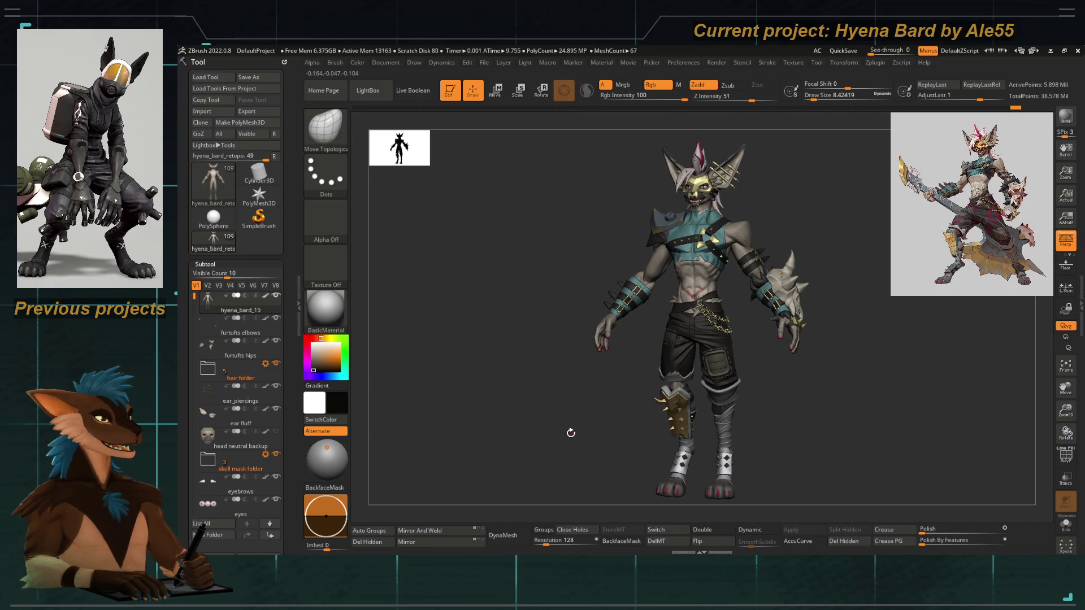